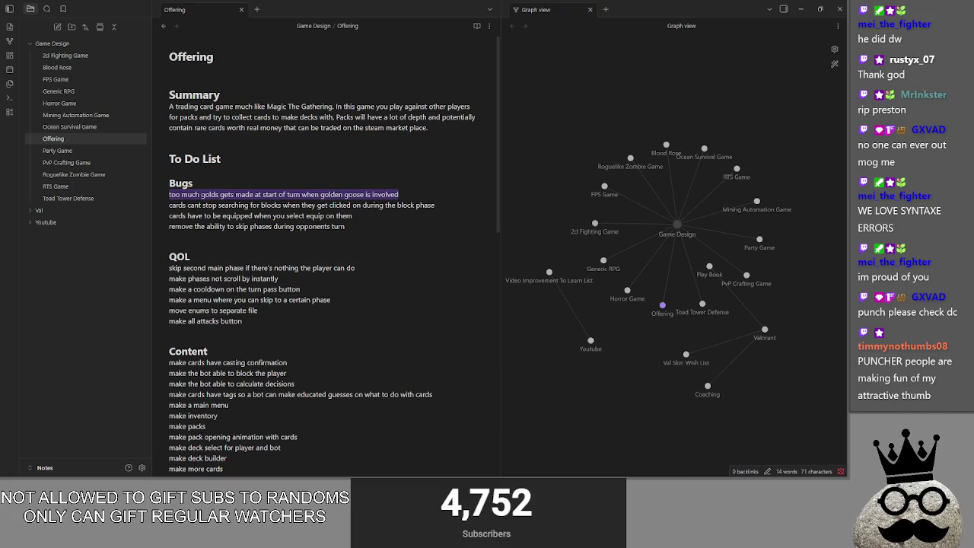
- In Discord, view the pizza photo and the food platter photo at full size
key("alt+Tab")
scroll(352, 309, "down", 5)
scroll(278, 334, "up", 10)
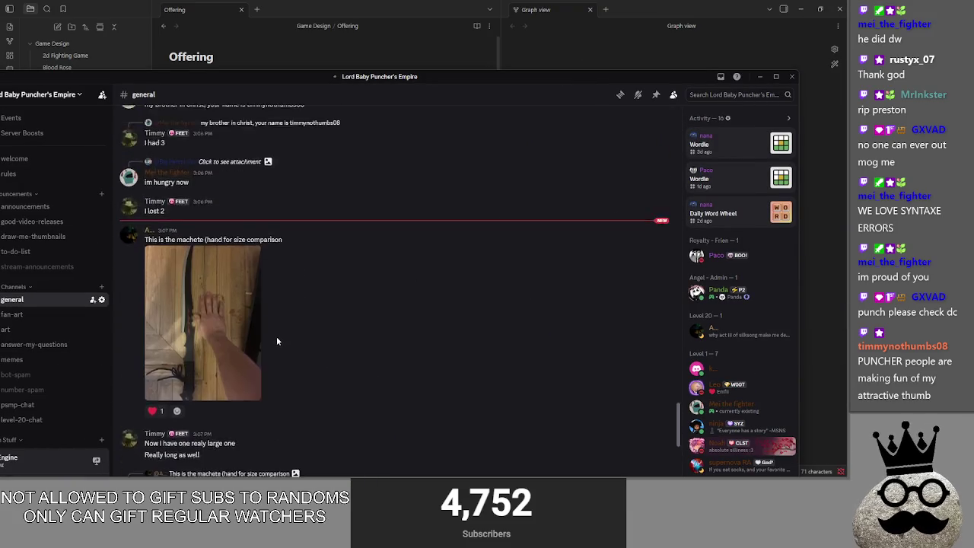
left_click(278, 335)
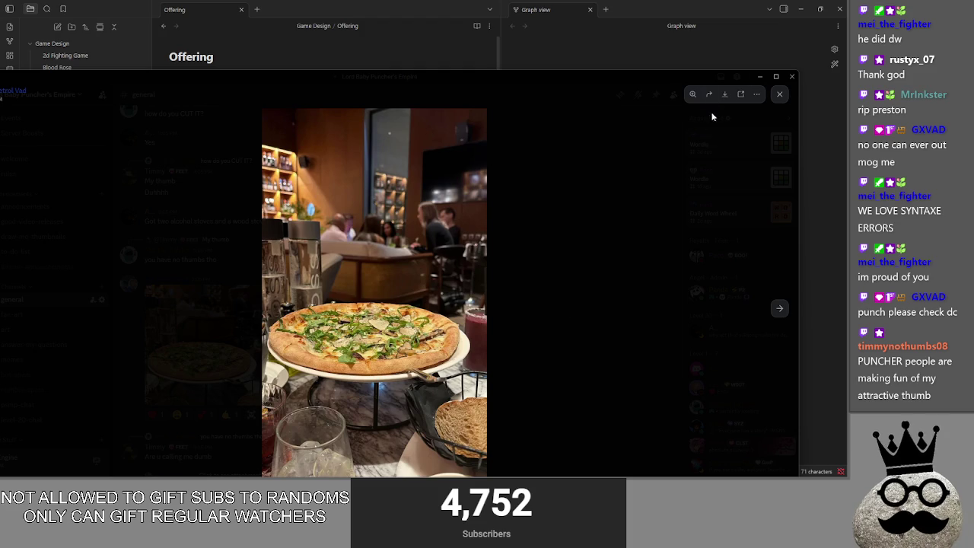
left_click(774, 78)
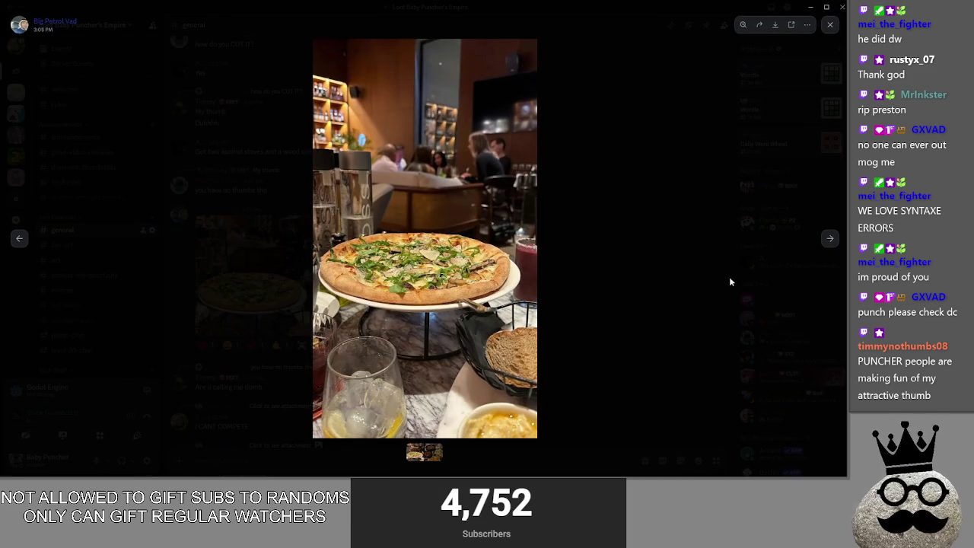
left_click(828, 239)
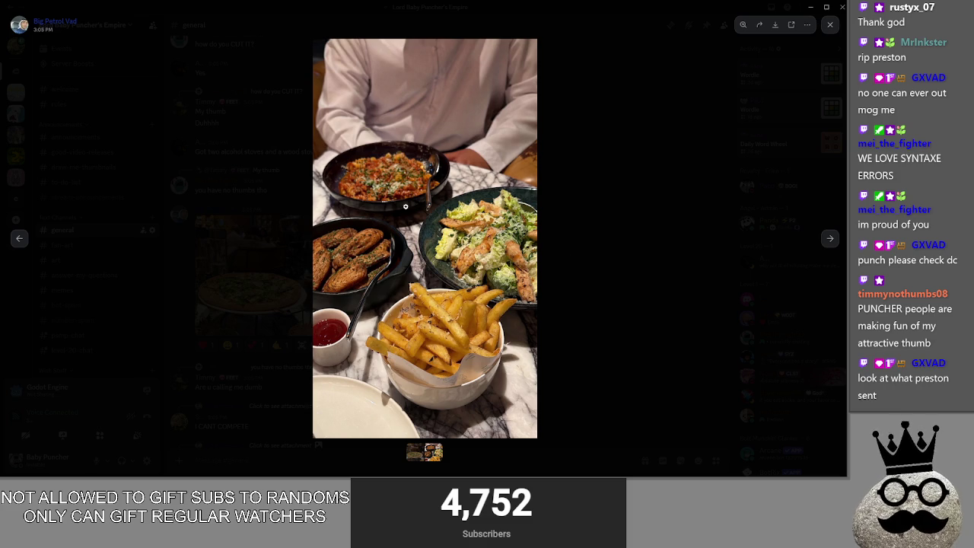
left_click(630, 318)
- Scroll through the general channel, glance at the fan-art channel, and come back
scroll(297, 265, "down", 10)
scroll(296, 265, "down", 8)
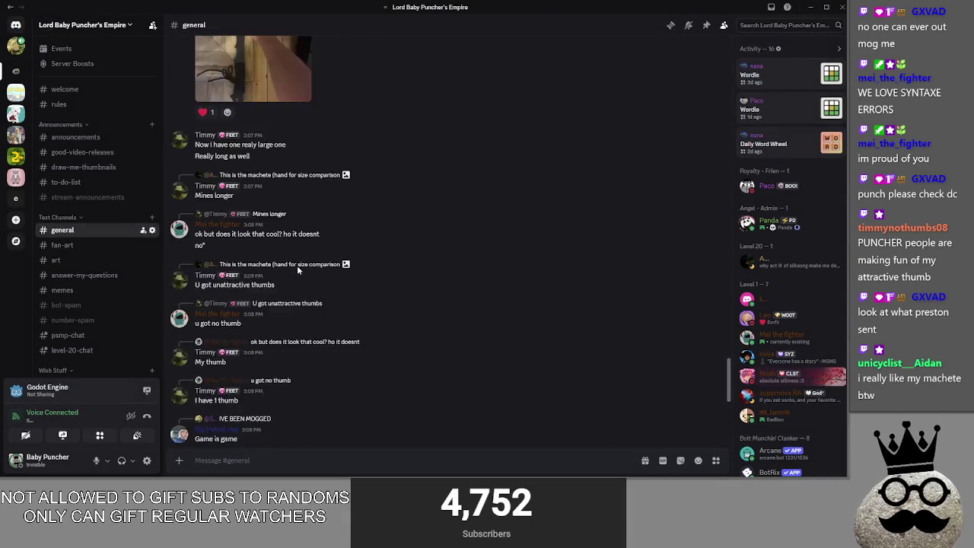
scroll(297, 265, "up", 5)
scroll(297, 270, "up", 8)
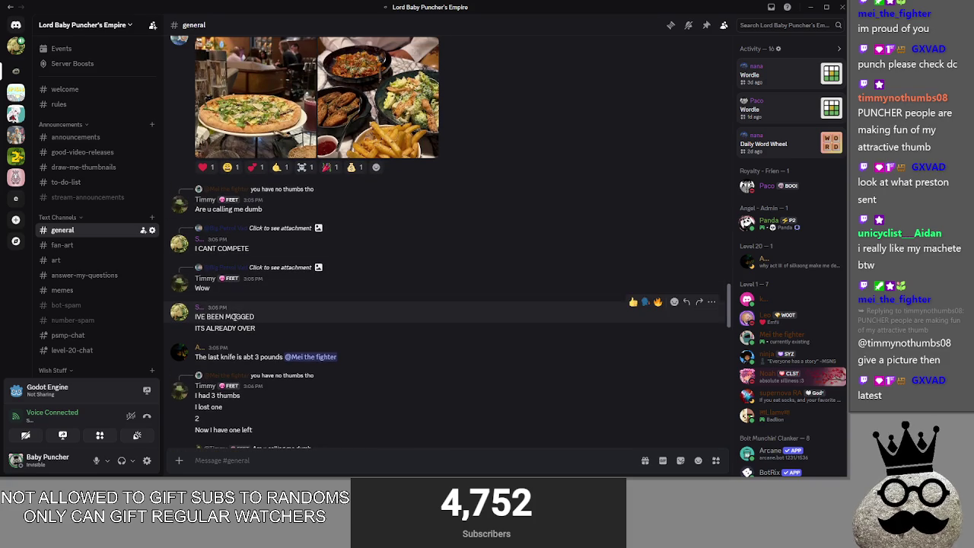
scroll(275, 313, "down", 15)
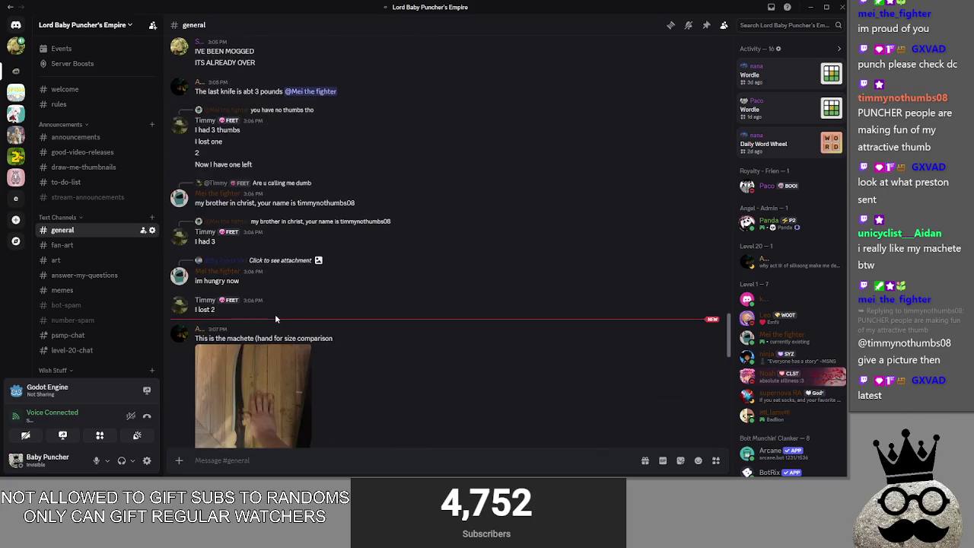
scroll(140, 272, "down", 3)
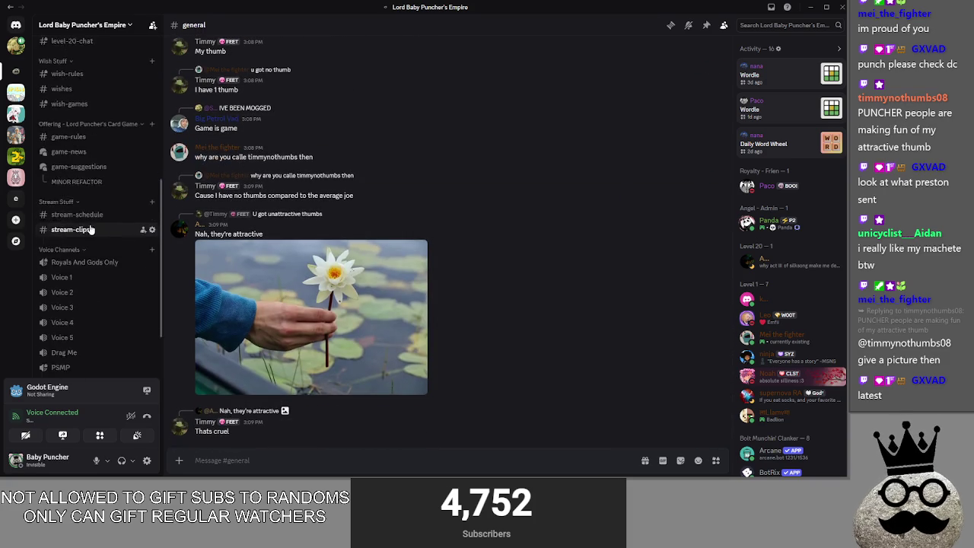
scroll(102, 224, "up", 3)
scroll(283, 291, "up", 5)
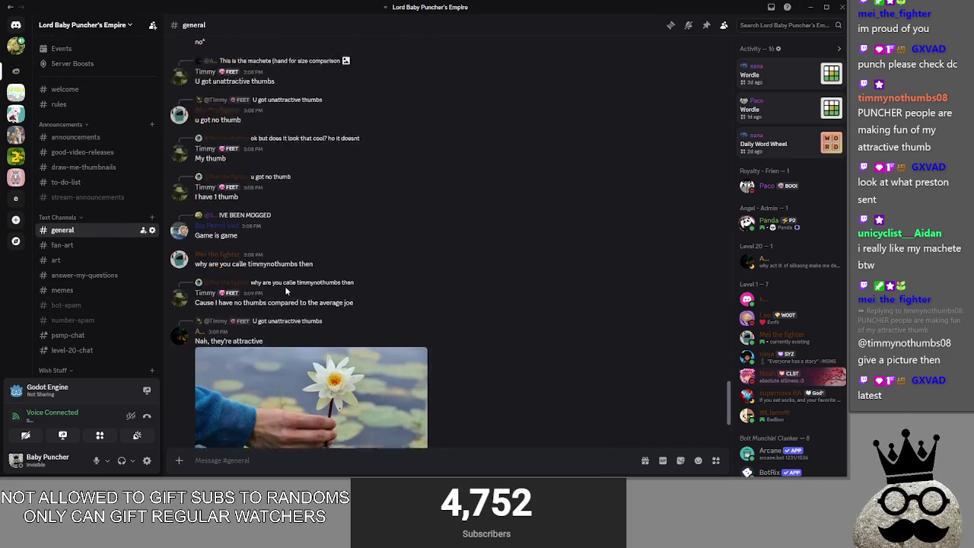
scroll(99, 115, "down", 4)
left_click(104, 69)
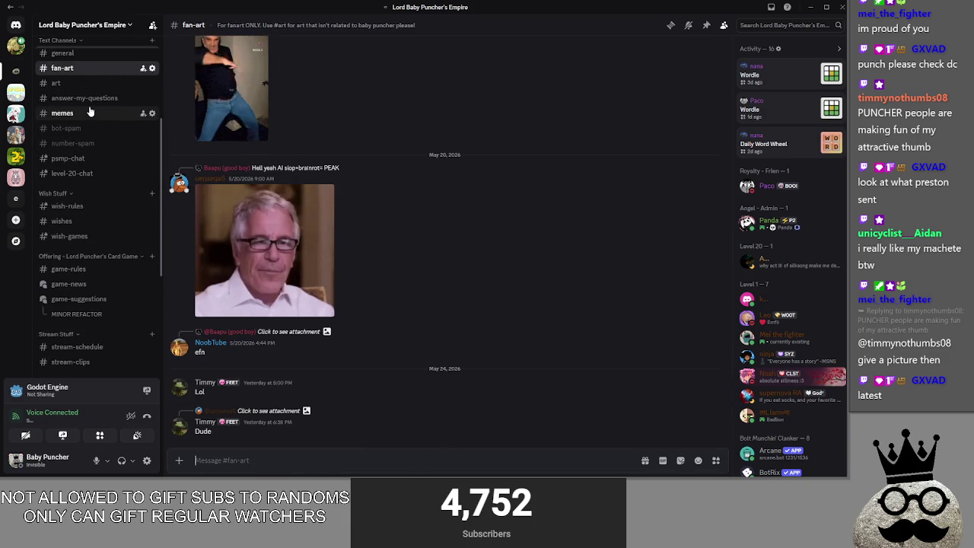
left_click(68, 53)
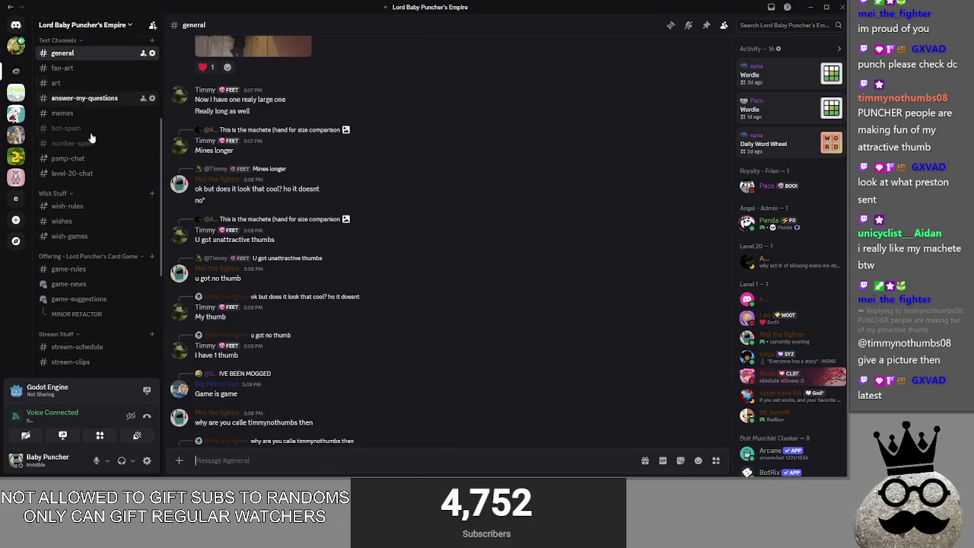
scroll(84, 182, "down", 2)
scroll(79, 238, "up", 5)
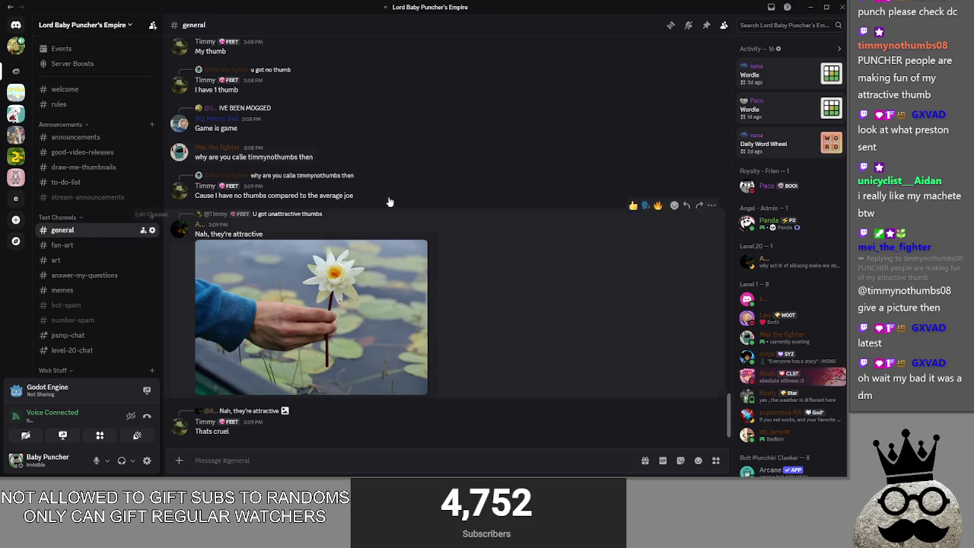
- Shrink Discord and tuck it behind the Obsidian notes
left_click_drag(815, 7, 811, 21)
left_click(791, 24)
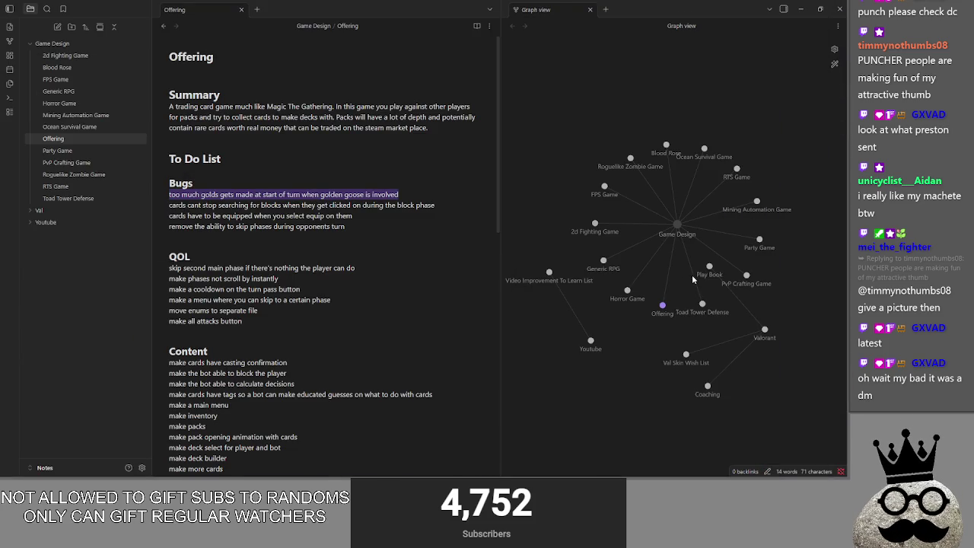
left_click(422, 193)
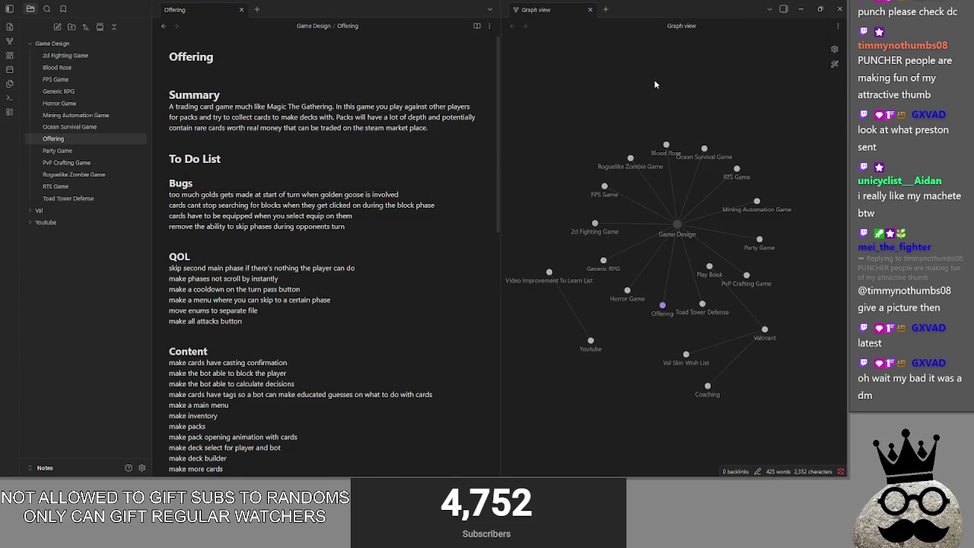
key("alt+Tab")
key("alt+Tab")
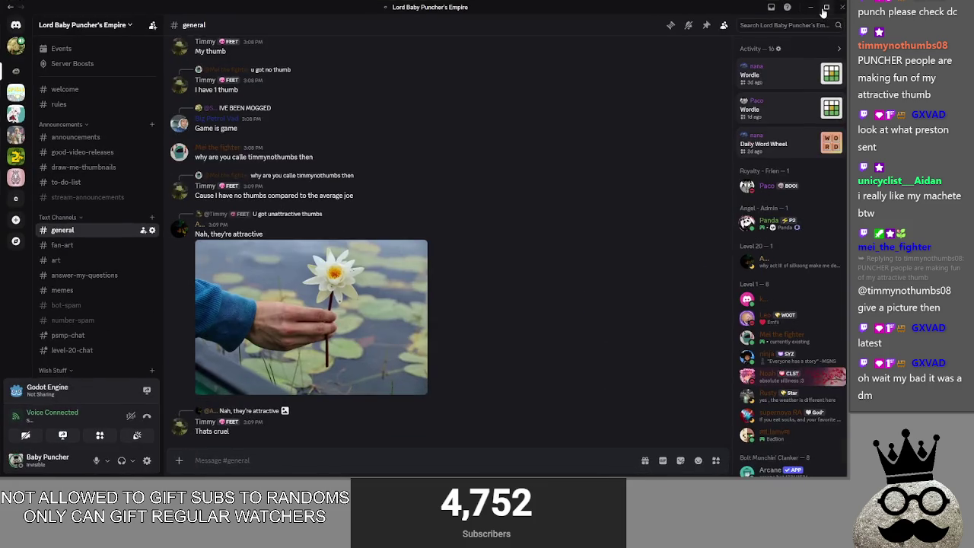
left_click(818, 7)
left_click(628, 44)
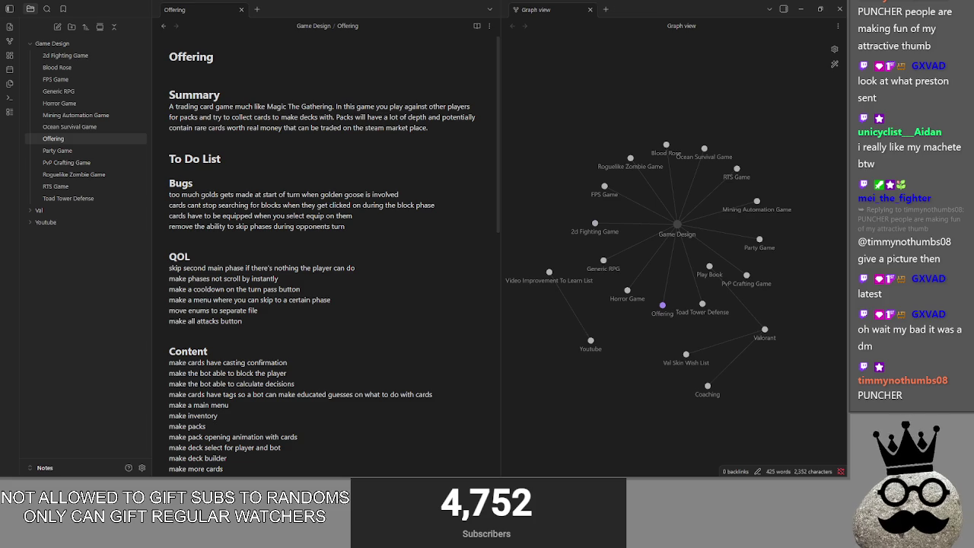
- Place the cursor after the golden goose bug line, then Alt+Tab over to the Godot Offering project
left_click(352, 227)
left_click(415, 197)
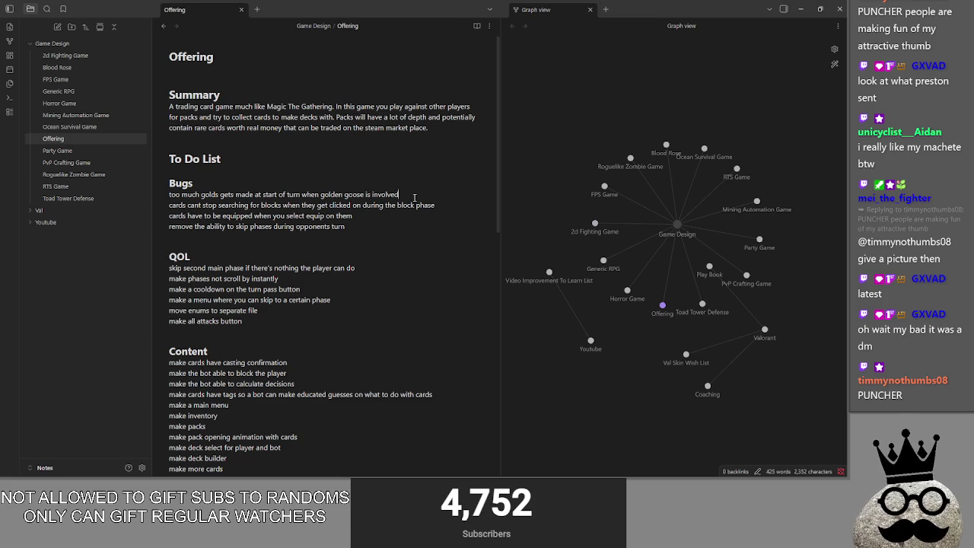
key("alt+Tab")
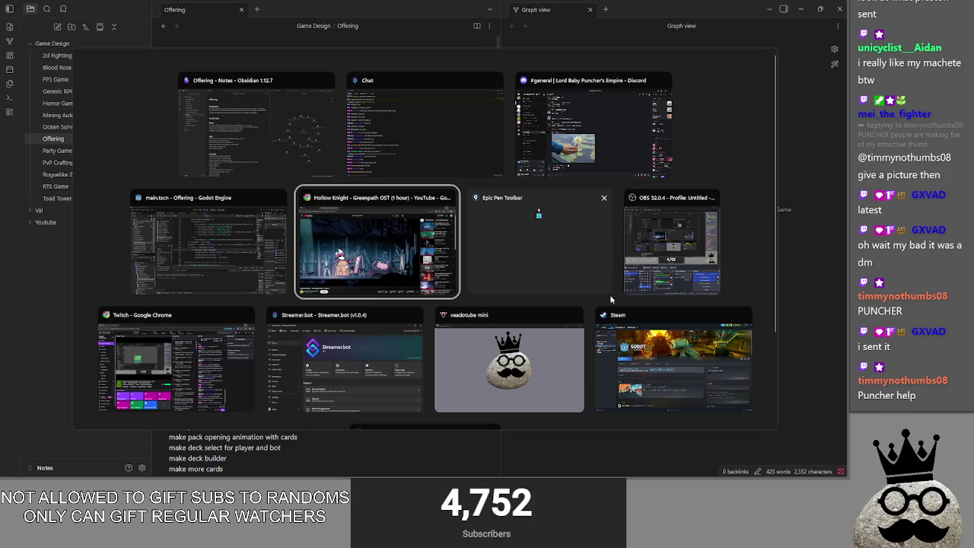
left_click(227, 245)
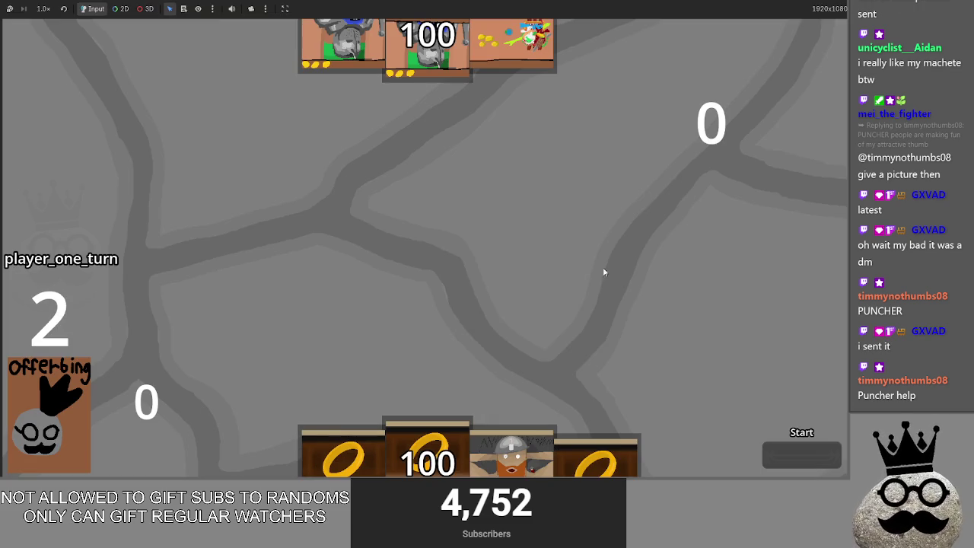
- Advance through draw, main and main_two phases for both players until two ARMOR 1 cards are in play
left_click(793, 458)
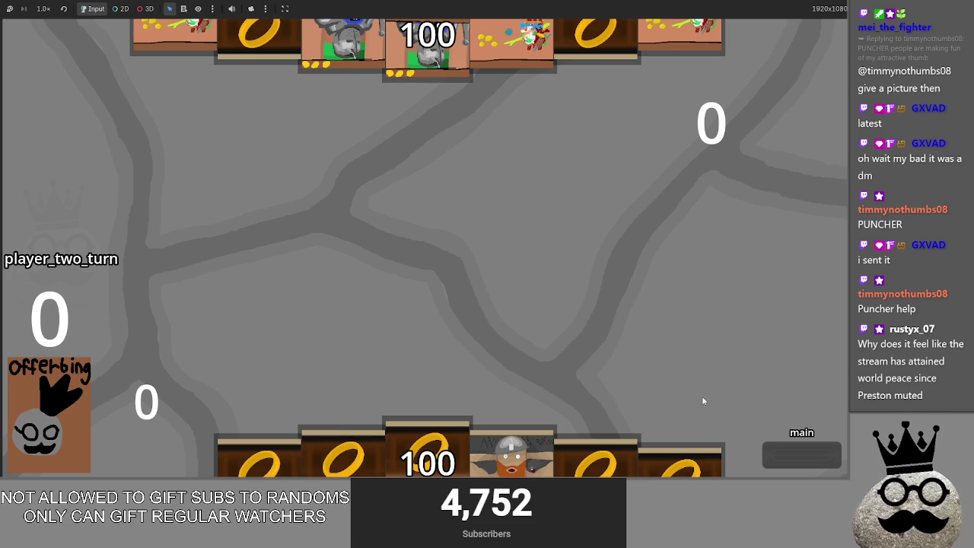
left_click(775, 454)
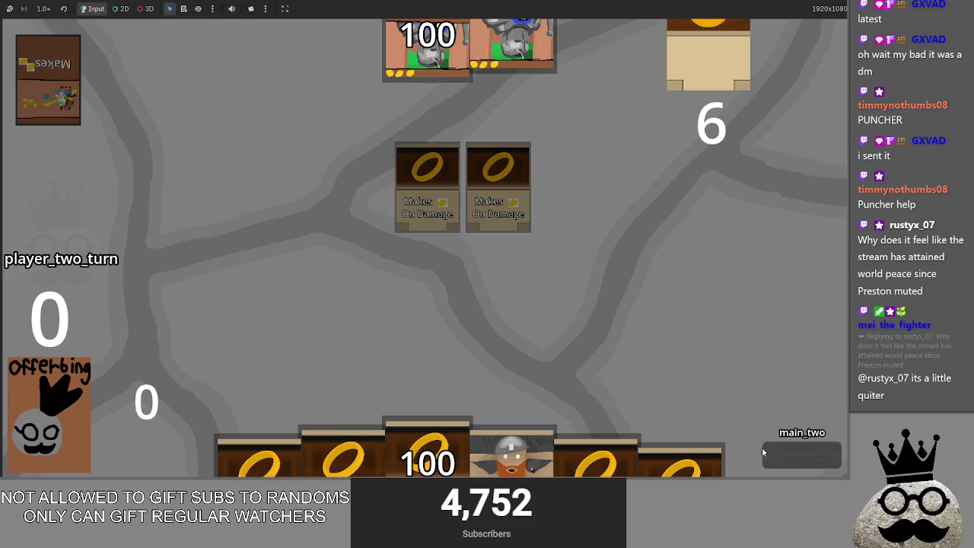
left_click(773, 454)
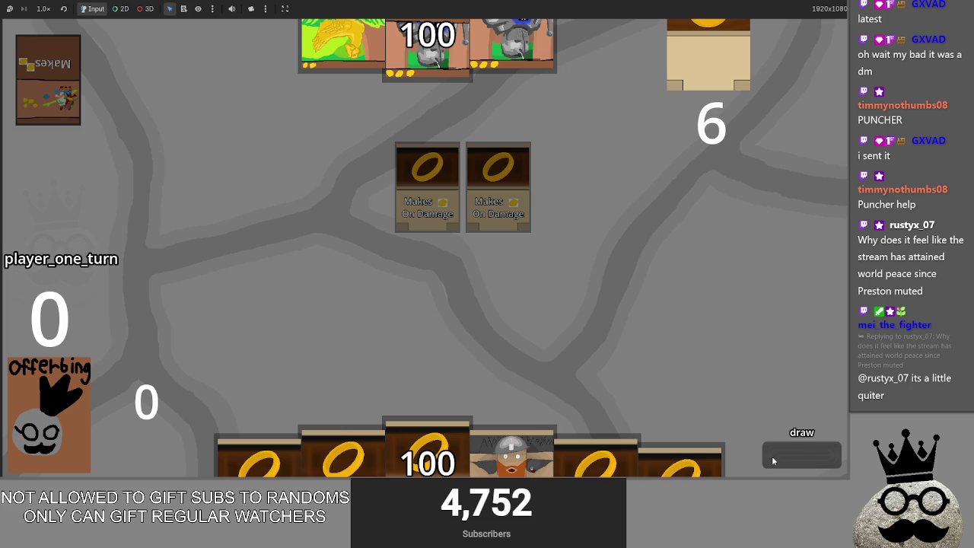
left_click(772, 455)
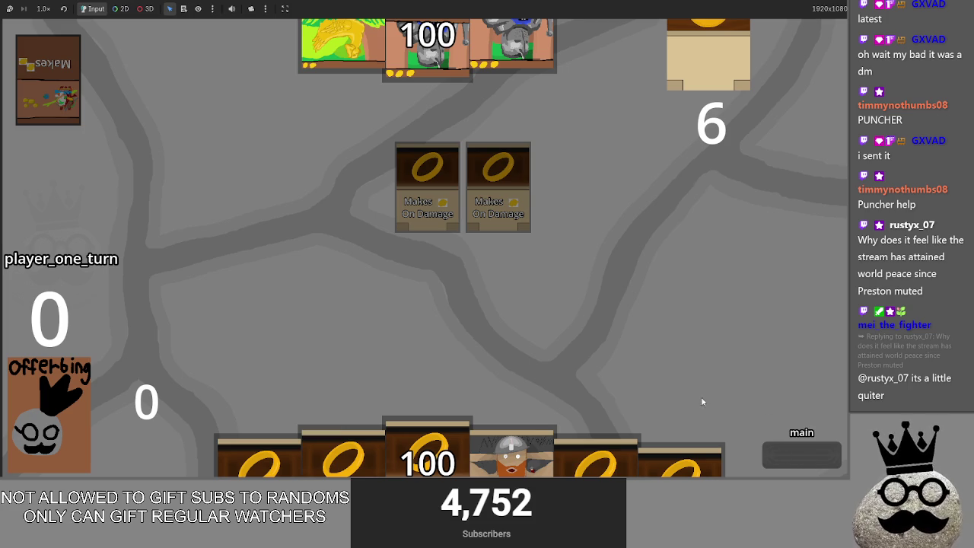
left_click(799, 454)
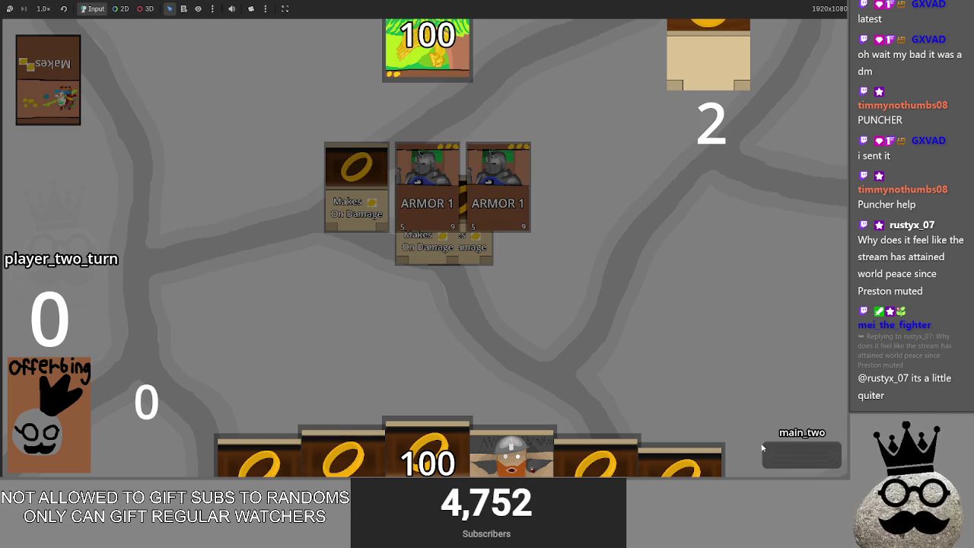
left_click(799, 454)
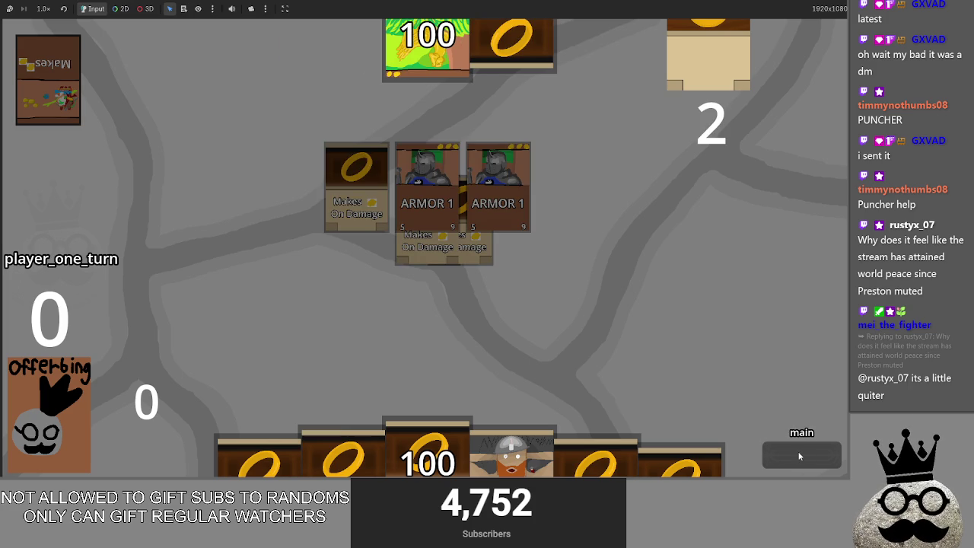
left_click(799, 456)
left_click(799, 456)
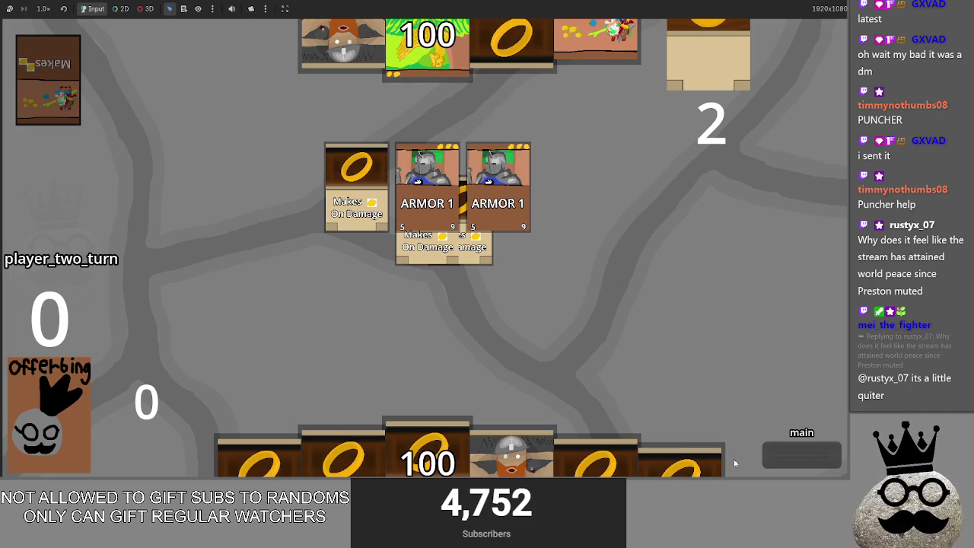
- Resolve player two's attack, dropping the total to 90, and pass turns through the second main phases
left_click(784, 455)
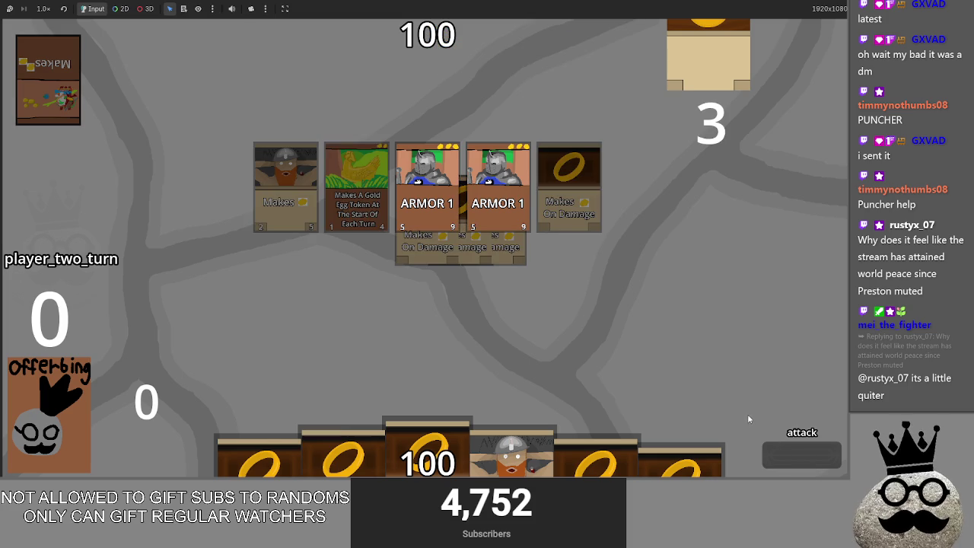
left_click(790, 453)
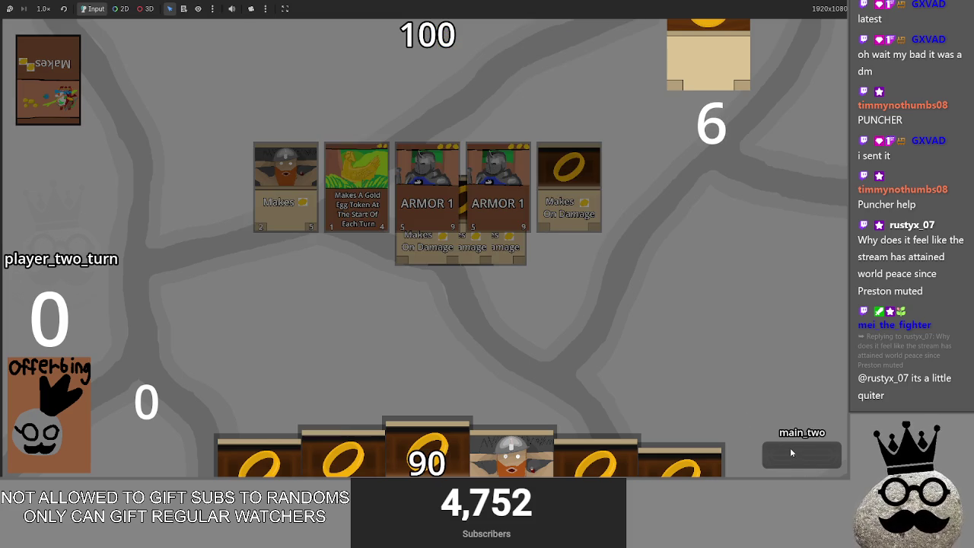
left_click(790, 453)
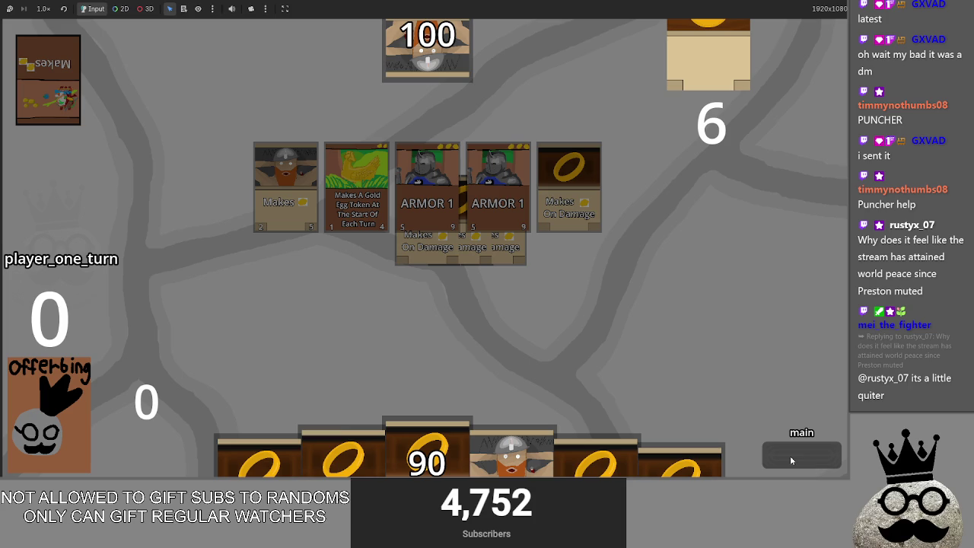
left_click(790, 456)
left_click(790, 456)
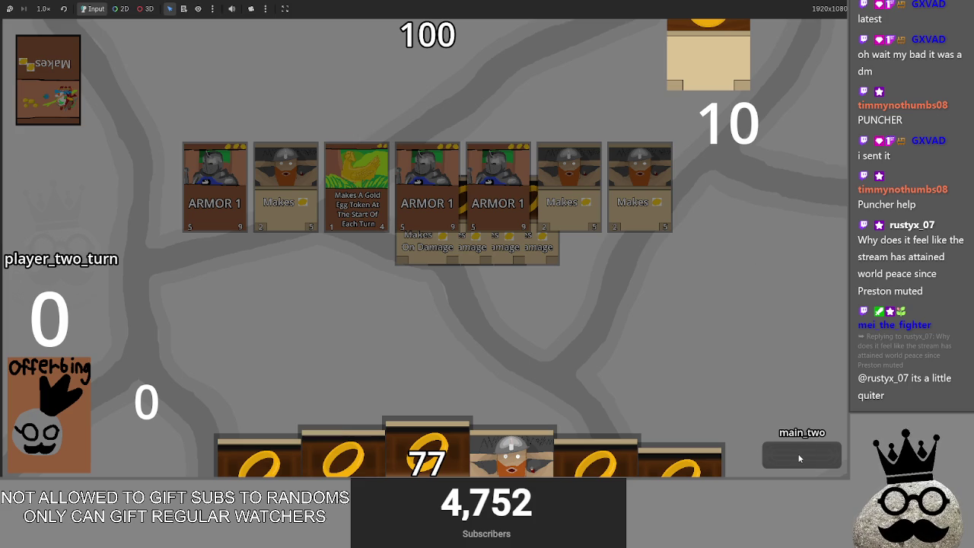
left_click(799, 458)
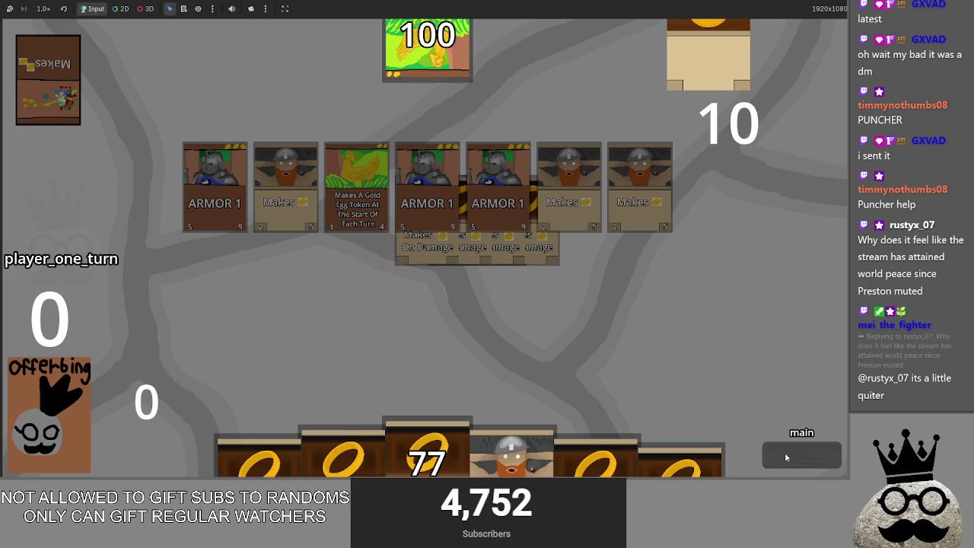
left_click(786, 457)
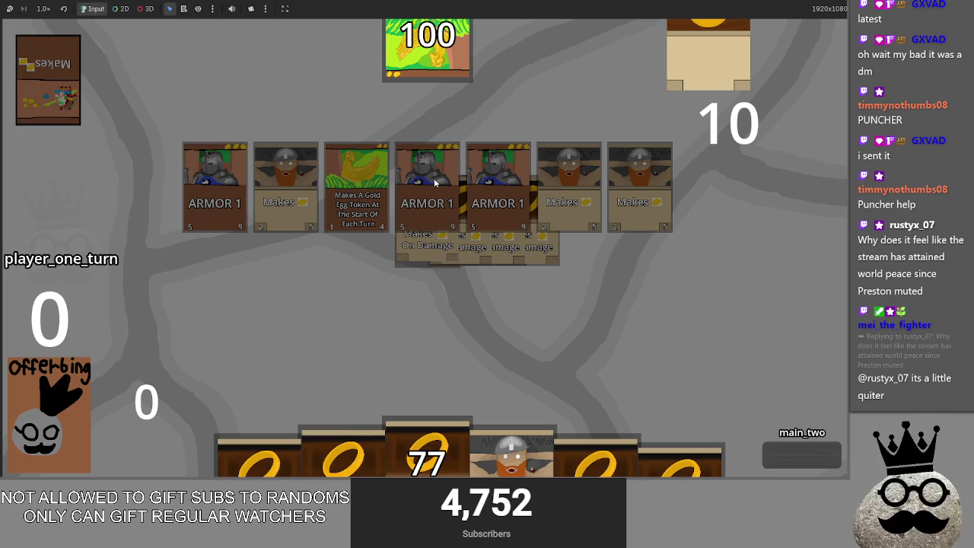
left_click(807, 453)
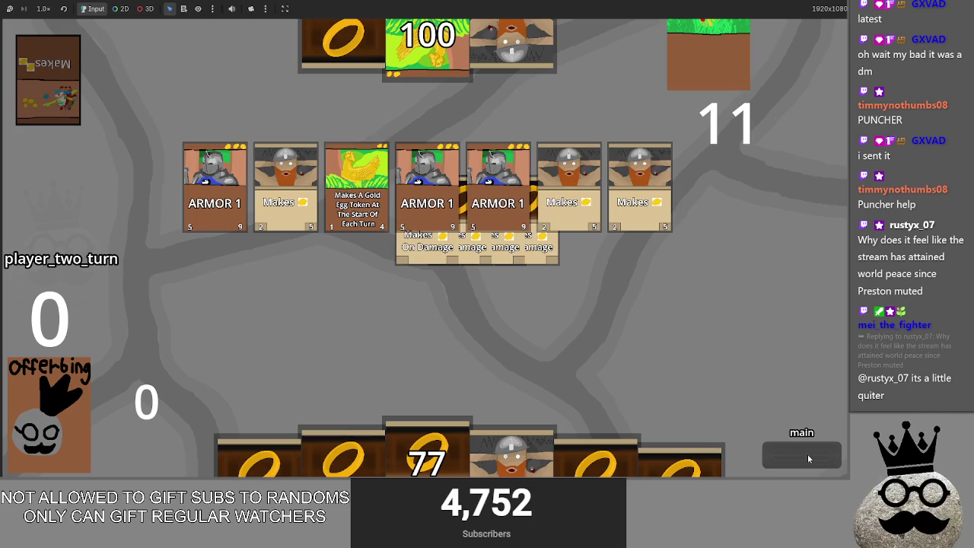
- Play out another attack and turn for each player, then switch to the Offering notes in Obsidian
left_click(791, 454)
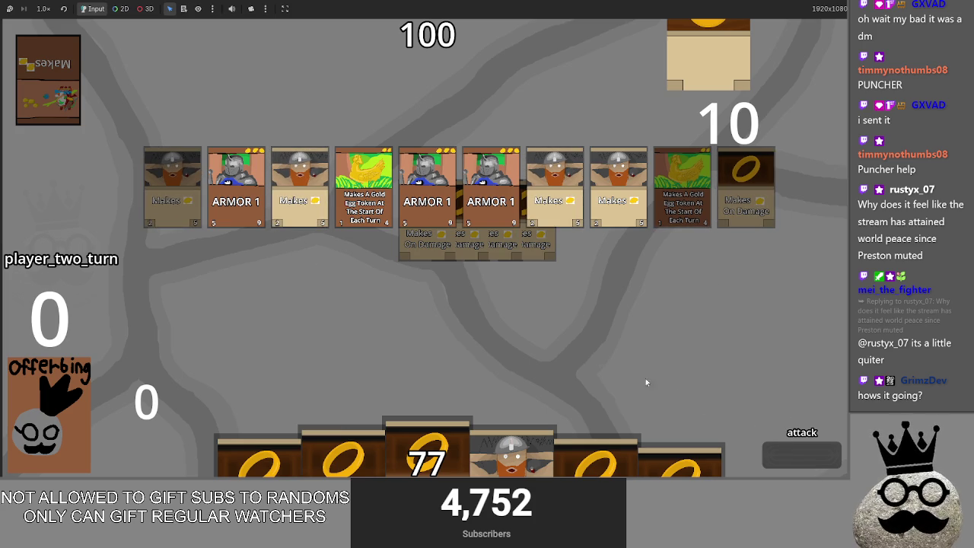
left_click(799, 454)
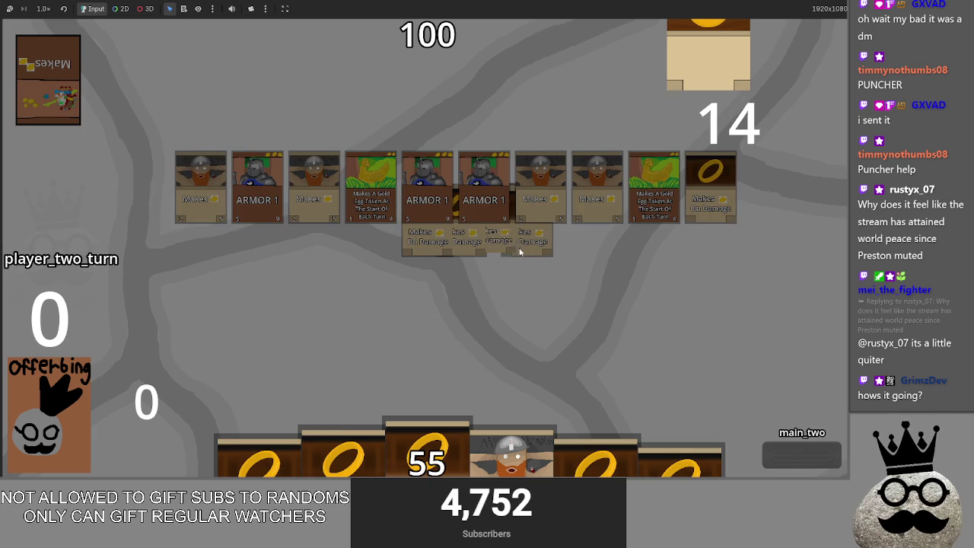
left_click(806, 453)
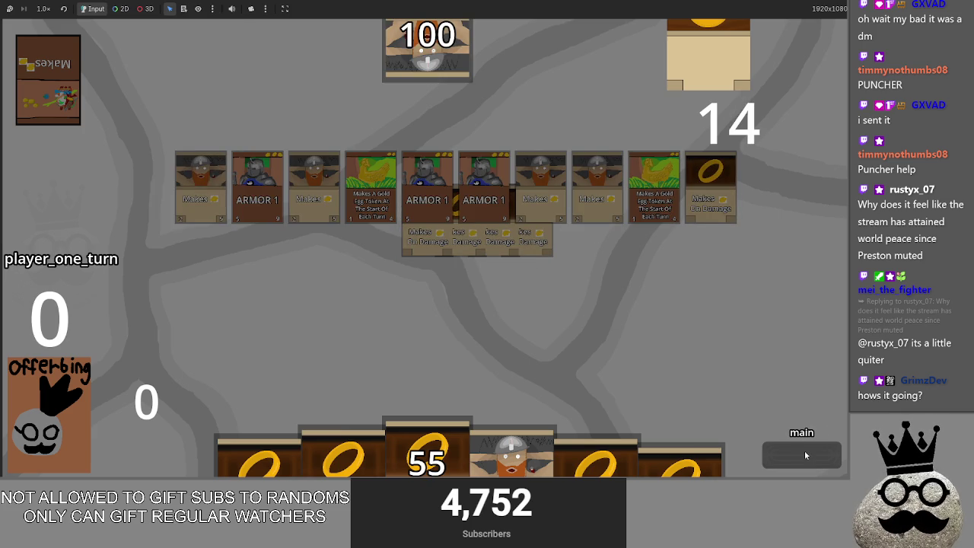
left_click(805, 455)
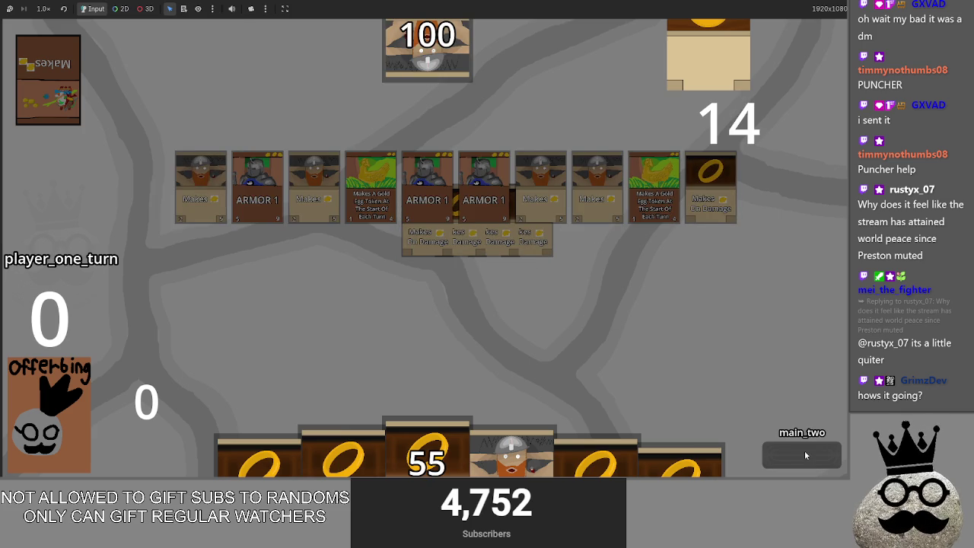
left_click(805, 455)
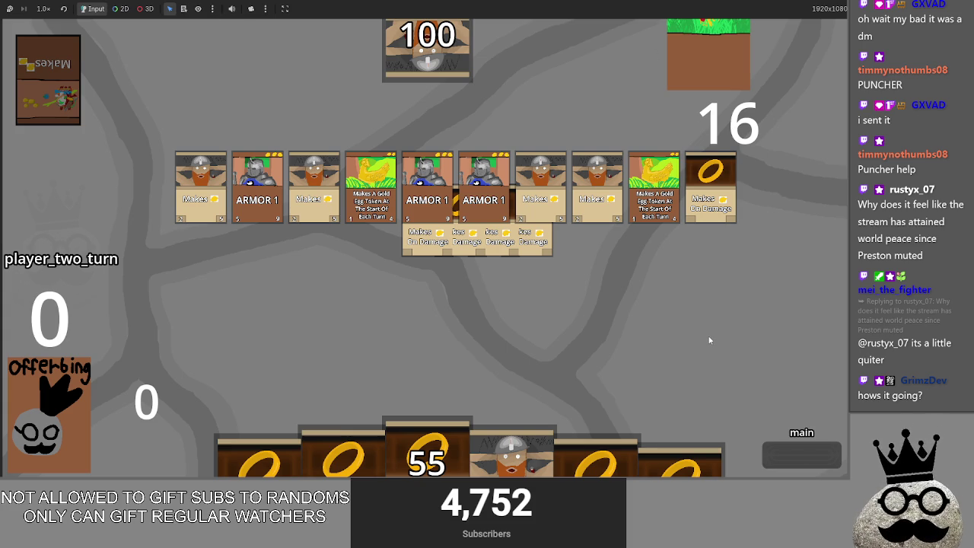
key("alt+Tab")
left_click(432, 100)
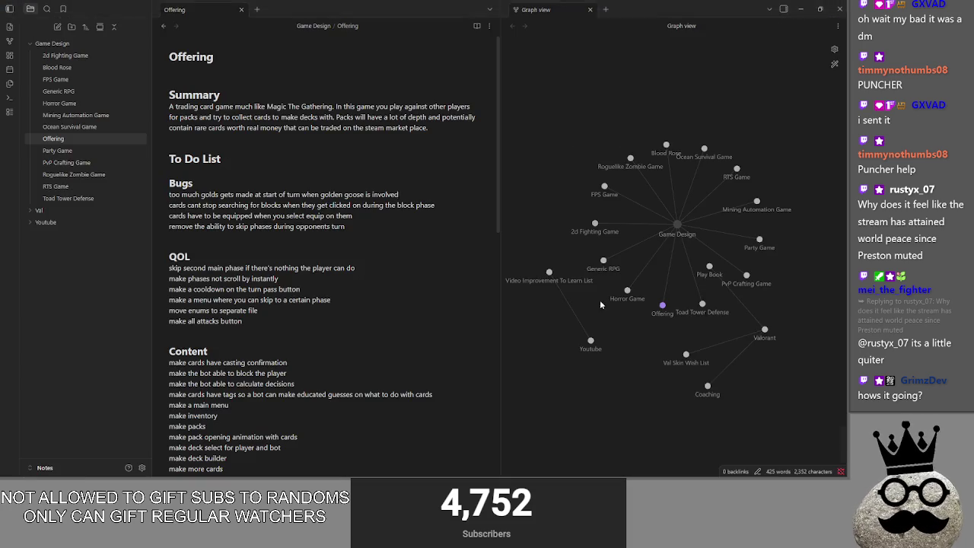
- Delete the golden goose gold bug line, leaving three entries under Bugs
key("shift+Home")
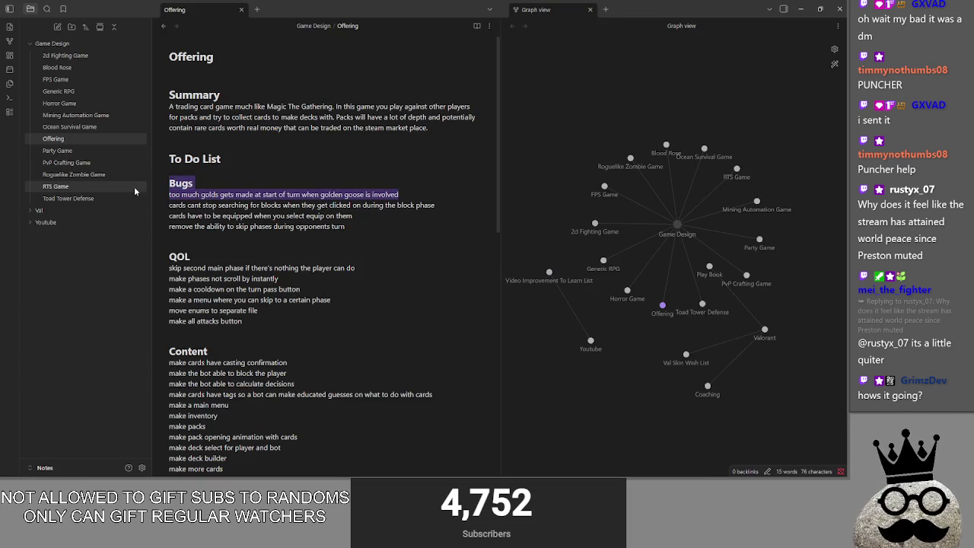
key("BackSpace")
key("BackSpace")
mouse_move(445, 205)
left_mouse_down()
mouse_move(169, 205)
mouse_move(169, 194)
mouse_move(447, 194)
mouse_move(168, 195)
left_mouse_up()
left_click(211, 184)
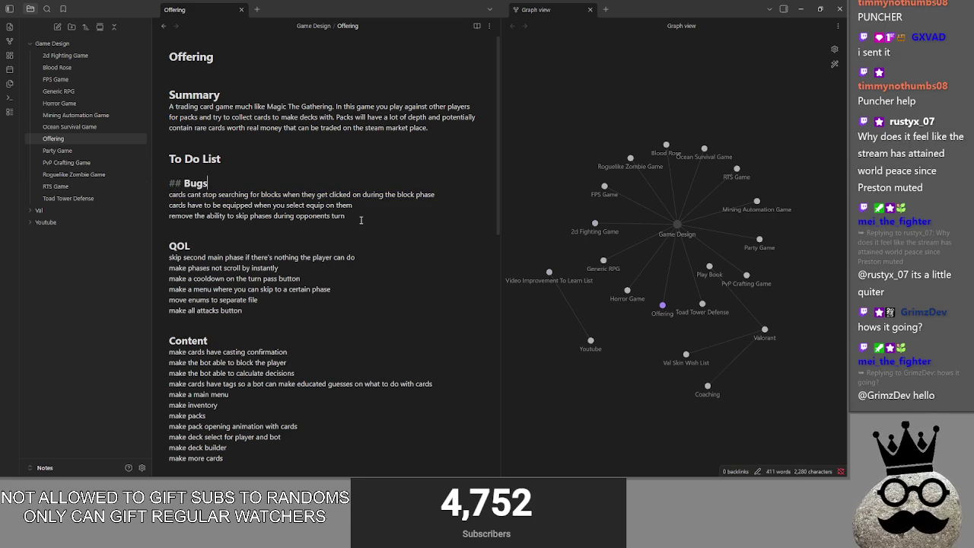
key("super+Tab")
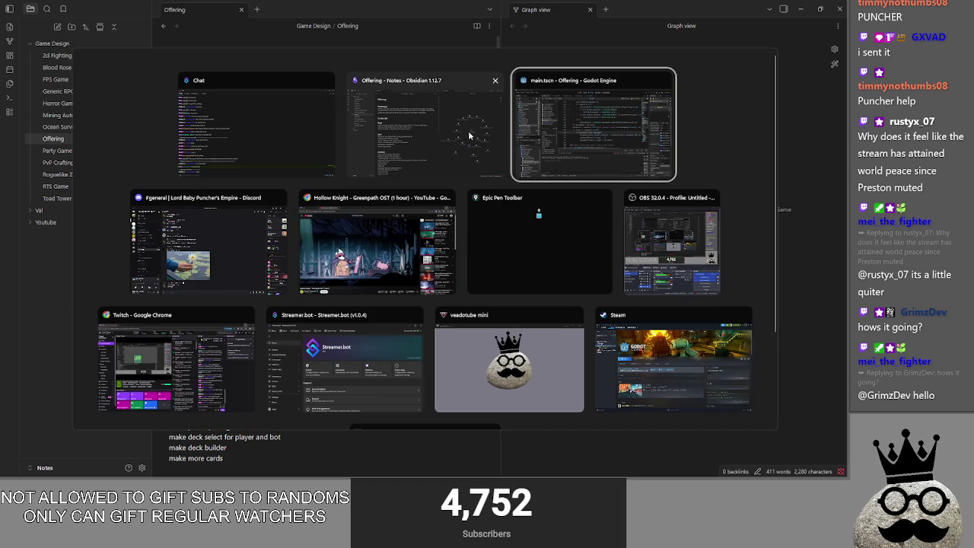
- Back in Godot, glance at playable_script.gd and return to main.gd's deck_one list
left_click(567, 129)
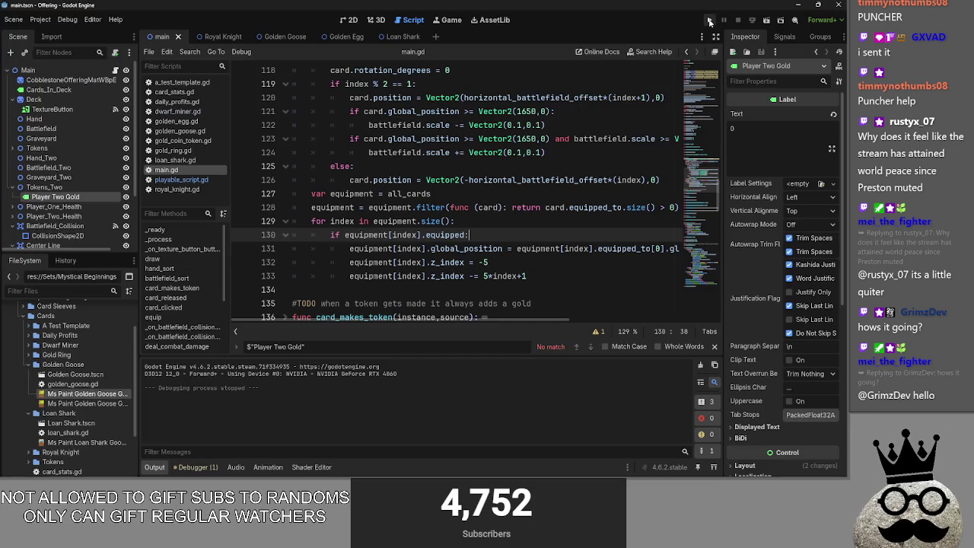
left_click(172, 180)
scroll(293, 168, "up", 2)
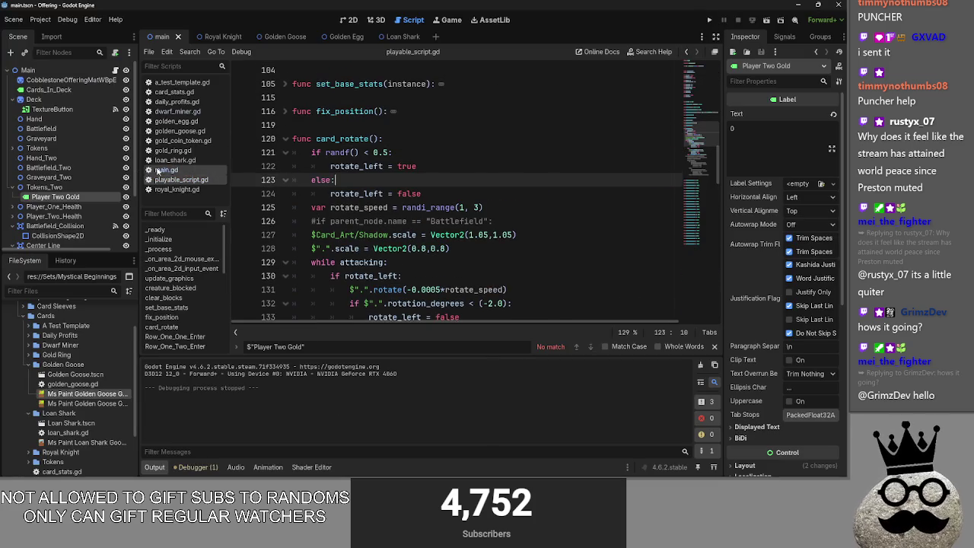
left_click(213, 170)
scroll(330, 220, "up", 15)
scroll(330, 220, "up", 14)
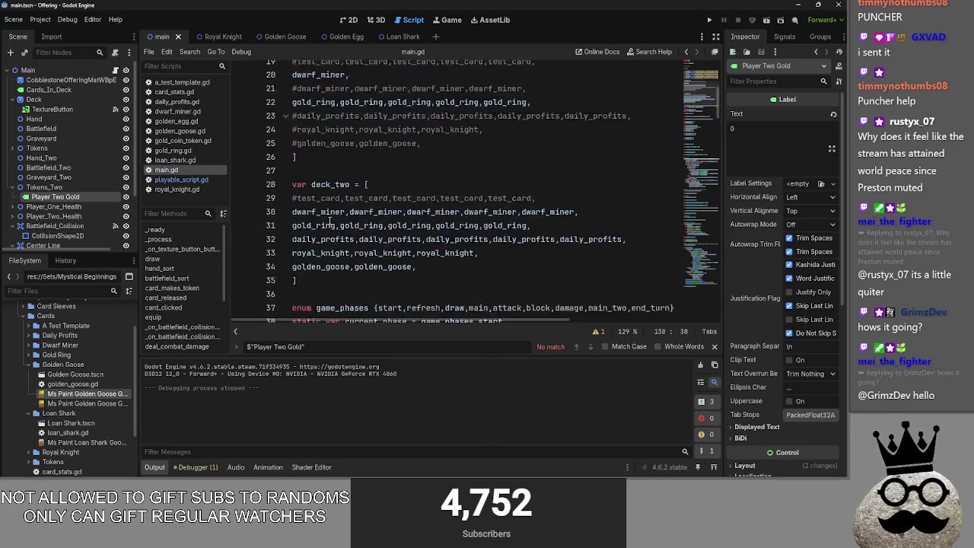
scroll(300, 263, "down", 2)
- Uncomment the dwarf_miner, gold_ring, royal_knight and golden_goose lines in deck_one, then run with F5
left_click(298, 235)
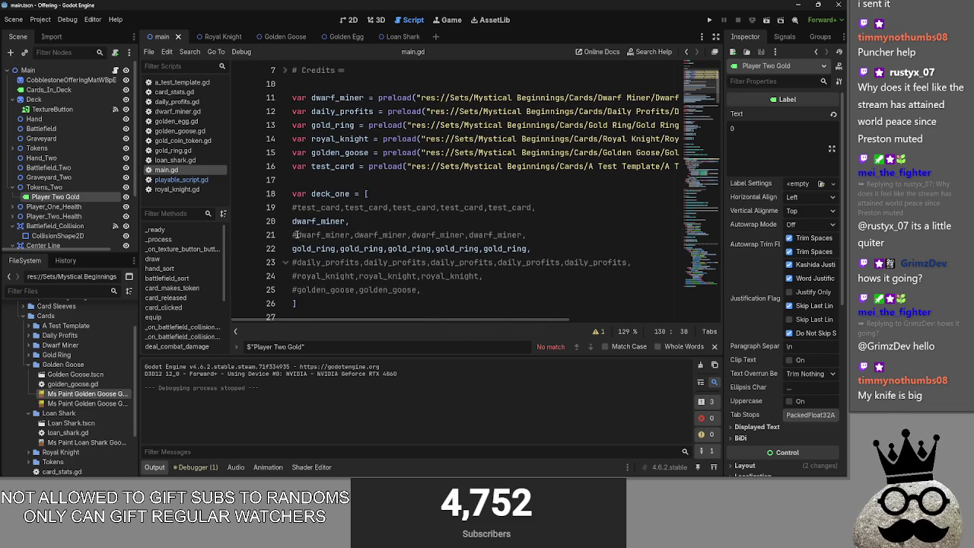
key("BackSpace")
key("BackSpace")
left_click(297, 249)
key("BackSpace")
left_click(296, 262)
key("BackSpace")
left_click(297, 276)
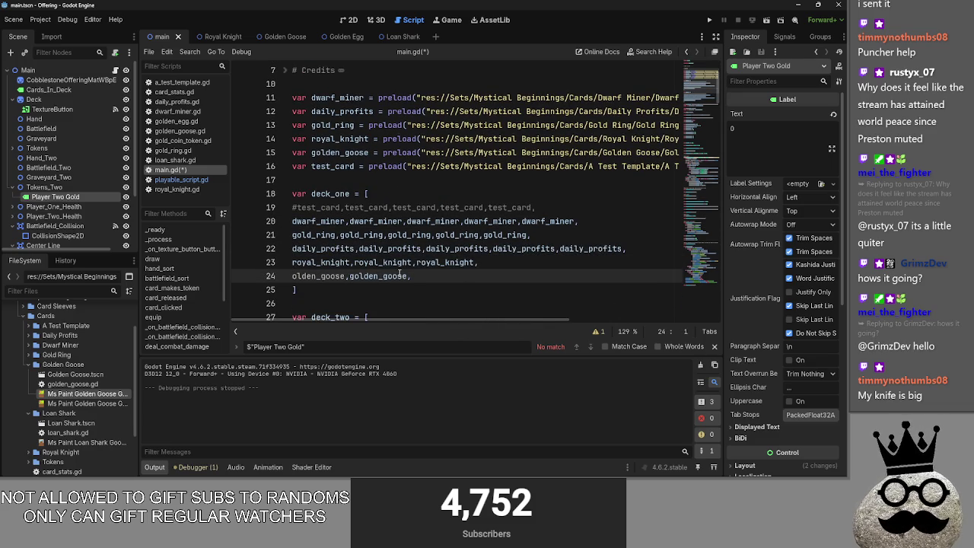
key("BackSpace")
key("Left")
key("F5")
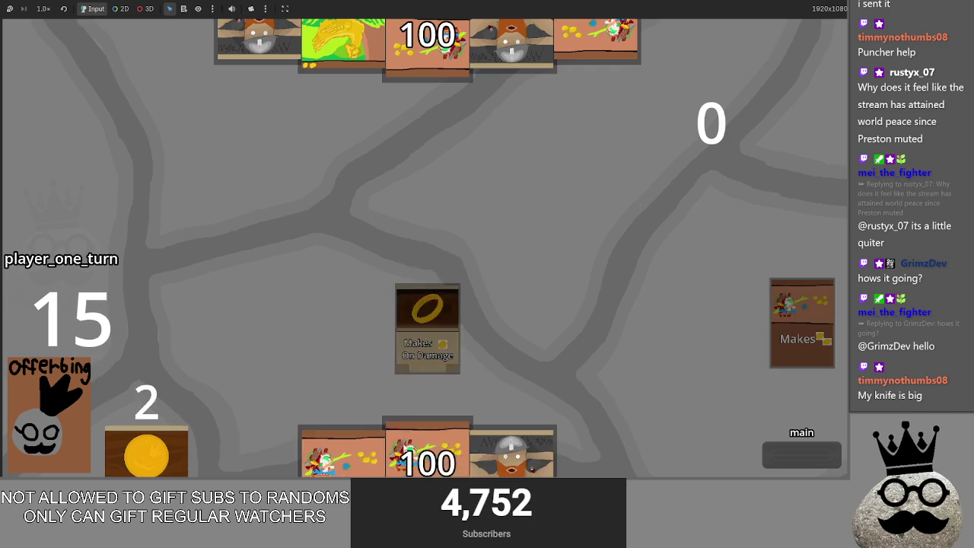
- Pass turns for both players and resolve the gold-ring dwarf's attack, dropping opponent health to 98
left_click(793, 457)
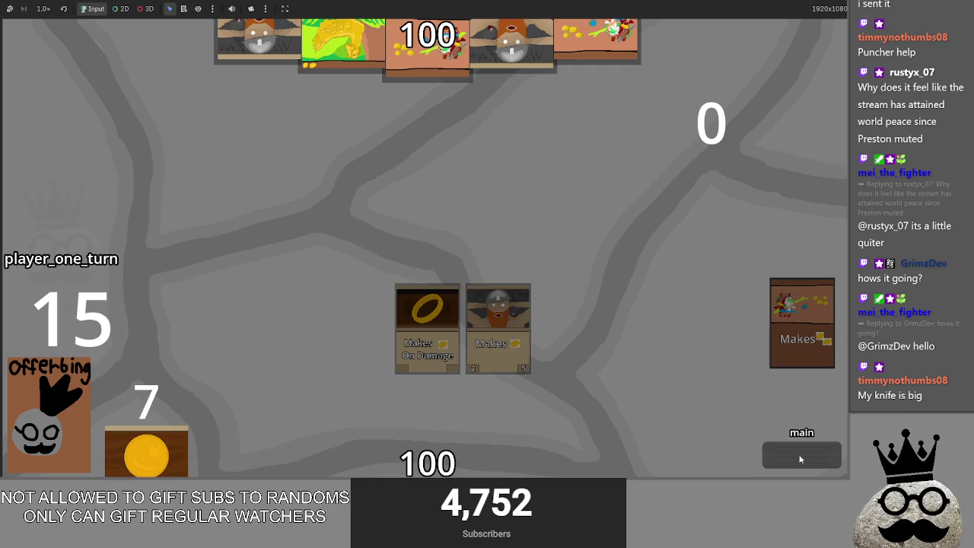
left_click(793, 454)
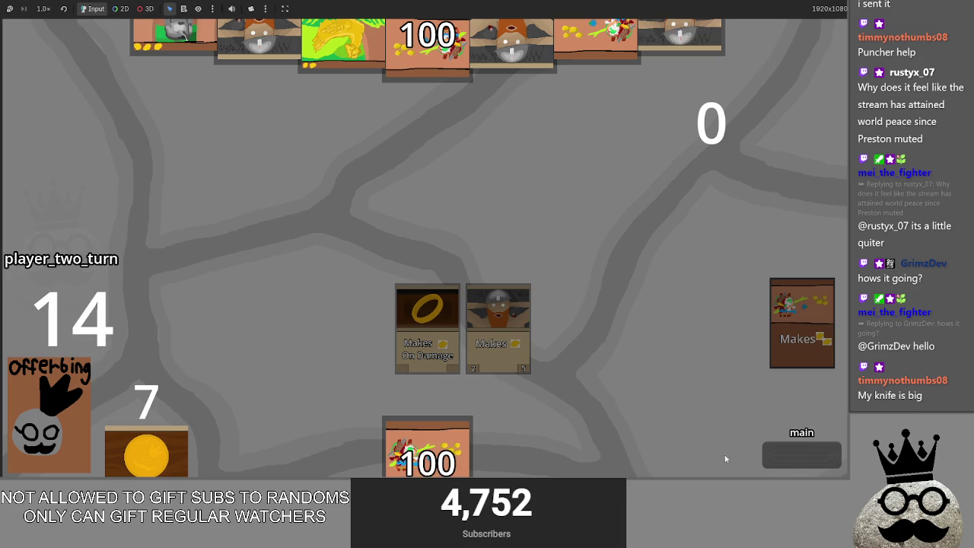
left_click(789, 452)
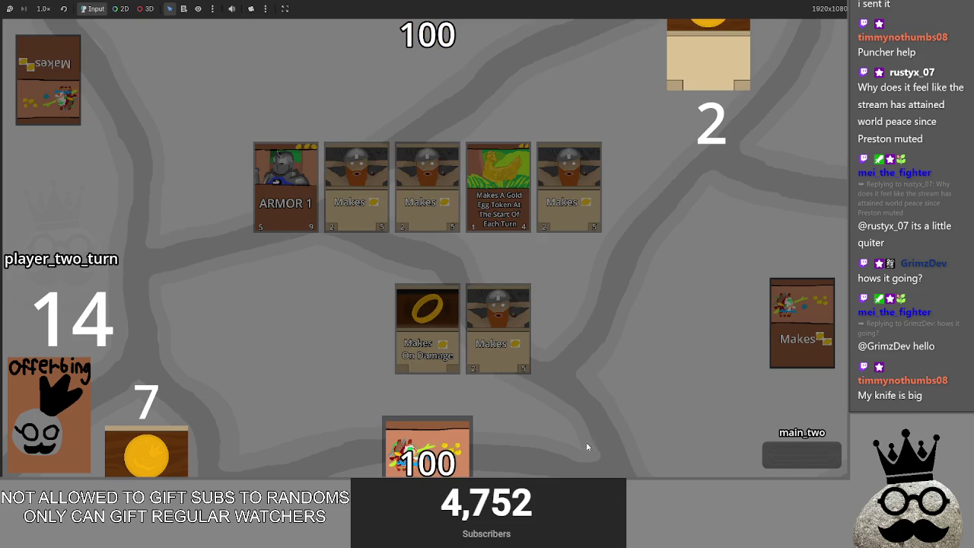
left_click(794, 453)
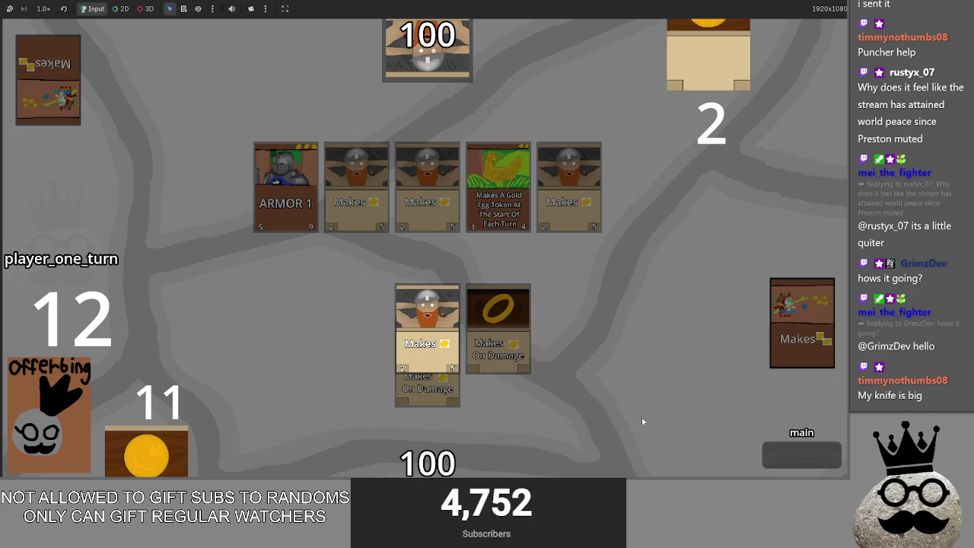
left_click(818, 456)
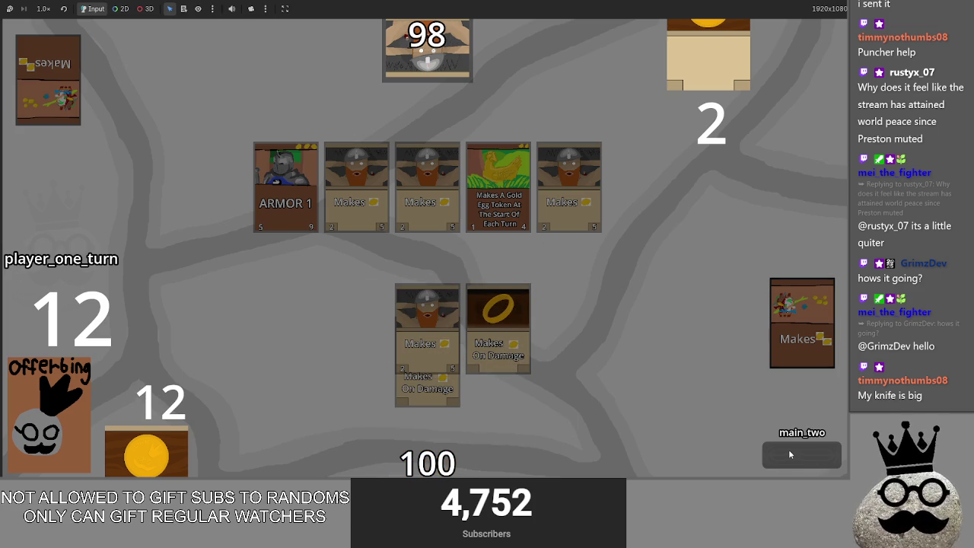
left_click(787, 455)
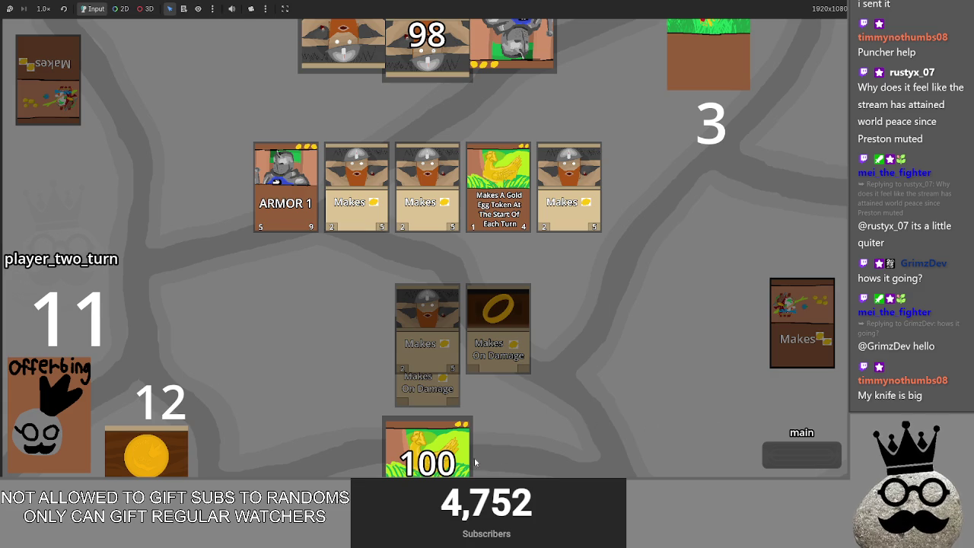
left_click(801, 460)
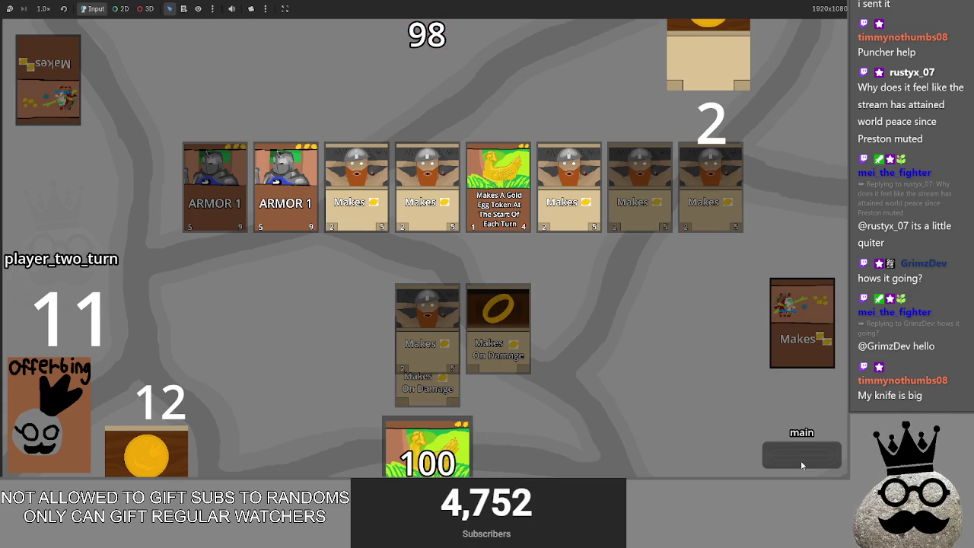
- Finish player two's turn, then play the gold-egg chicken, Armor 1 and dwarf cards onto the board
left_click(800, 461)
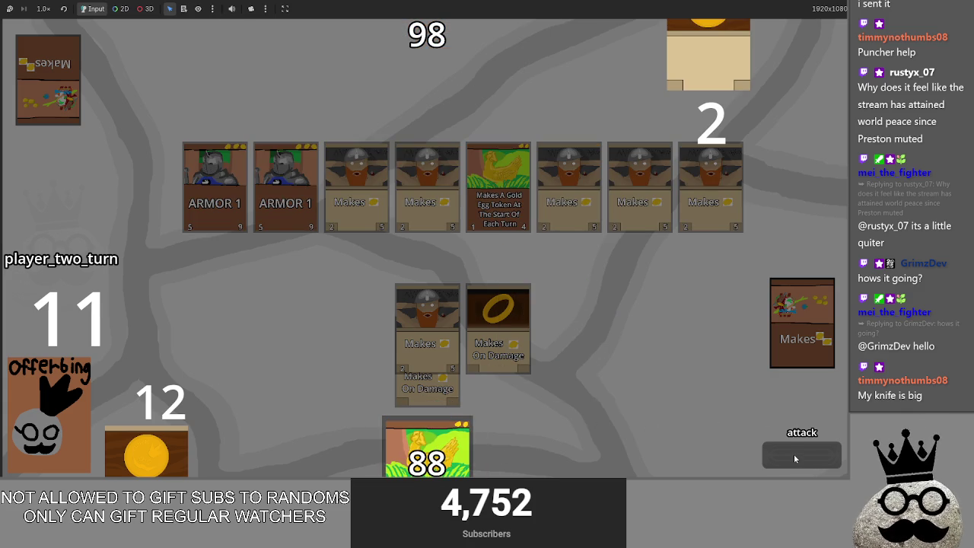
left_click(794, 454)
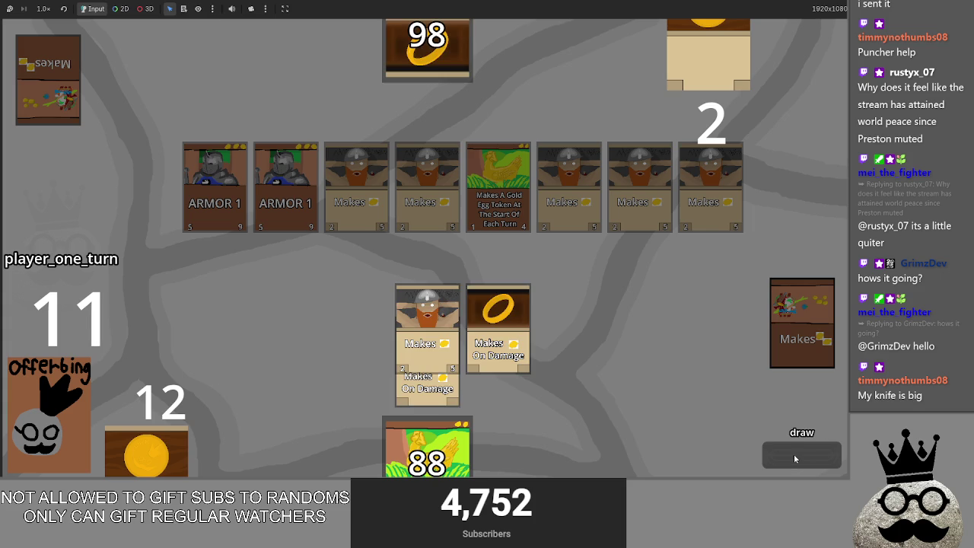
left_click_drag(427, 449, 564, 276)
mouse_move(436, 445)
left_mouse_down()
mouse_move(583, 293)
mouse_move(569, 320)
mouse_move(547, 274)
mouse_move(497, 358)
left_mouse_up()
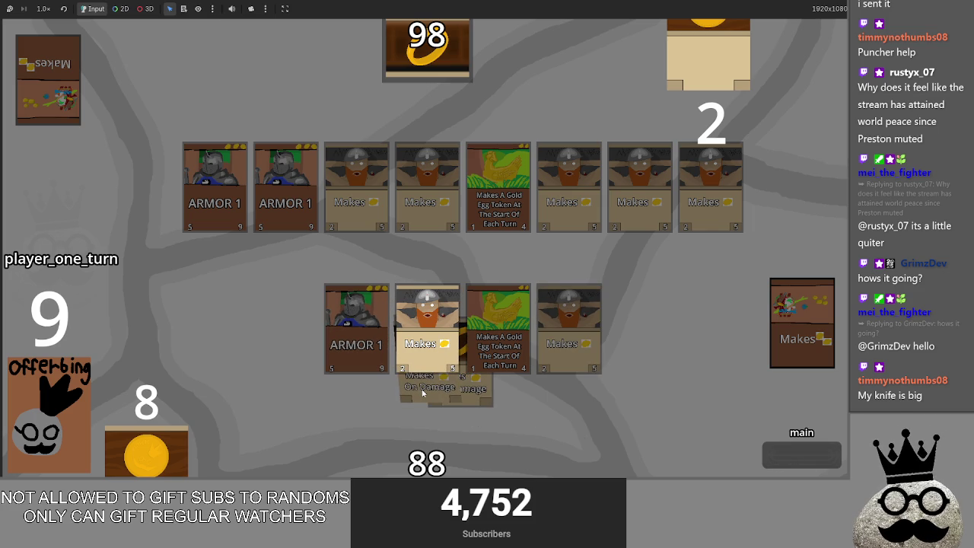
- Advance through attack and second main, then step player two's whole turn back to player one
left_click(774, 455)
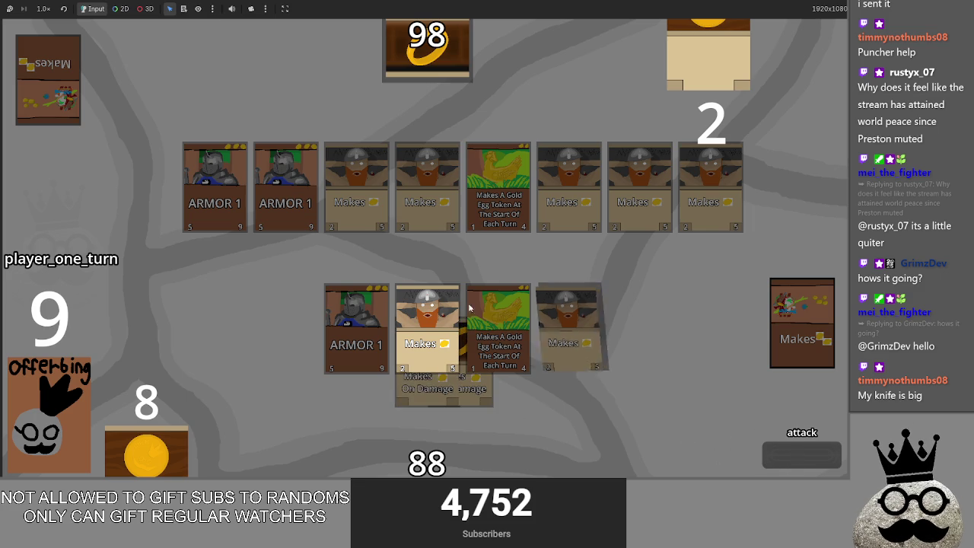
left_click(809, 455)
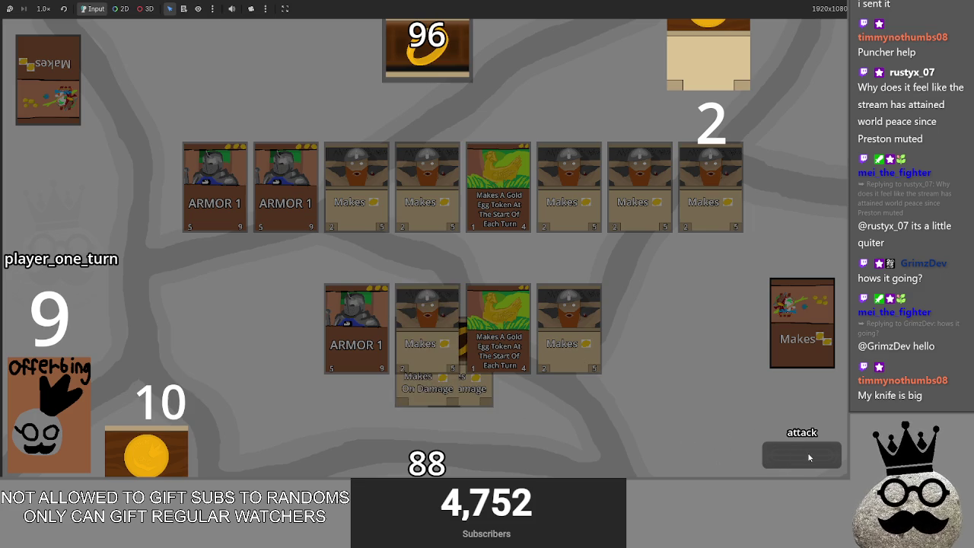
left_click(808, 456)
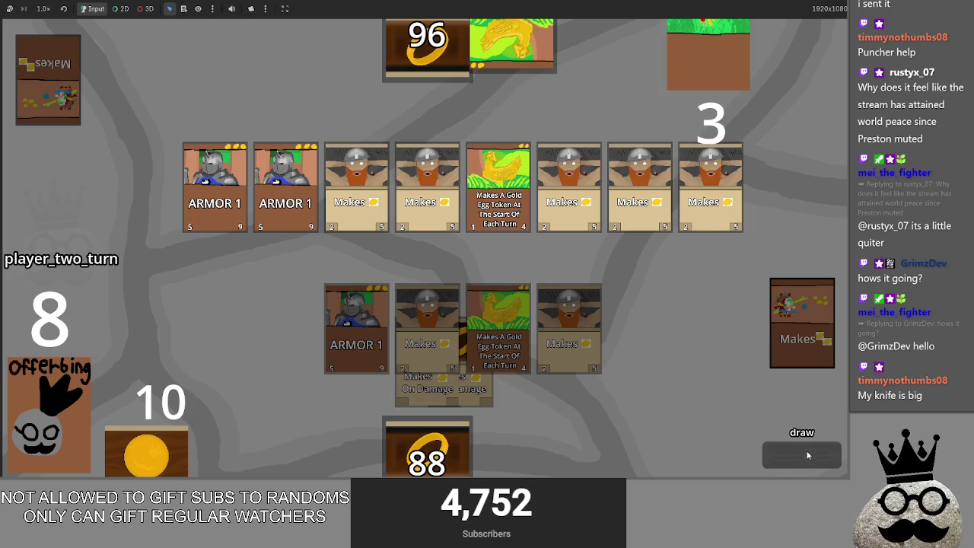
left_click(808, 455)
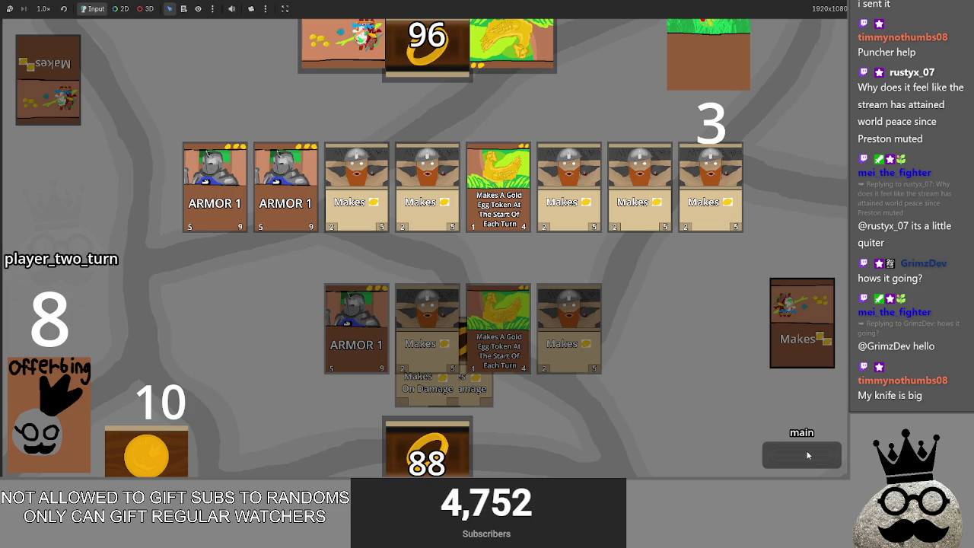
left_click(809, 455)
left_click(808, 455)
left_click(808, 455)
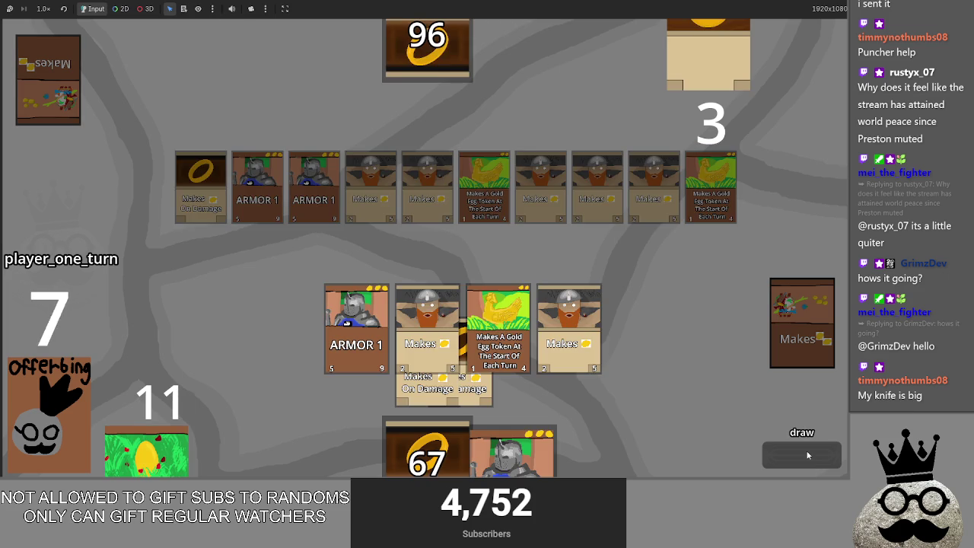
- Play the dwarf Makes card, ring Makes On Damage card and ARMOR 1 knight, then advance to attack
left_click(335, 444)
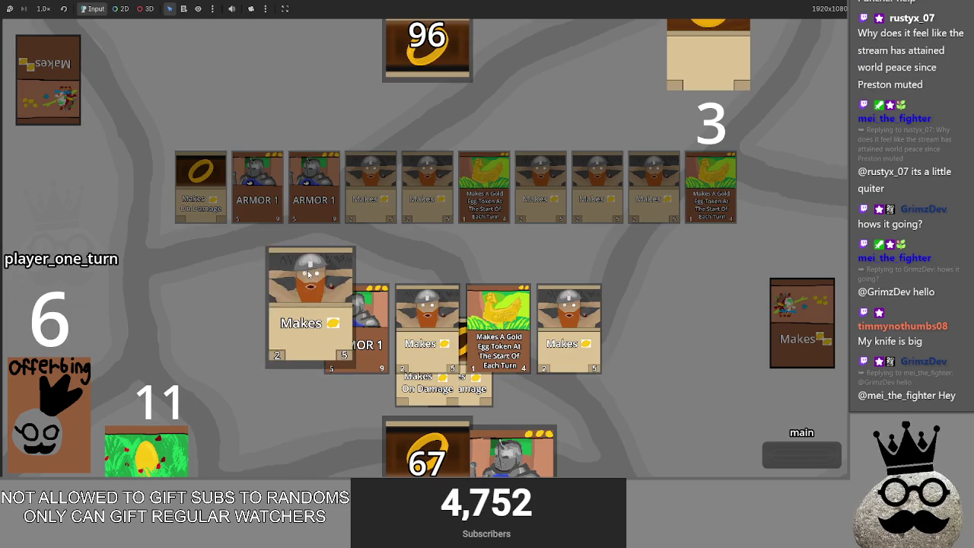
left_click_drag(428, 453, 474, 248)
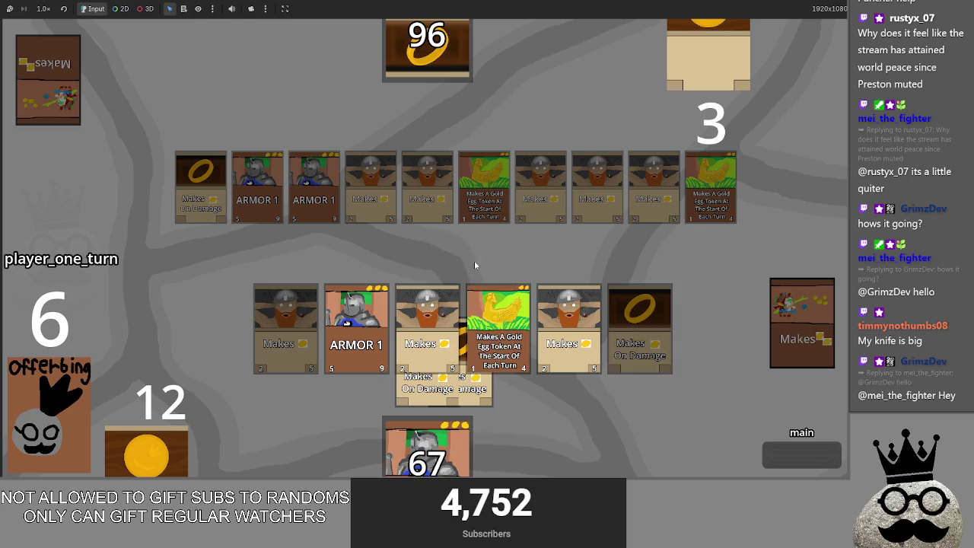
mouse_move(511, 453)
left_mouse_down()
mouse_move(498, 239)
mouse_move(463, 391)
mouse_move(369, 333)
left_mouse_up()
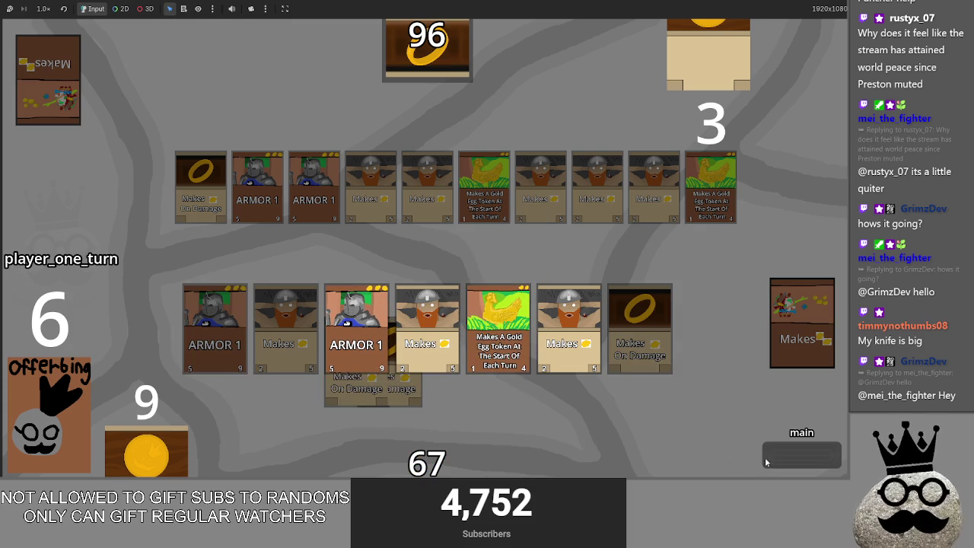
left_click(787, 457)
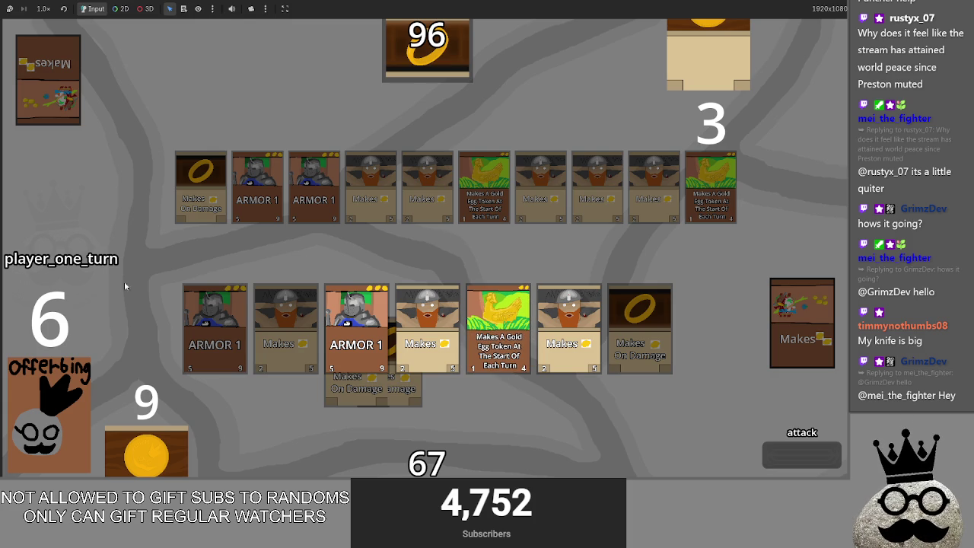
- Alt+Tab from the running game back to main.gd in the script editor
key("alt+Tab")
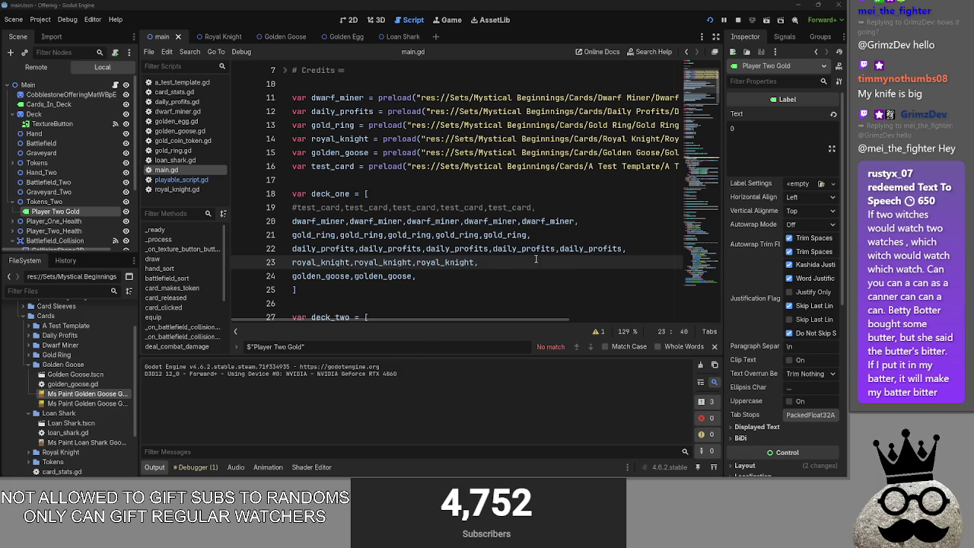
scroll(337, 223, "down", 1)
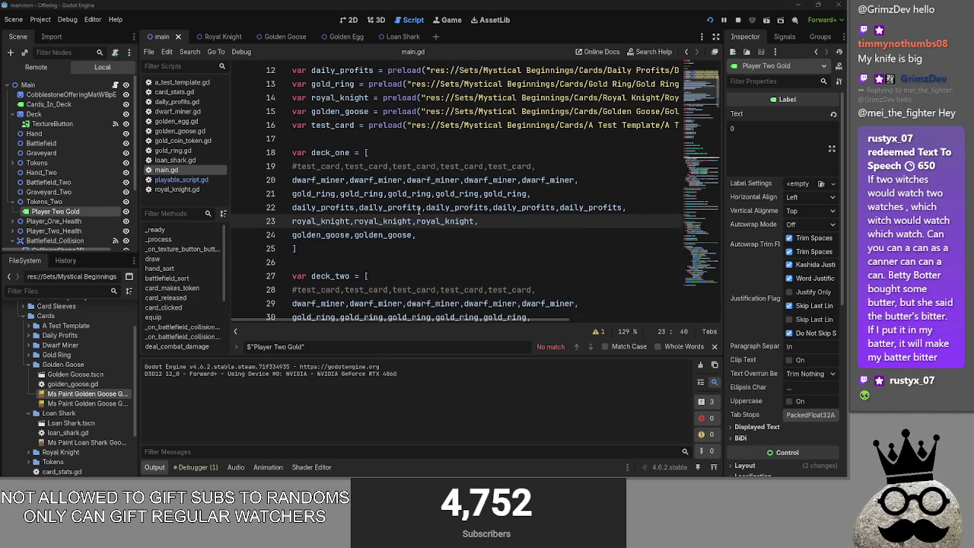
scroll(411, 211, "up", 1)
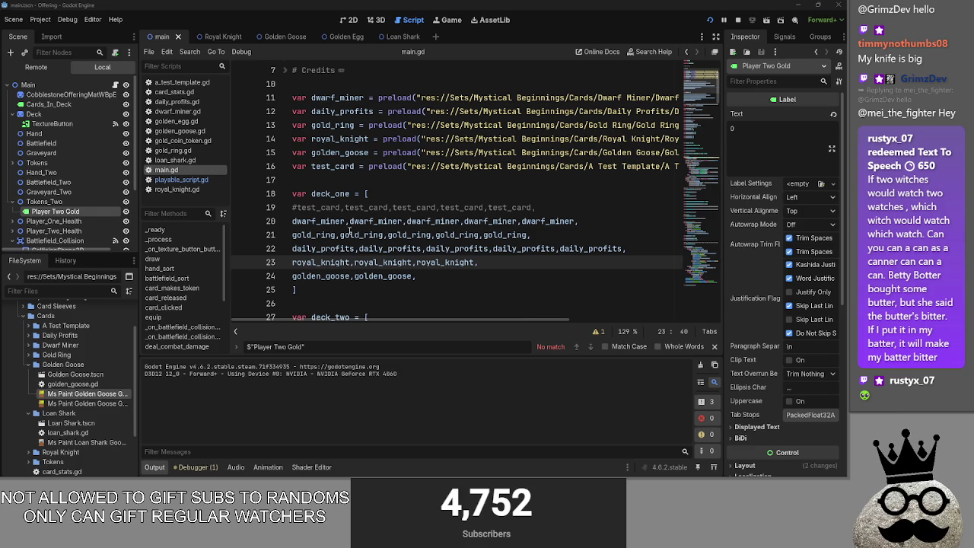
scroll(348, 232, "down", 3)
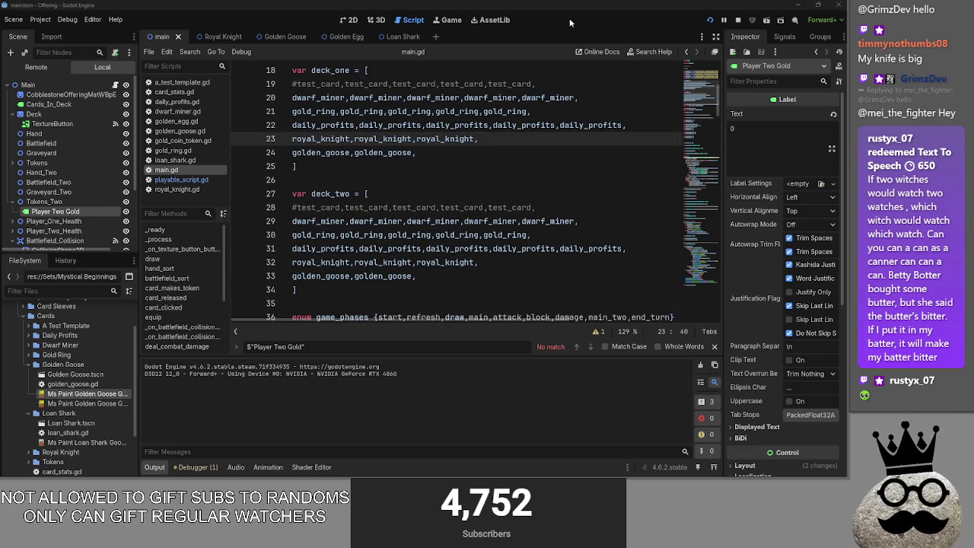
key("alt+Tab")
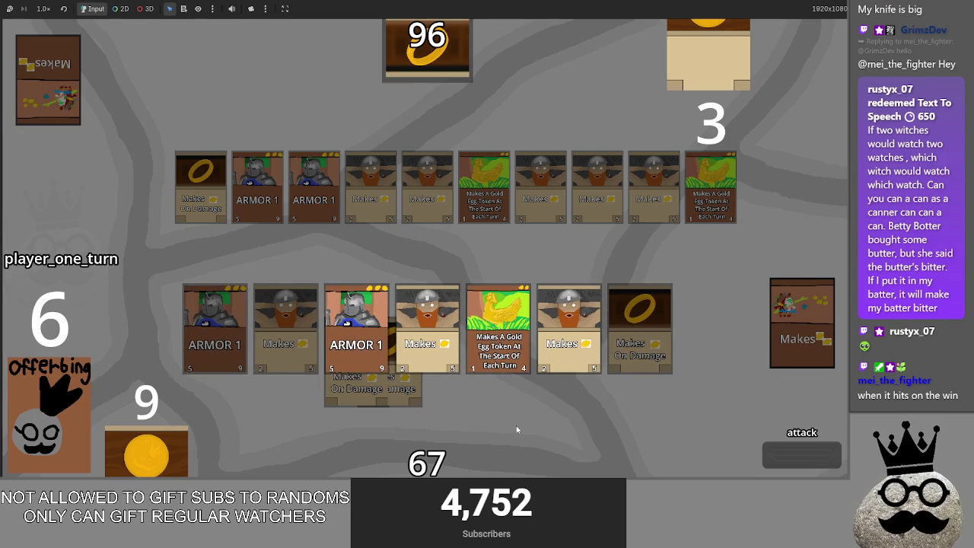
key("alt+Tab")
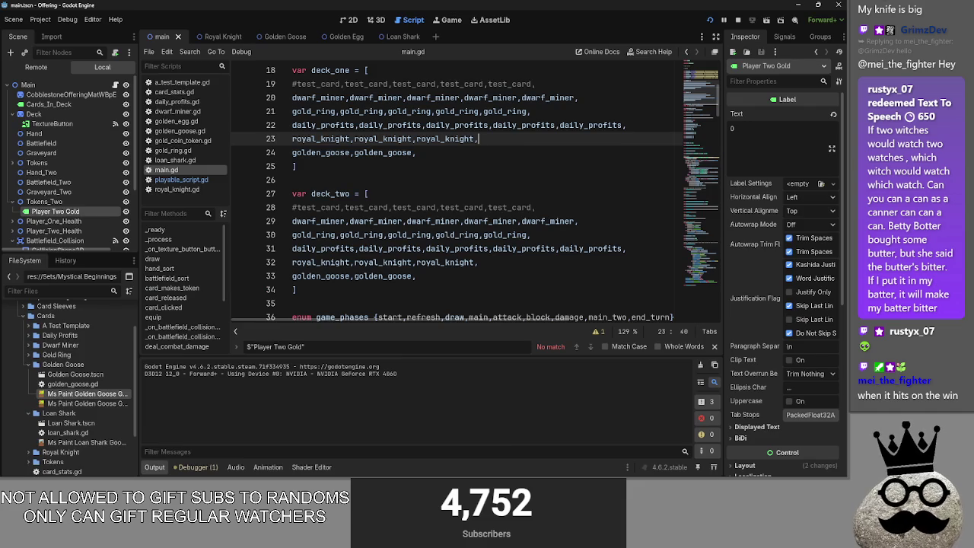
- Look over playable_script.gd, royal_knight.gd and loan_shark.gd, then return to the end of main.gd's deck_one
left_click(190, 180)
left_click(187, 188)
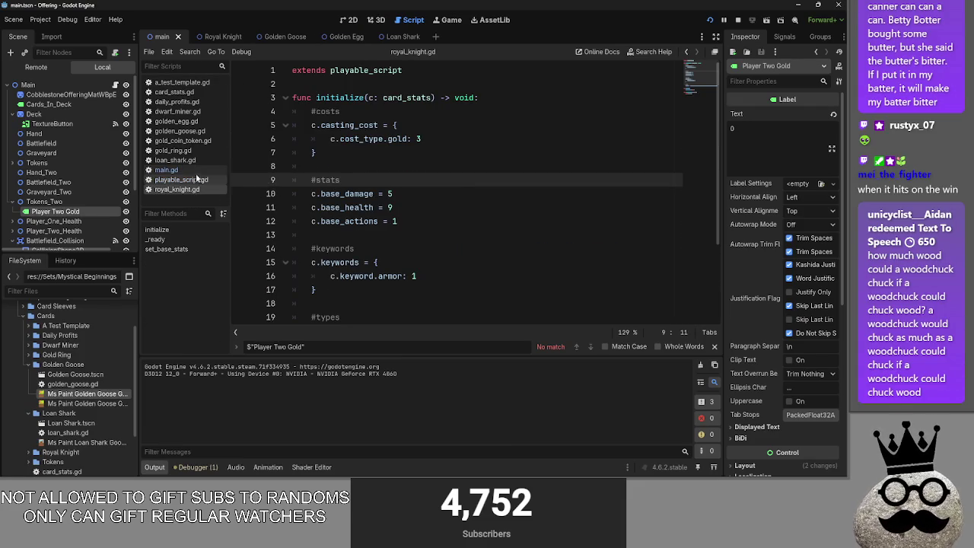
left_click(187, 162)
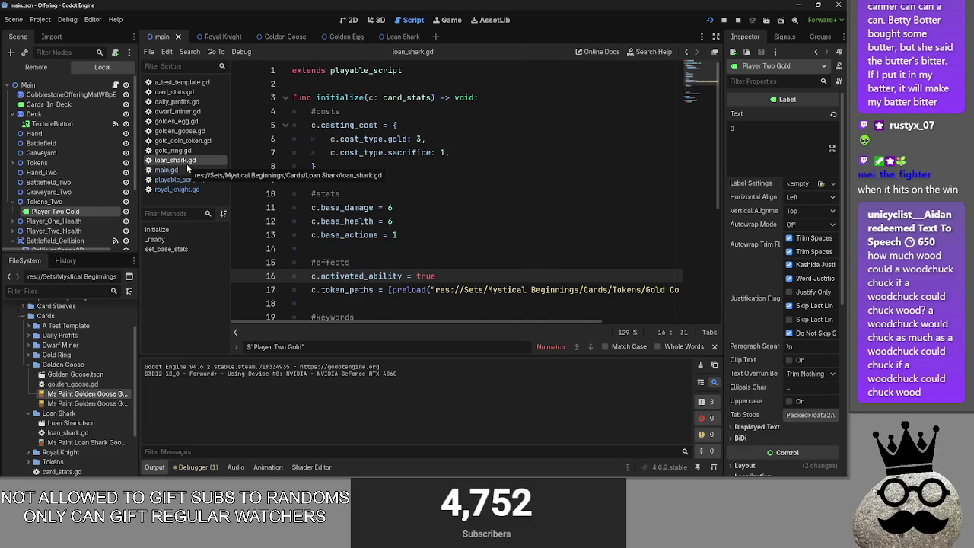
left_click(186, 170)
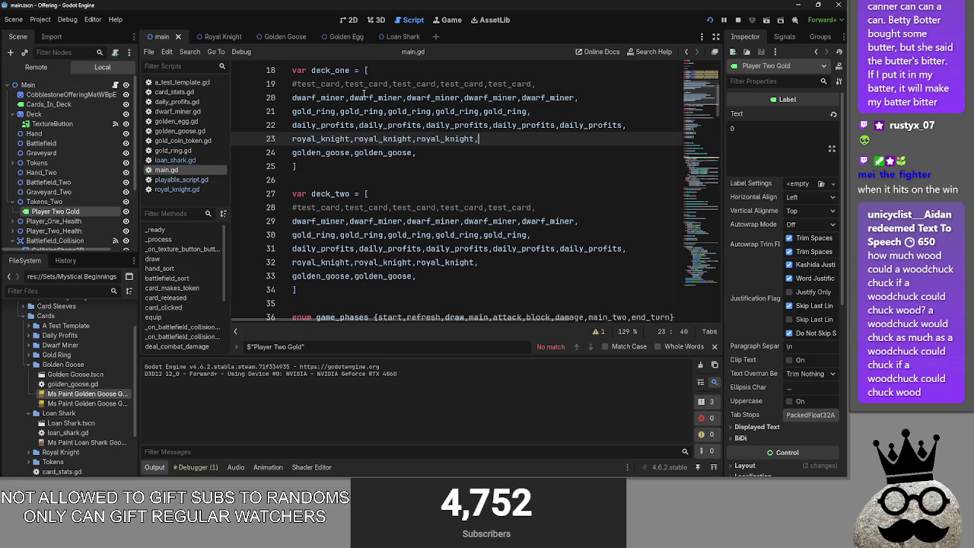
left_click(420, 162)
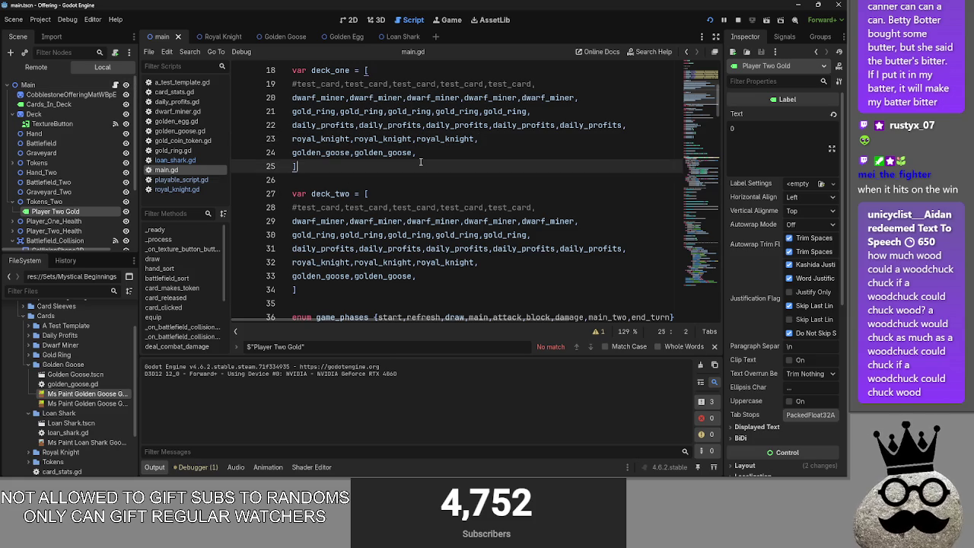
- Open gold_coin_token.gd after checking card_stats.gd, toggling to 2D view and back to Script
left_click(180, 141)
left_click(175, 92)
left_click(176, 131)
left_click(175, 141)
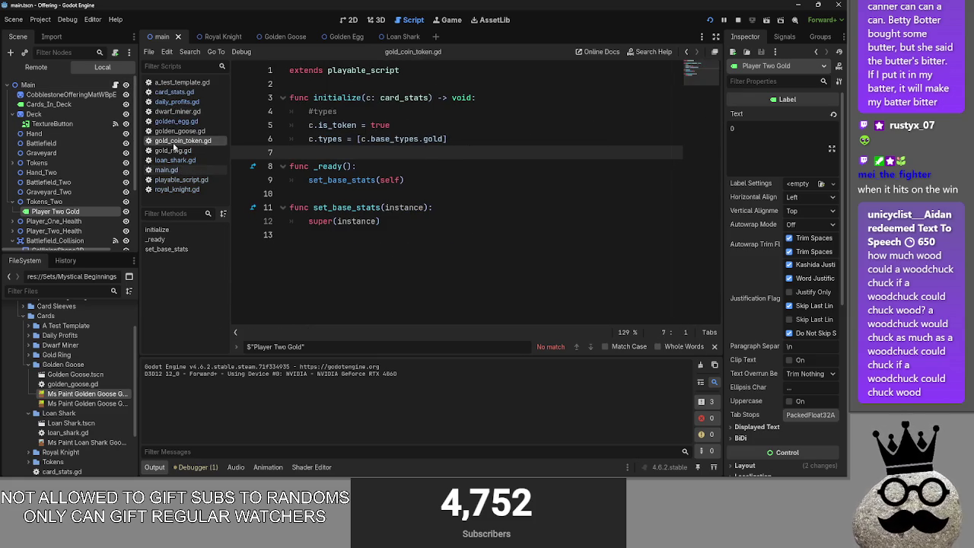
left_click(190, 143)
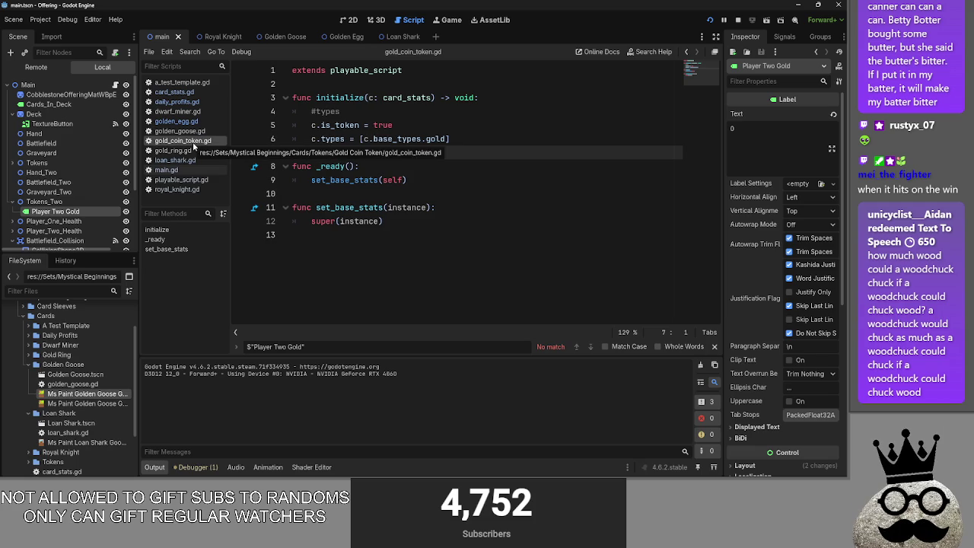
left_click(351, 20)
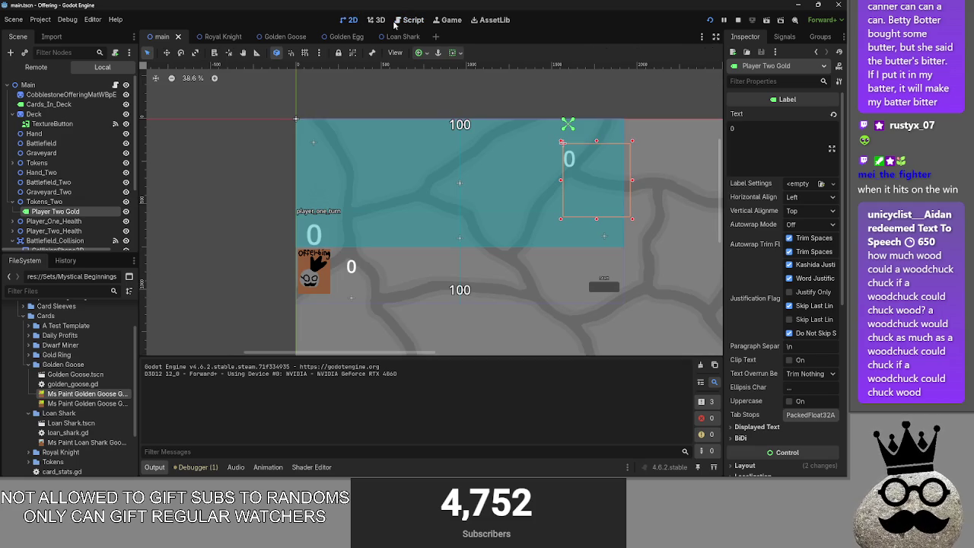
left_click(395, 23)
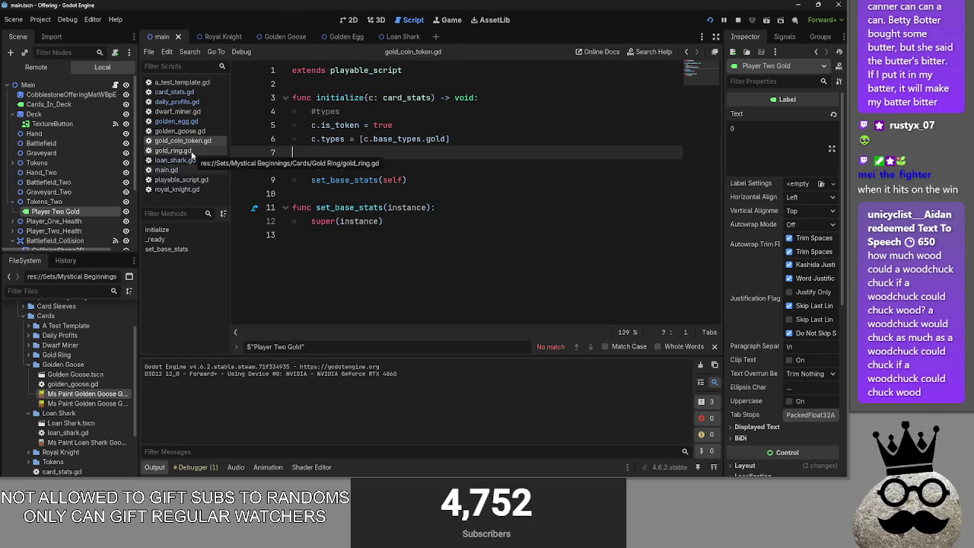
key("alt+Tab")
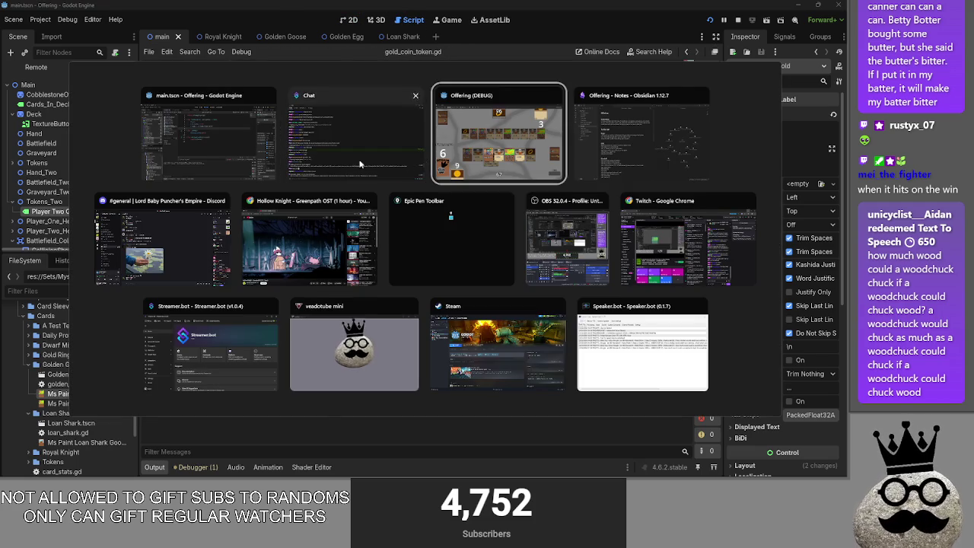
key("Escape")
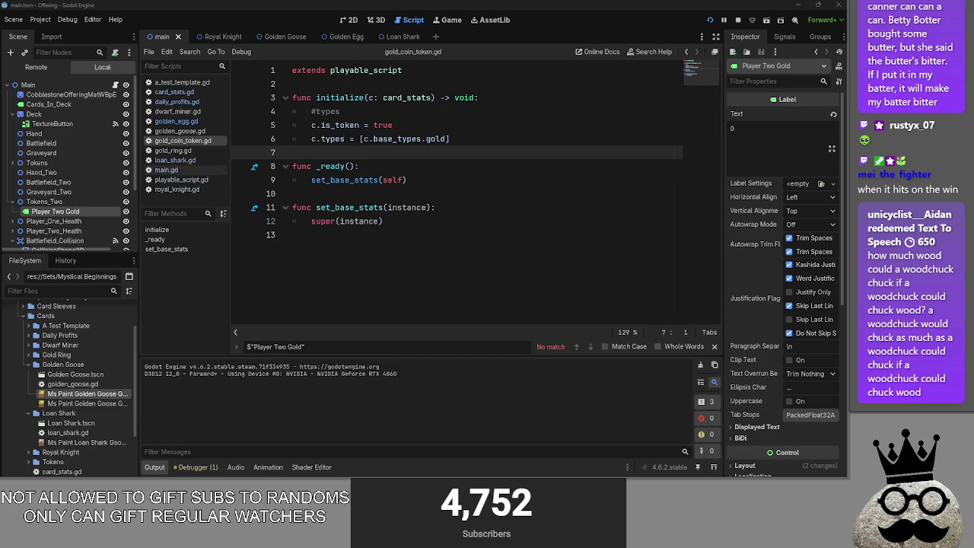
key("alt+Tab")
key("alt+Tab")
key("alt+Tab")
left_click(293, 219)
key("alt+Tab")
key("alt+Tab")
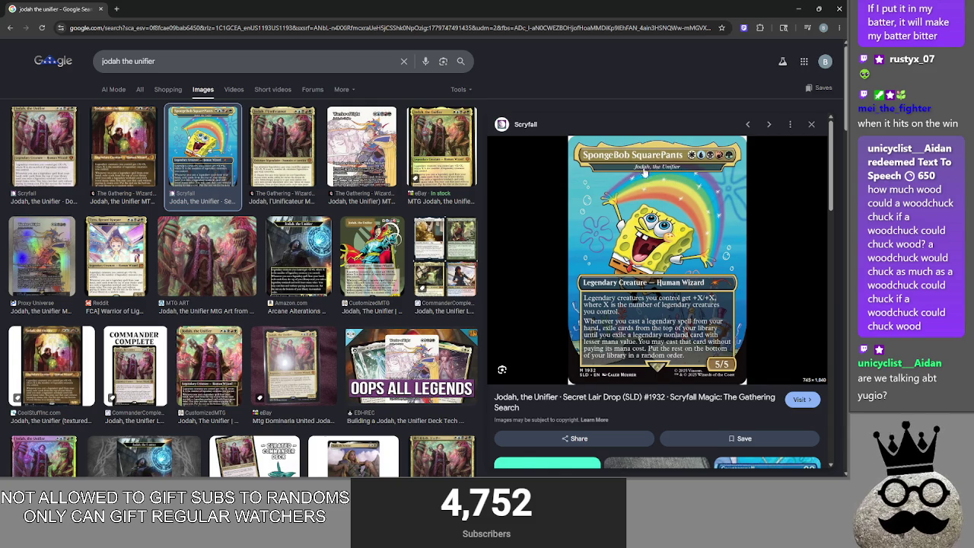
- Preview the Warrior of Light, Dominaria, Dominaria United and SpongeBob Jodah printings
left_click(364, 164)
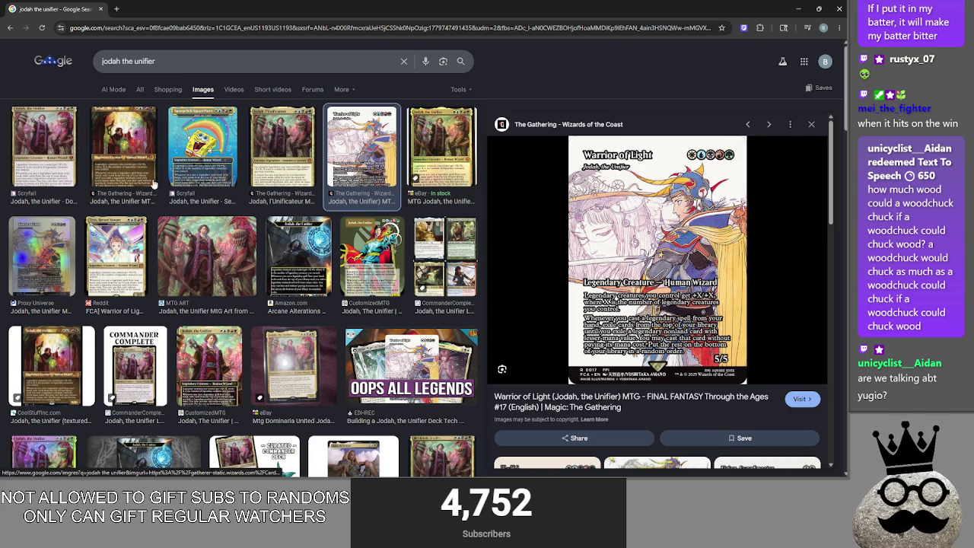
left_click(68, 142)
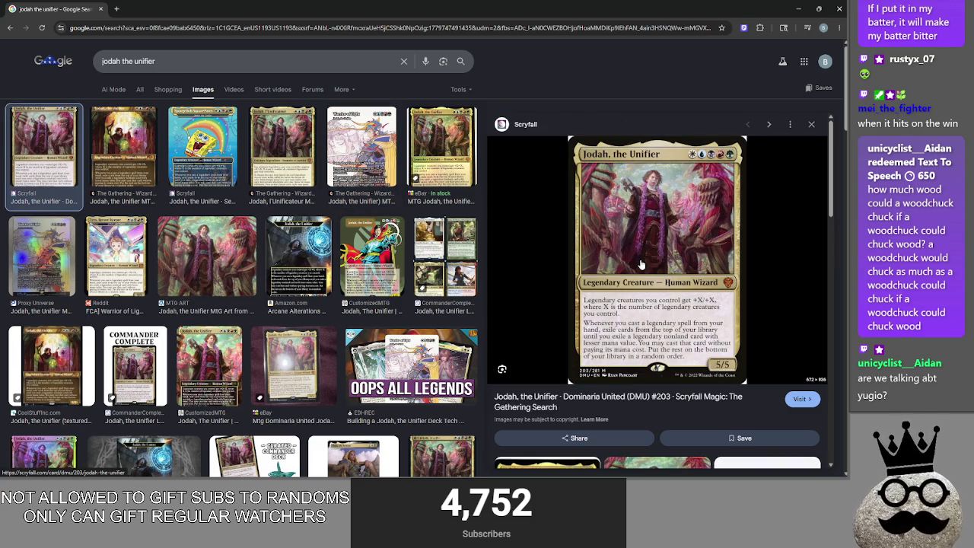
left_click(204, 146)
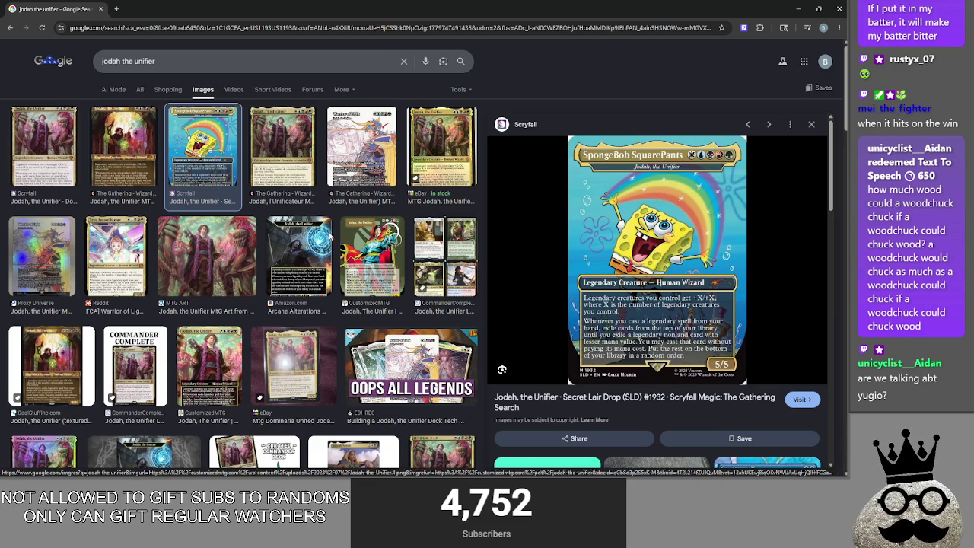
left_click(140, 150)
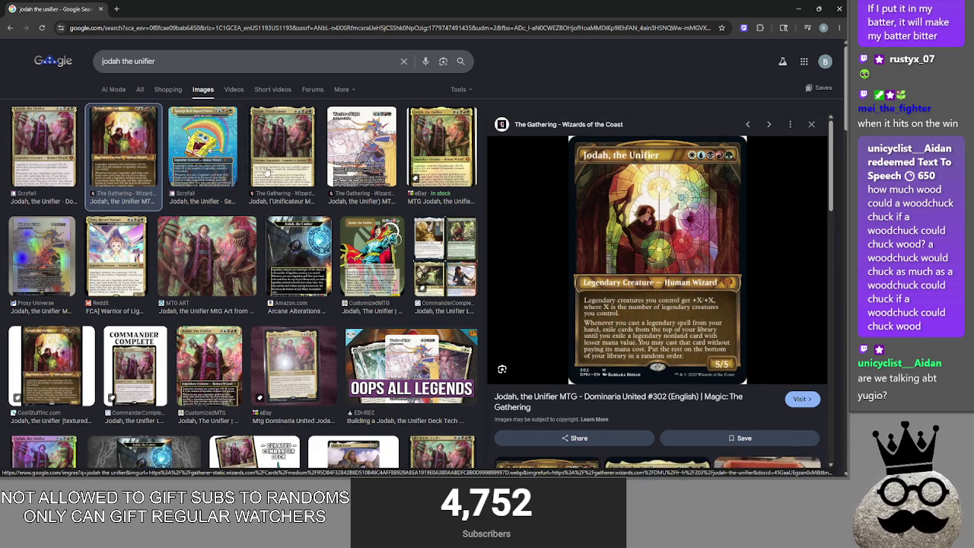
left_click(214, 161)
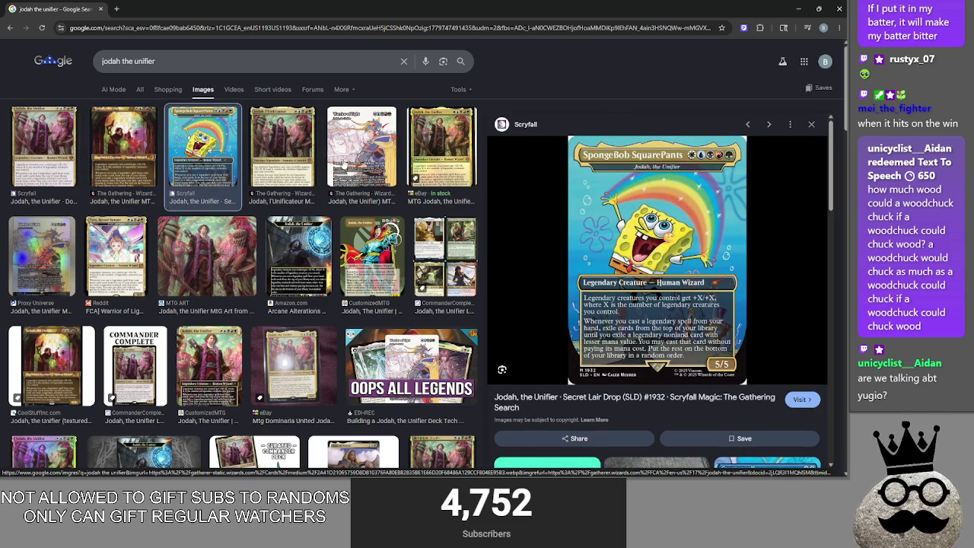
left_click(338, 164)
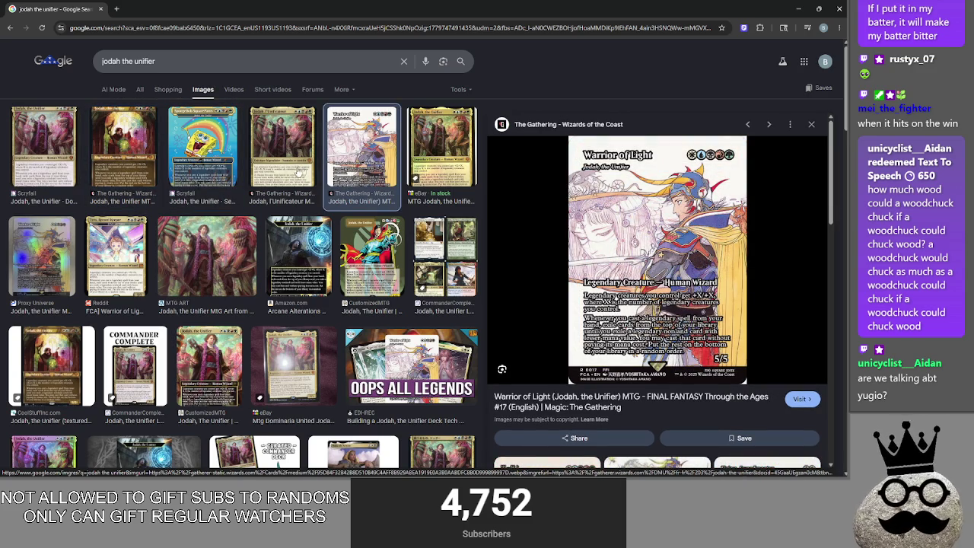
left_click(190, 160)
left_click(126, 153)
left_click(191, 160)
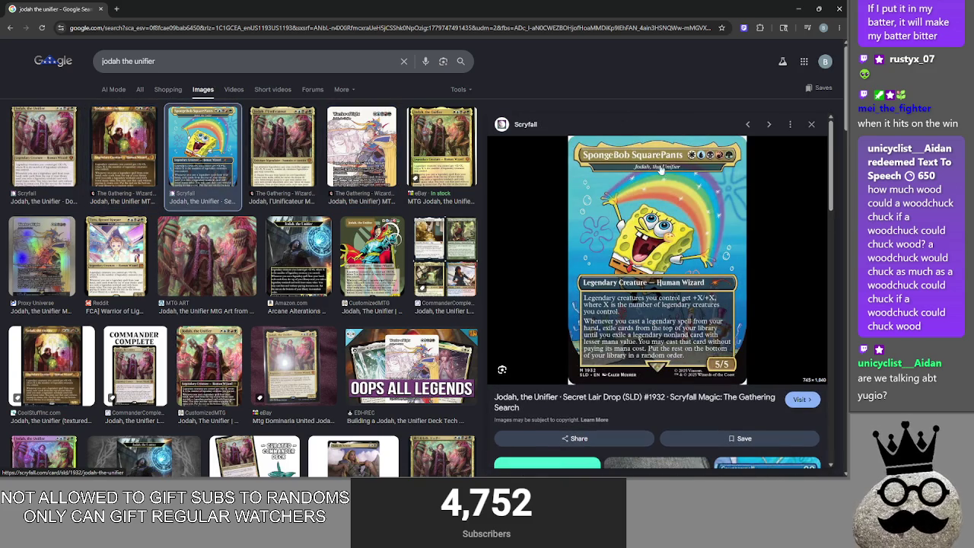
left_click(344, 150)
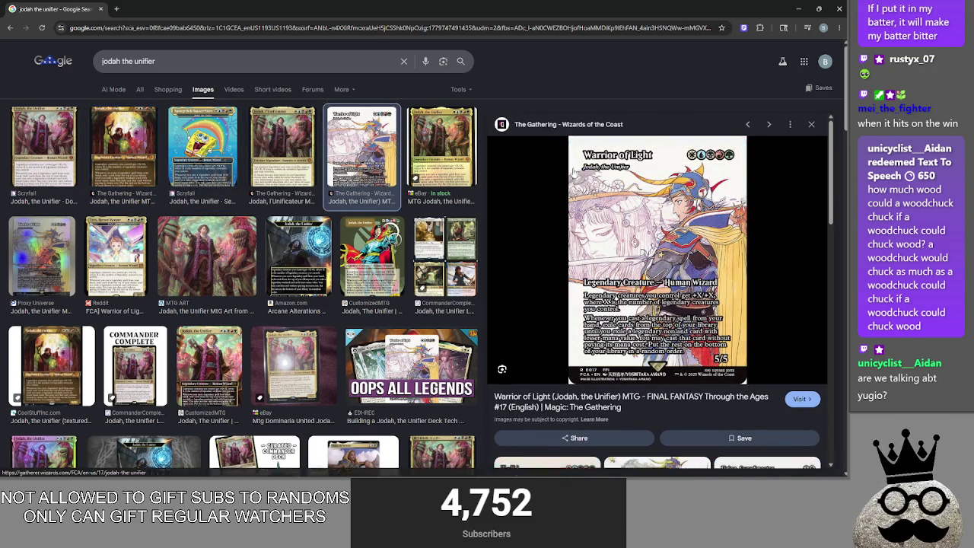
left_click(207, 166)
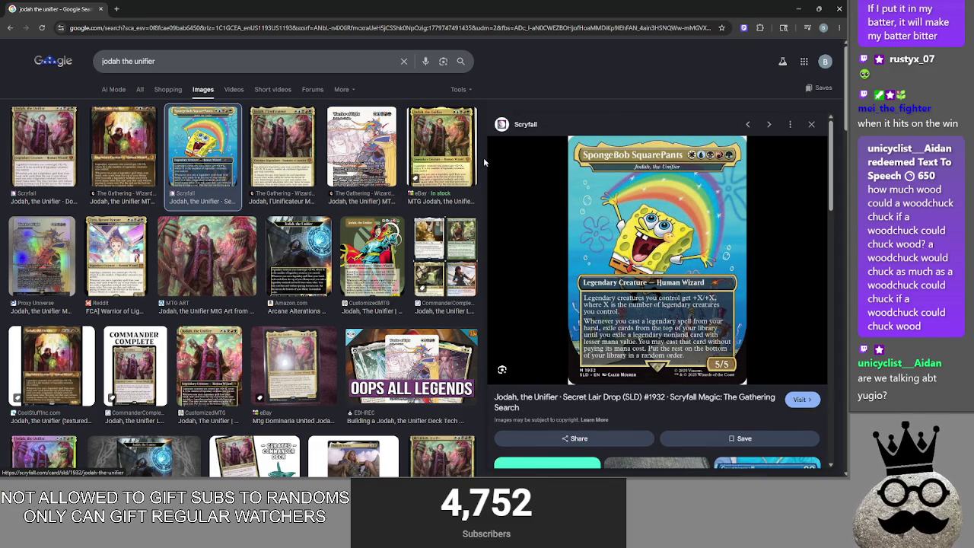
- Preview the Arcane Alterations, Reddit Warrior of Light, Proxy Universe foil and Scryfall Jodah cards
left_click(299, 259)
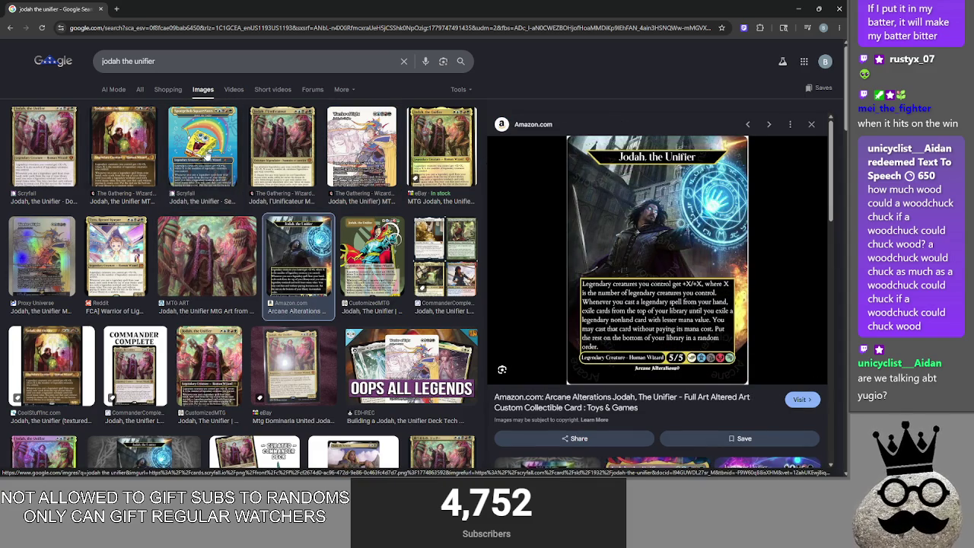
left_click(206, 155)
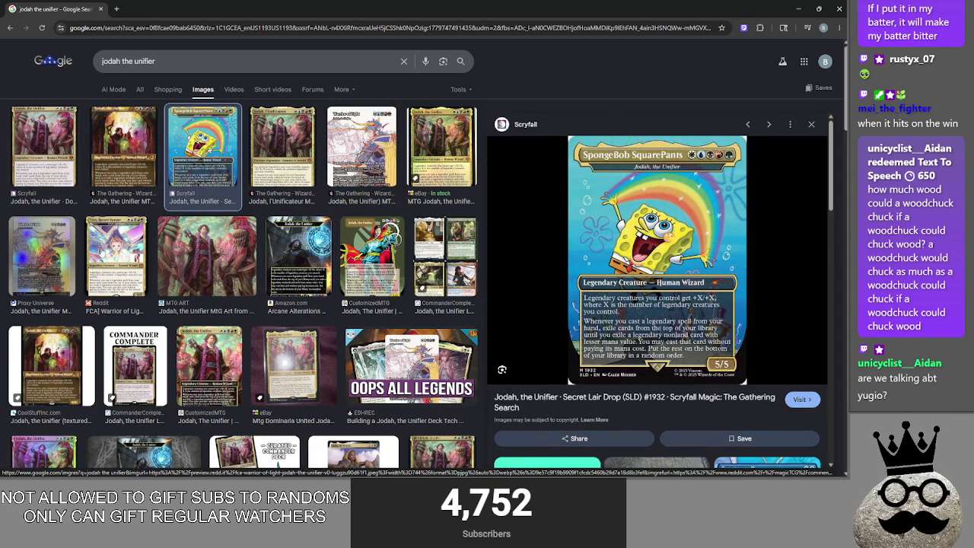
left_click(99, 253)
left_click(60, 251)
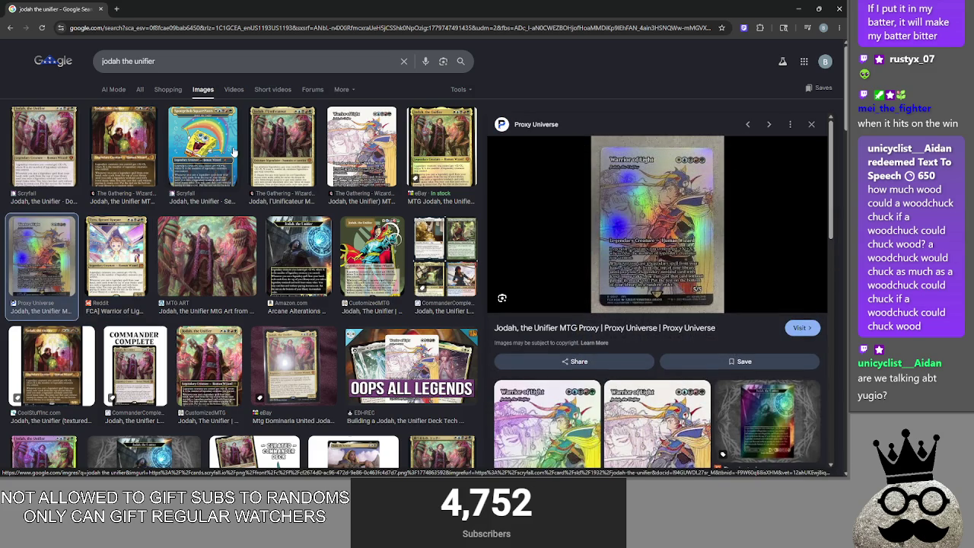
scroll(167, 257, "down", 1)
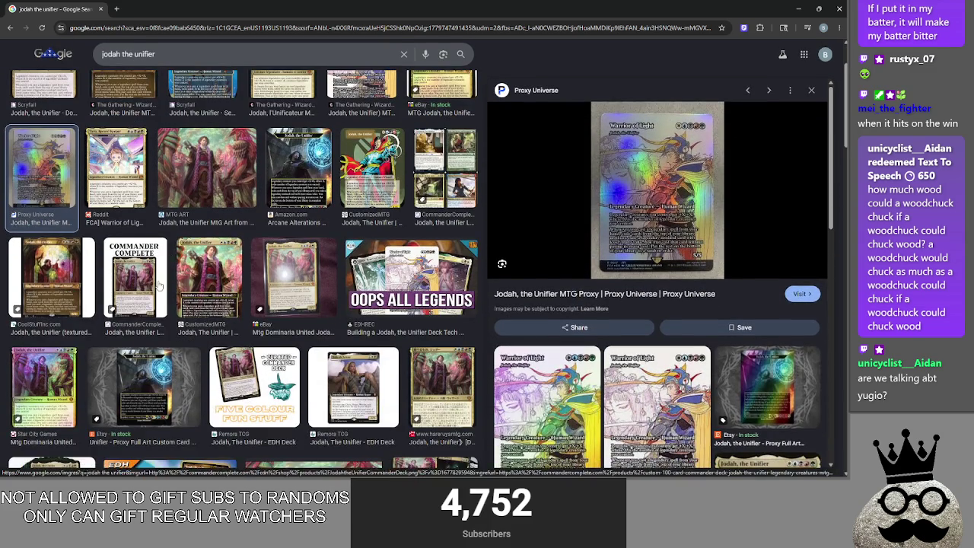
scroll(183, 190, "up", 1)
left_click(189, 161)
left_click(52, 156)
- Return to the Godot editor and stop the running game
left_click(116, 151)
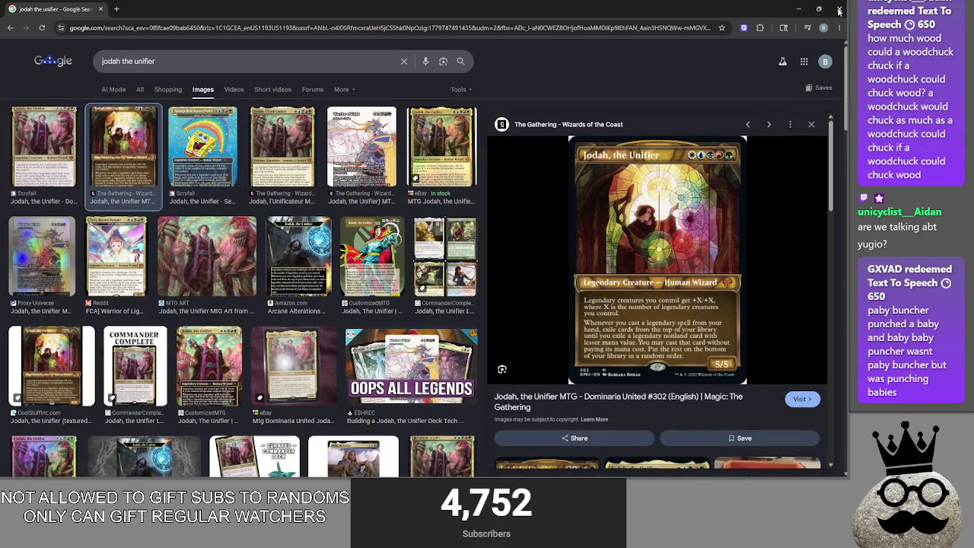
left_click(839, 8)
left_click(487, 226)
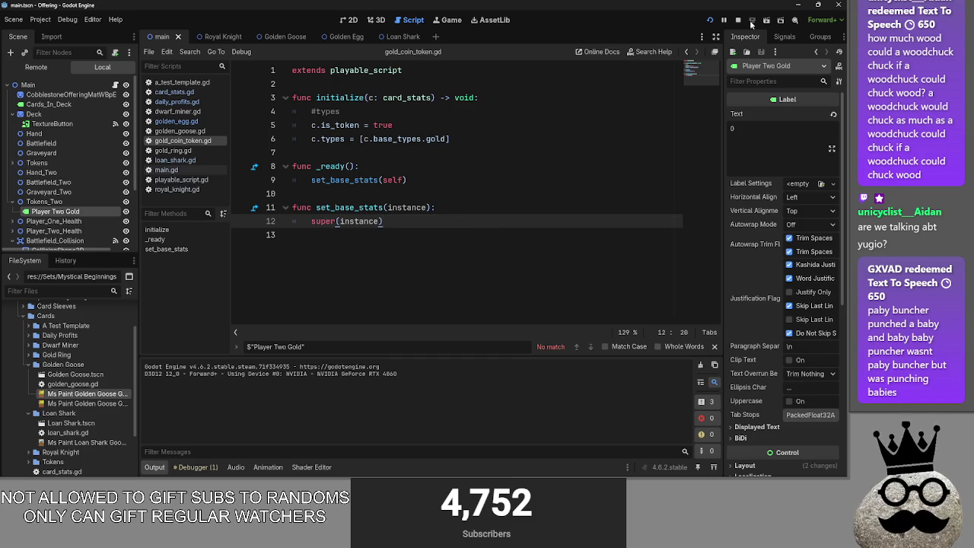
- Stop the current session and relaunch the Offering game, starting fresh at 100 and 100
left_click(737, 21)
left_click(710, 21)
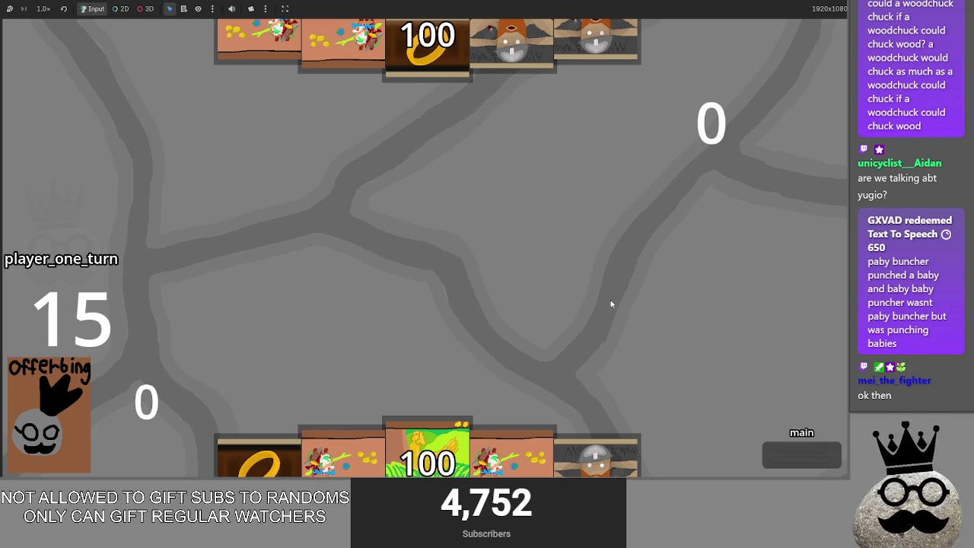
- Play the first hand cards onto the board and draw more from the deck
mouse_move(427, 449)
left_mouse_down()
mouse_move(476, 305)
mouse_move(446, 402)
mouse_move(348, 460)
mouse_move(356, 327)
mouse_move(445, 277)
left_mouse_up()
mouse_move(347, 456)
left_mouse_down()
mouse_move(396, 304)
mouse_move(498, 328)
left_mouse_up()
left_click_drag(416, 420, 358, 327)
left_click(45, 387)
left_click(45, 387)
mouse_move(427, 449)
left_mouse_down()
mouse_move(434, 273)
mouse_move(430, 304)
left_mouse_up()
left_click(44, 395)
- Play ARMOR 1, ring and other hand cards into the centre row, drawing more cards
left_click_drag(351, 453, 400, 292)
left_click_drag(513, 453, 639, 329)
left_click_drag(427, 453, 215, 329)
left_click(47, 411)
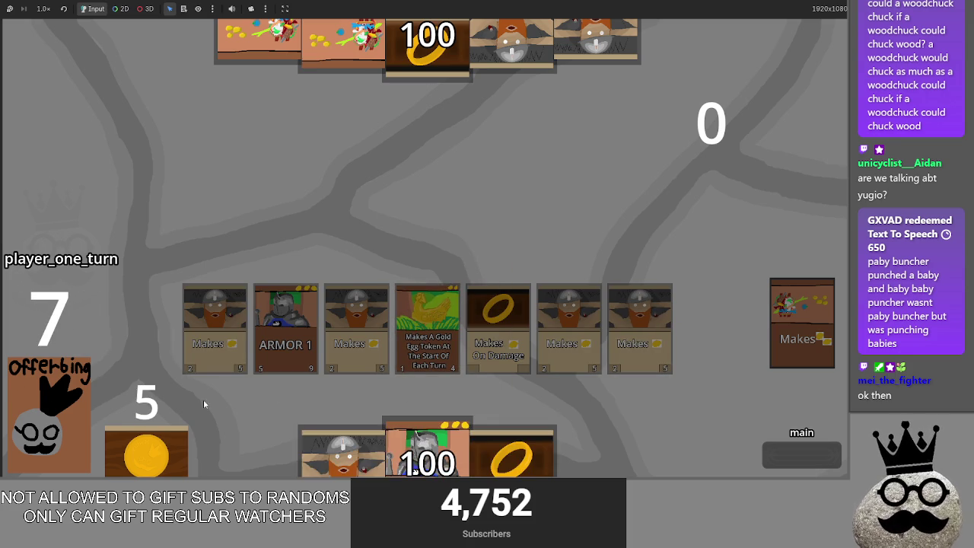
left_click_drag(428, 449, 710, 329)
left_click_drag(418, 432, 448, 255)
left_click(47, 407)
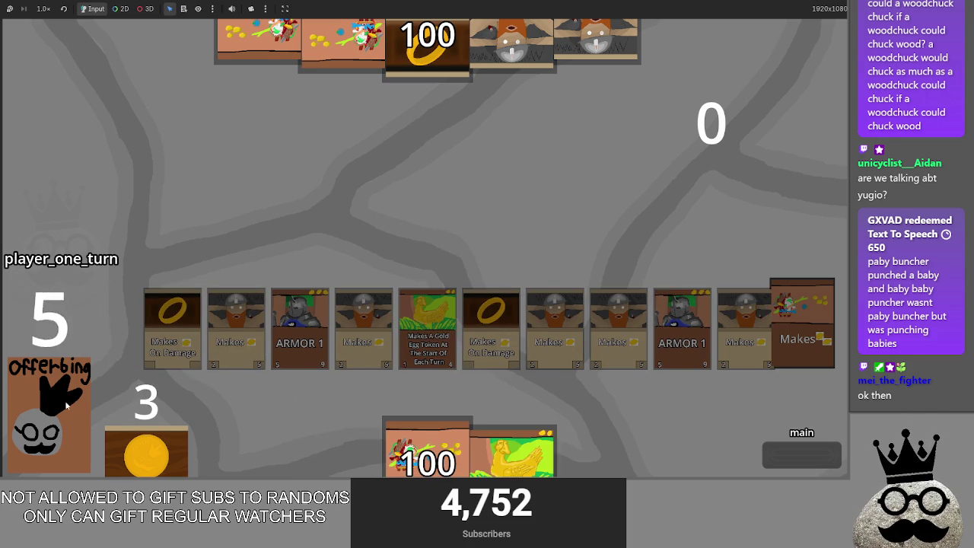
- Offer the 100 card for gold, then play the remaining ring, chicken and armor cards
left_click_drag(418, 438, 47, 410)
left_click_drag(338, 452, 228, 327)
mouse_move(511, 453)
left_mouse_down()
mouse_move(427, 261)
mouse_move(685, 328)
left_mouse_up()
left_click_drag(598, 453, 407, 389)
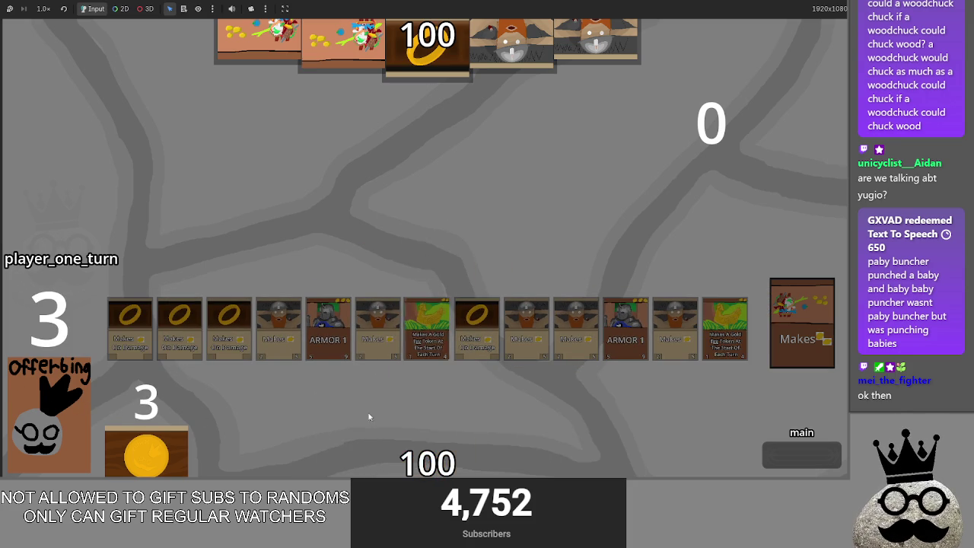
left_click(38, 421)
left_click_drag(510, 455, 257, 327)
left_click_drag(413, 449, 724, 327)
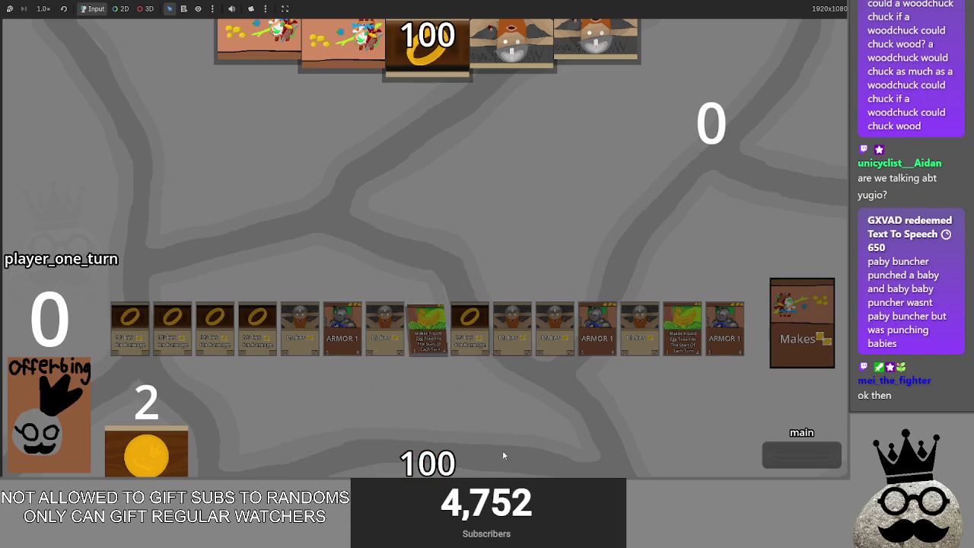
- End player one's main phase and advance player two to the main phase
left_click(794, 462)
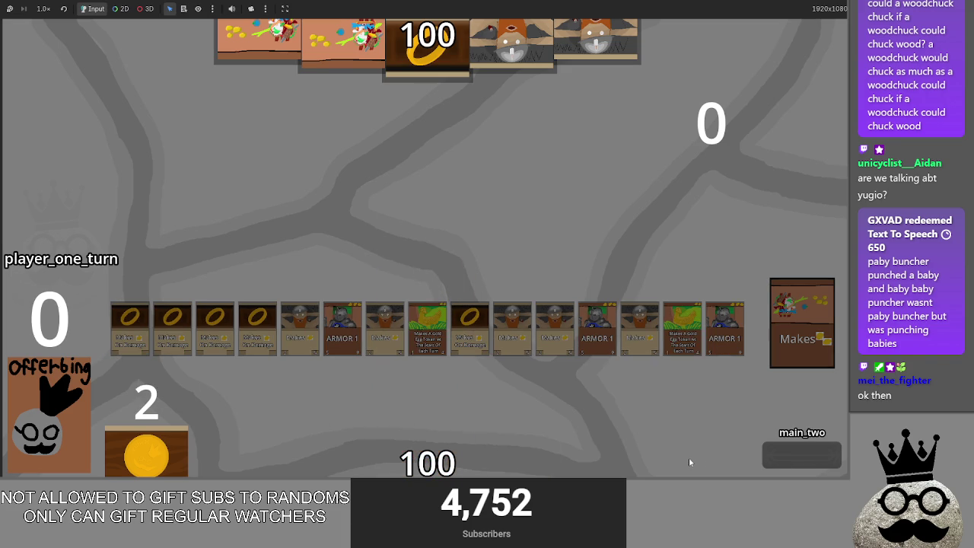
left_click(818, 469)
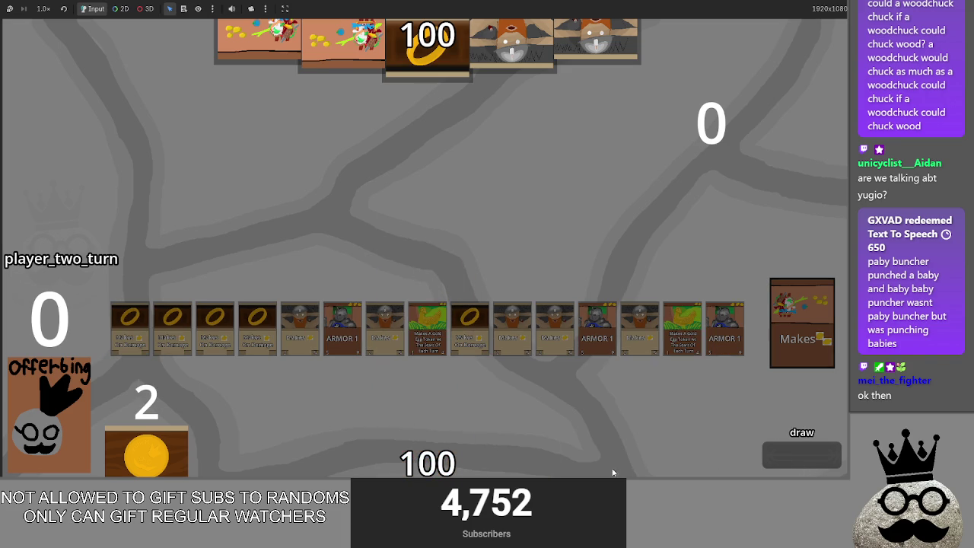
left_click(779, 456)
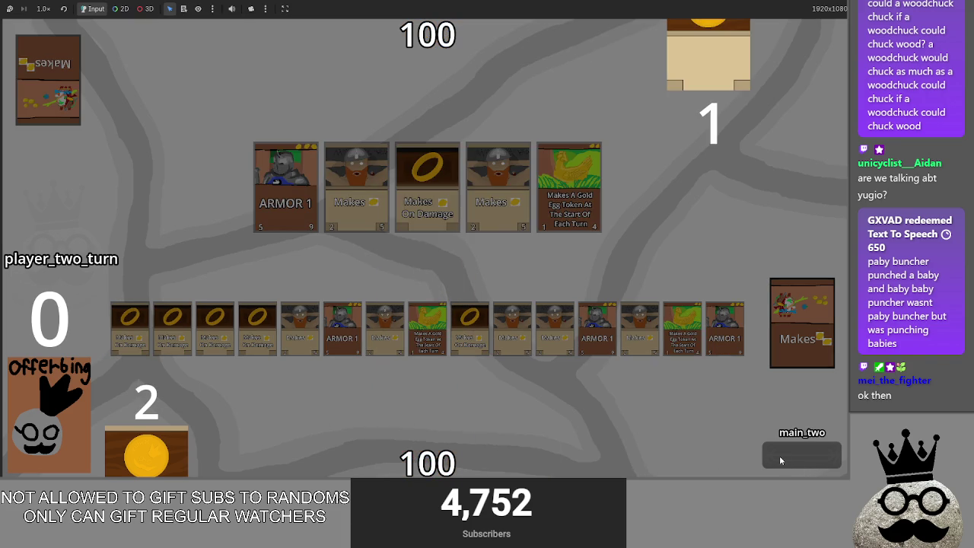
- Resolve player one's and player two's attacks, leaving the totals at 73 and 90
left_click(779, 456)
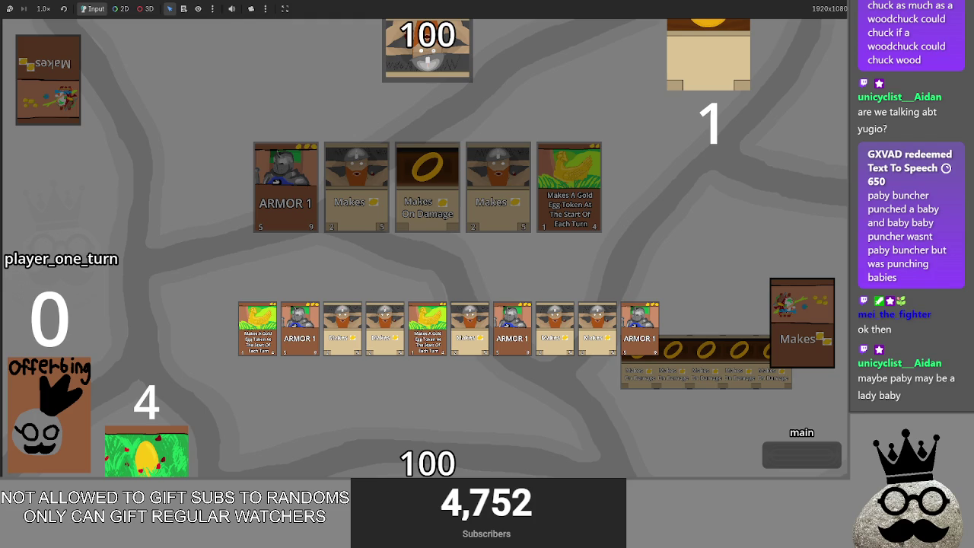
left_click(818, 455)
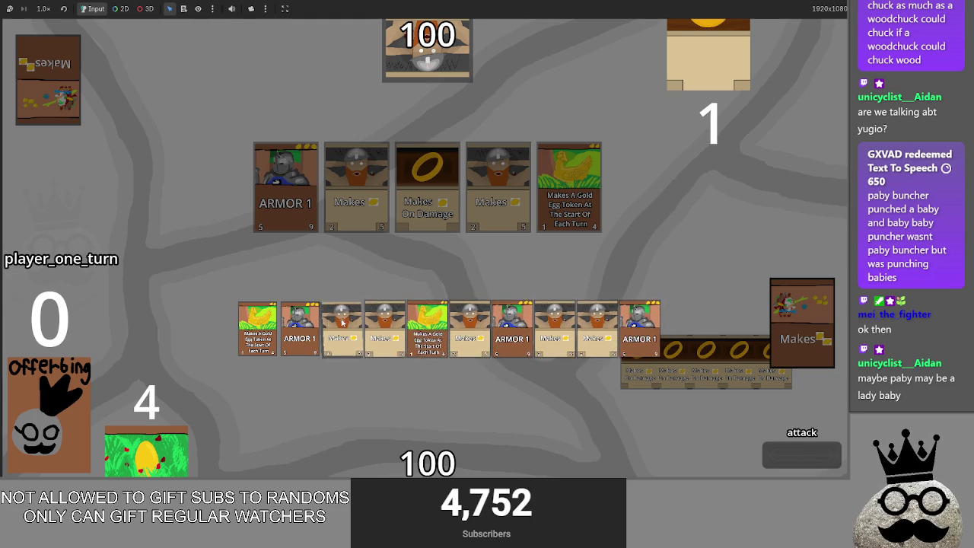
left_click(795, 465)
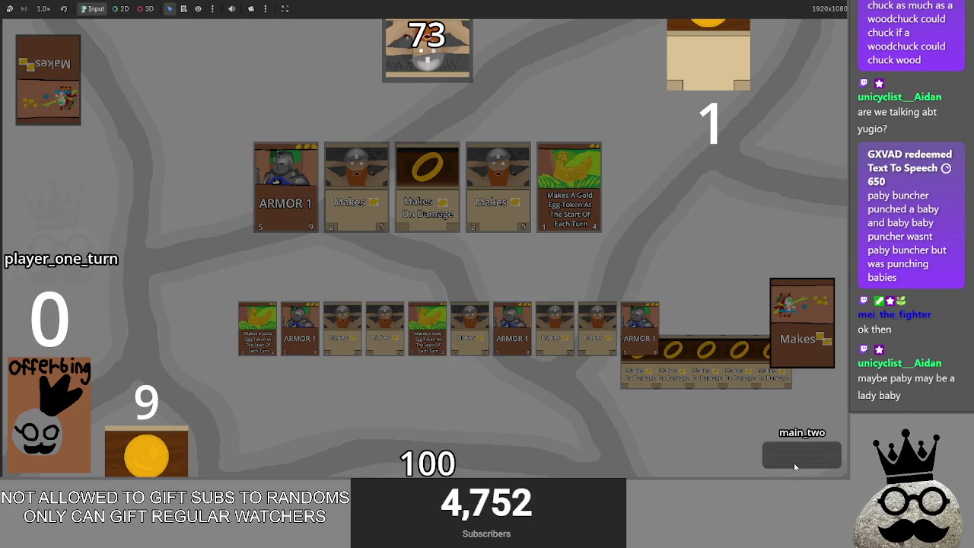
left_click(796, 466)
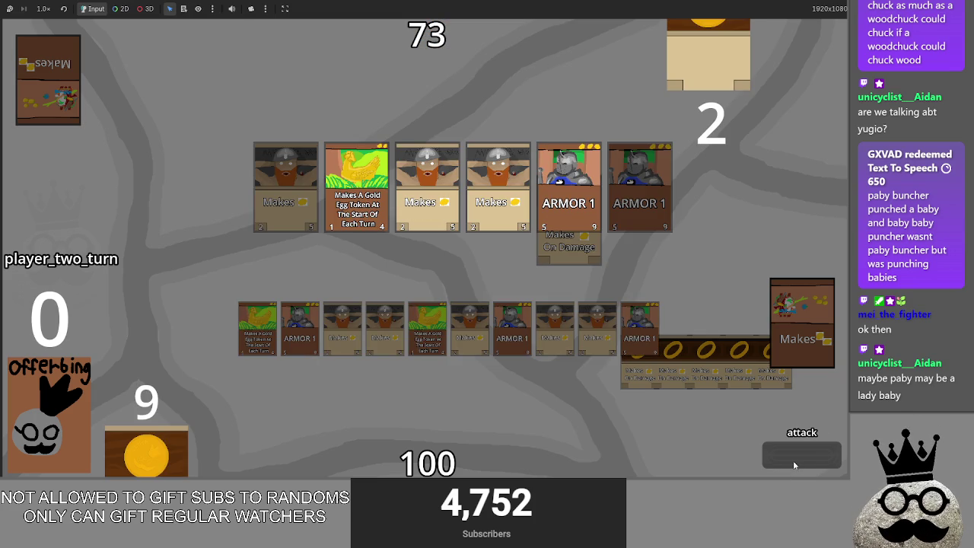
left_click(792, 458)
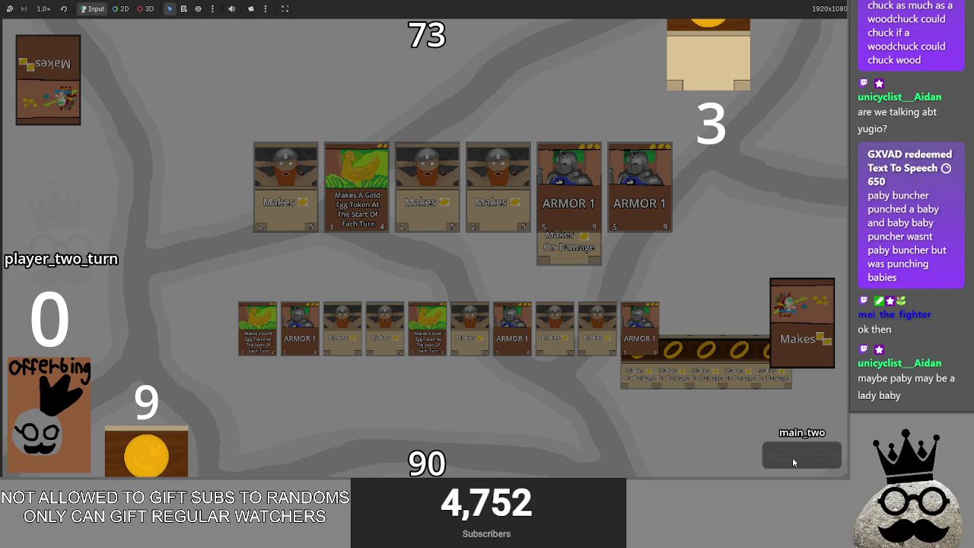
left_click(792, 457)
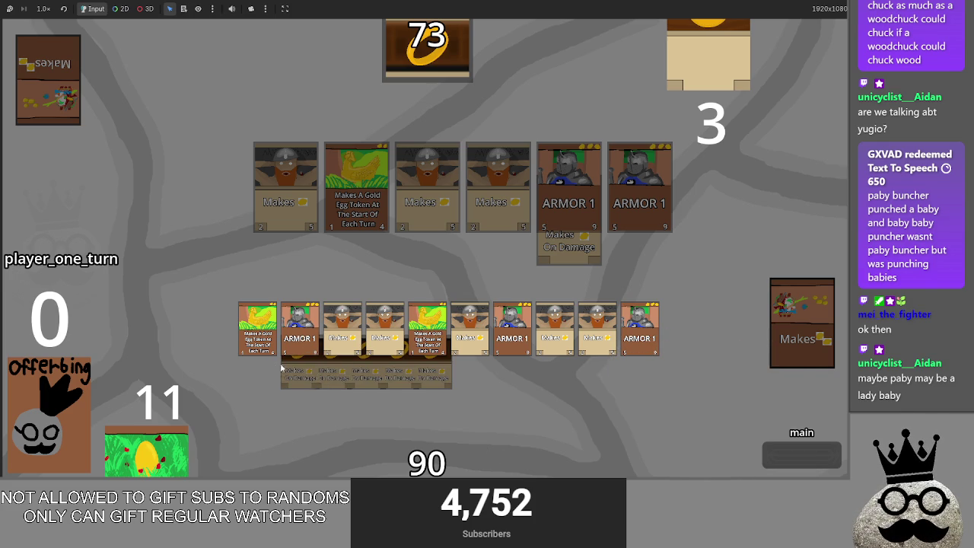
- Play through the attacks to player two's main_two phase, then bring up the window switcher
left_click(799, 457)
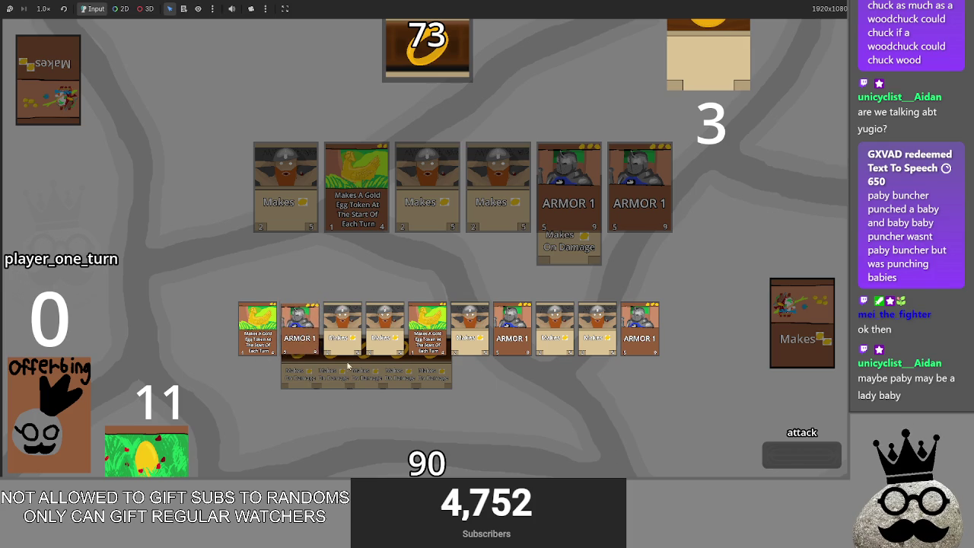
left_click(805, 466)
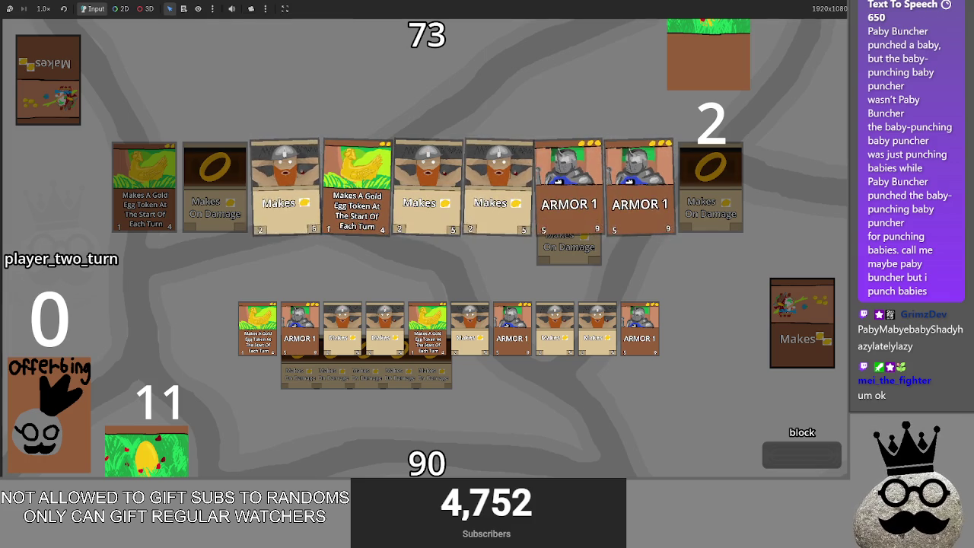
left_click(795, 456)
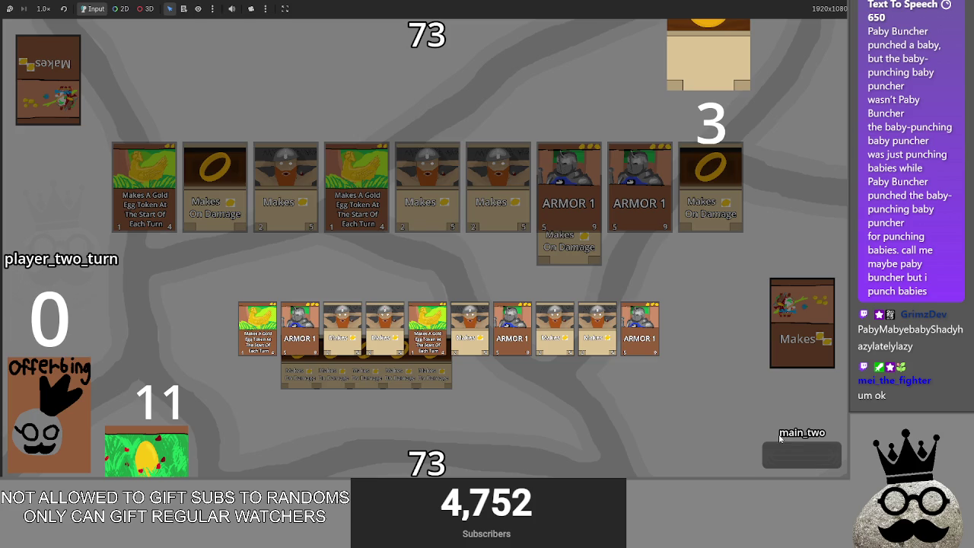
key("alt+Tab")
key("alt+Tab")
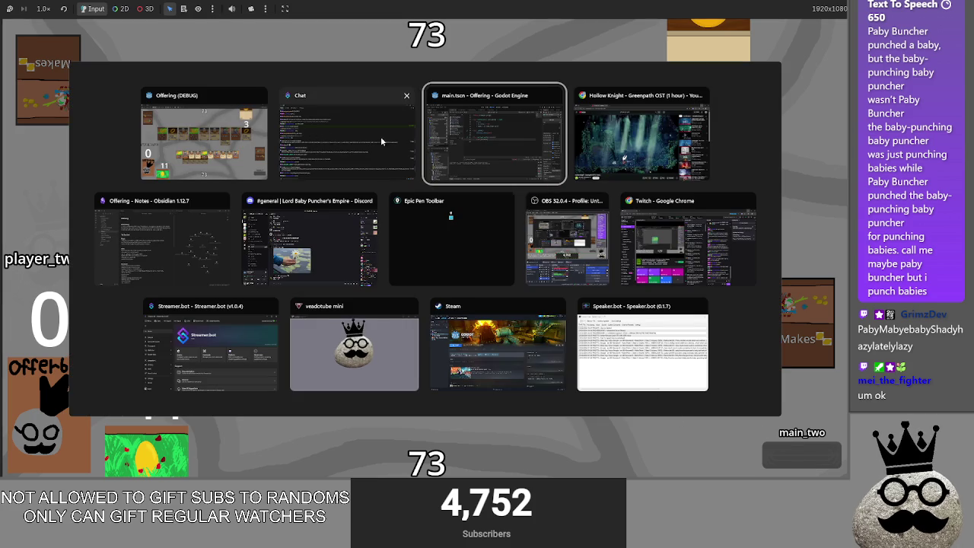
- Check the bug about cards searching for blocks, then move the game to player one's attack phase
left_click(161, 228)
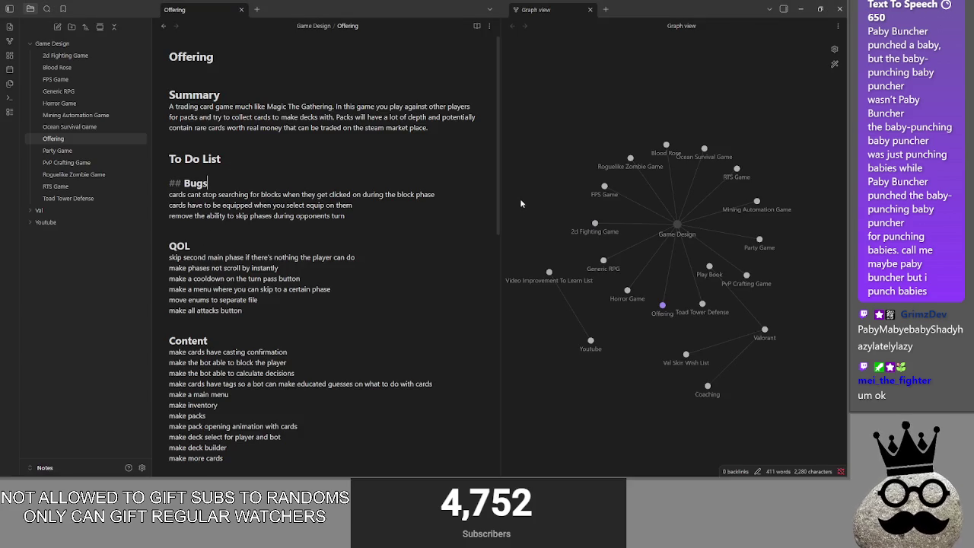
left_click_drag(171, 194, 449, 195)
left_click(462, 195)
key("alt+Tab")
left_click(800, 456)
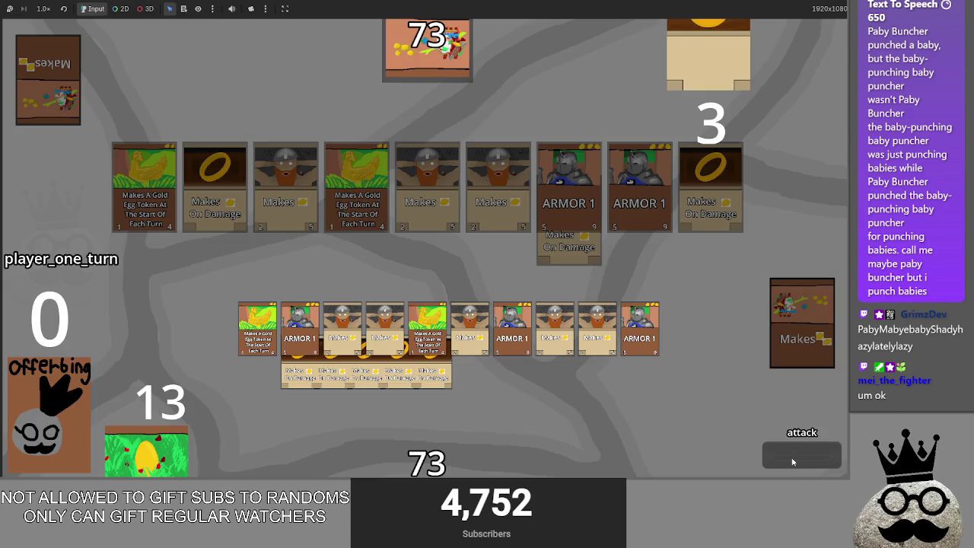
- Cycle through the block, draw, attack and main_two phases, passing the turn to player two
left_click(792, 462)
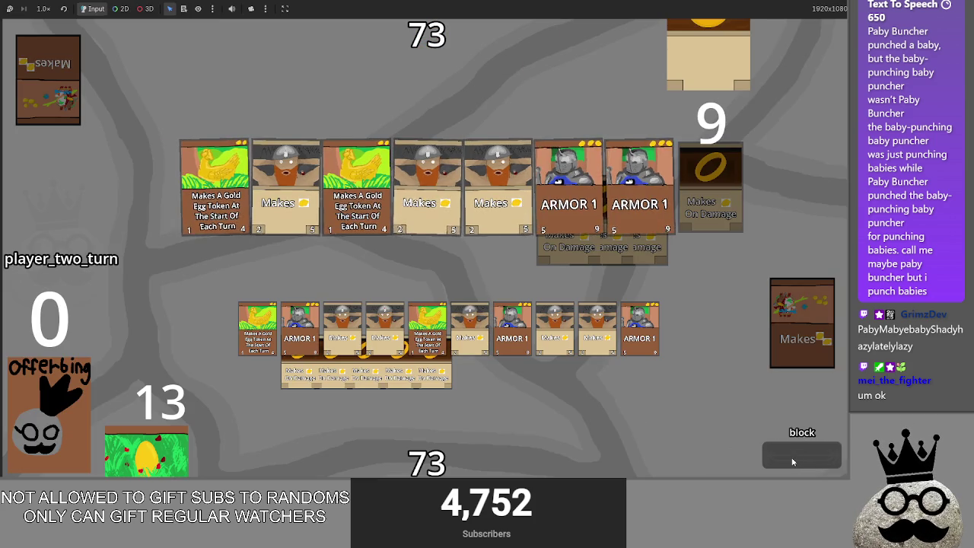
left_click(792, 462)
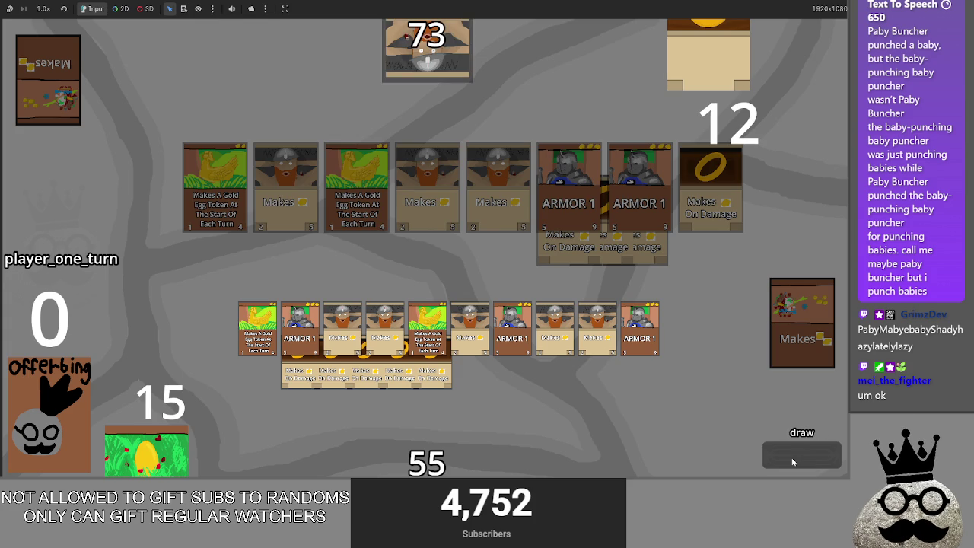
left_click(792, 462)
left_click(792, 462)
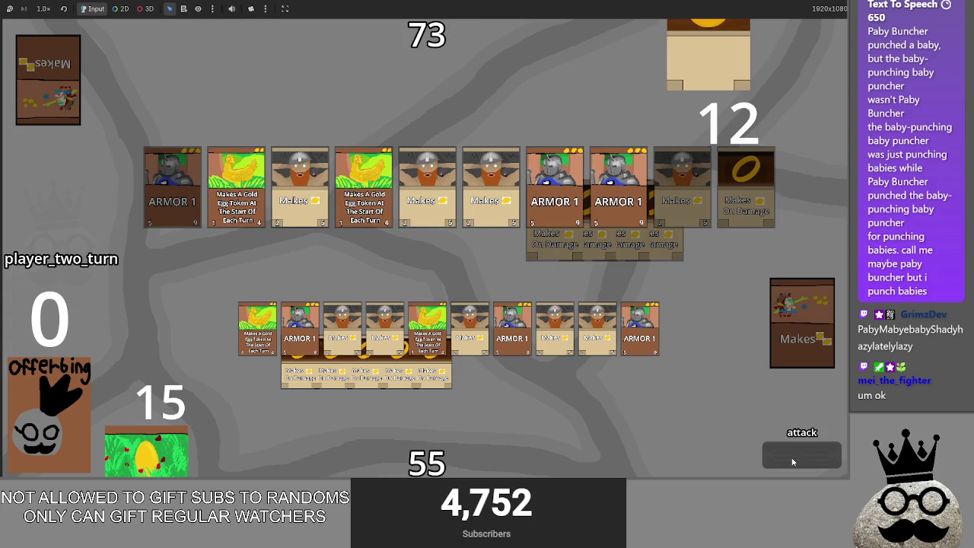
- Enter the block phase, mark an ARMOR 1 creature as attacking, and return to the Godot editor
left_click(772, 455)
left_click(518, 317)
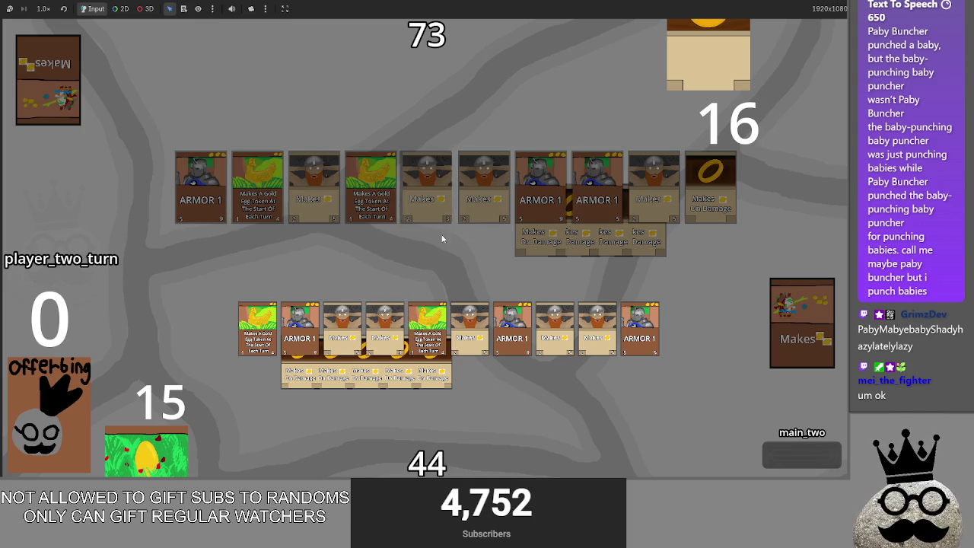
key("alt+Tab")
key("alt+Tab")
key("alt+Tab")
key("alt+Tab")
key("alt")
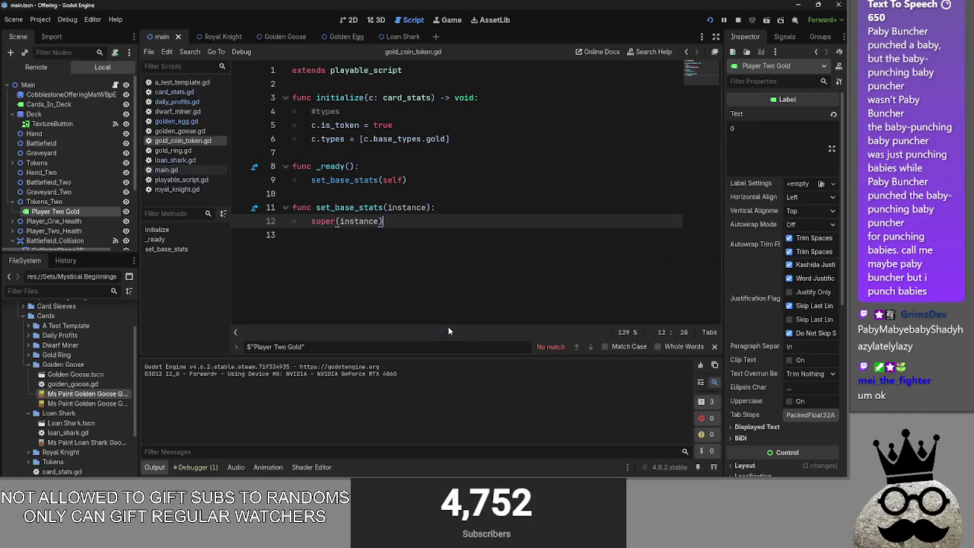
- Review main.gd, collapsing battlefield_sort and expanding the card_clicked function
left_click(179, 160)
left_click(175, 170)
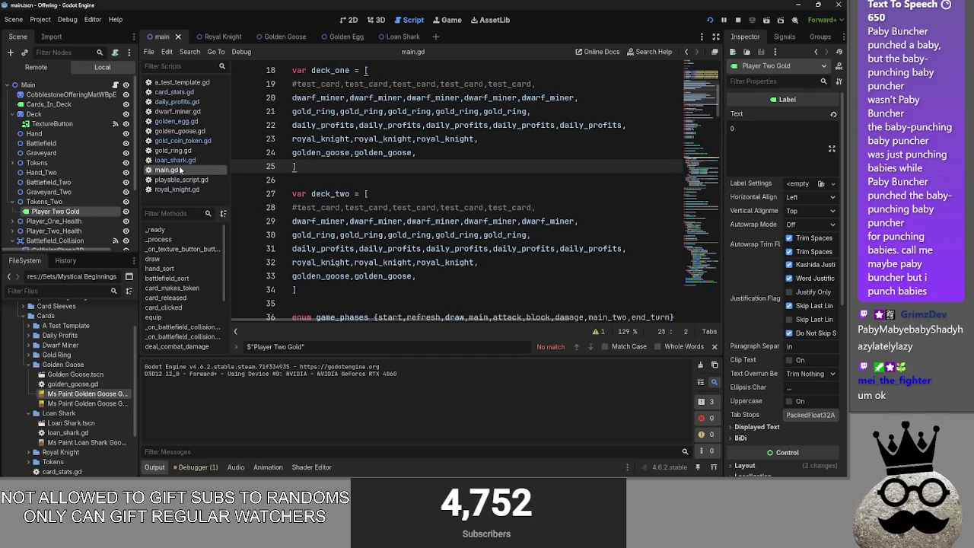
scroll(349, 214, "down", 1)
scroll(348, 213, "down", 8)
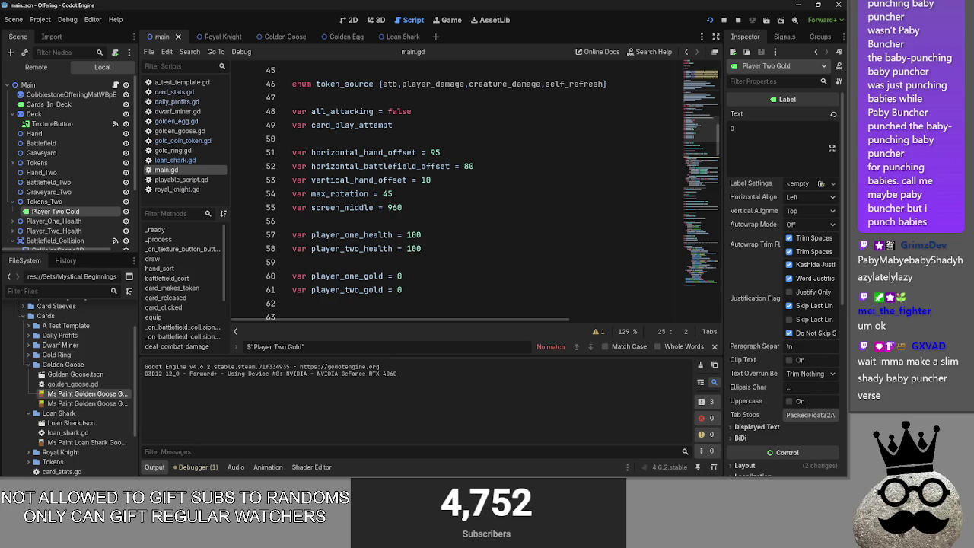
scroll(460, 198, "up", 15)
scroll(428, 204, "down", 7)
scroll(429, 205, "down", 15)
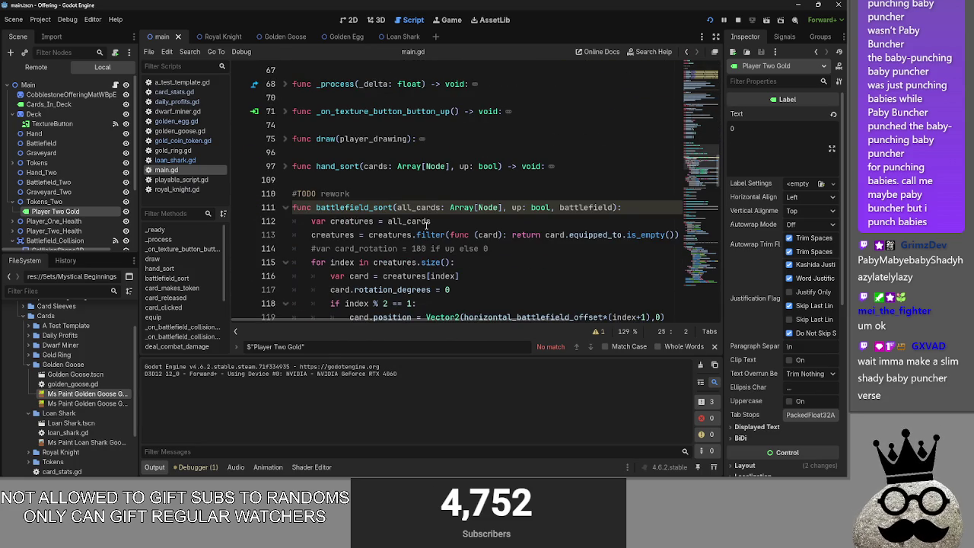
left_click(297, 208)
left_click(285, 207)
left_click(333, 181)
scroll(323, 186, "down", 3)
left_click(285, 152)
scroll(461, 176, "down", 7)
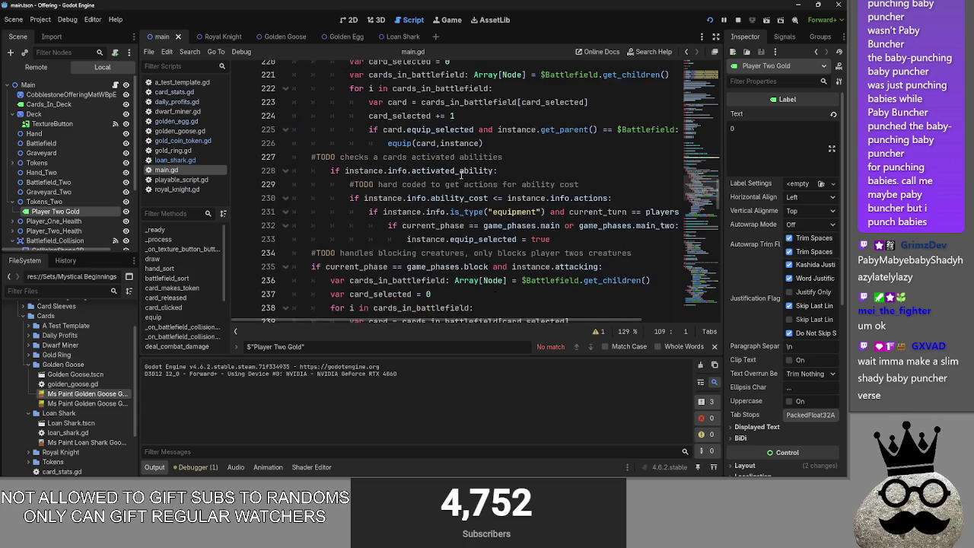
- Browse golden_goose.gd, gold_coin_token.gd and gold_ring.gd before returning to main.gd
left_click(173, 150)
left_click(175, 159)
left_click(179, 131)
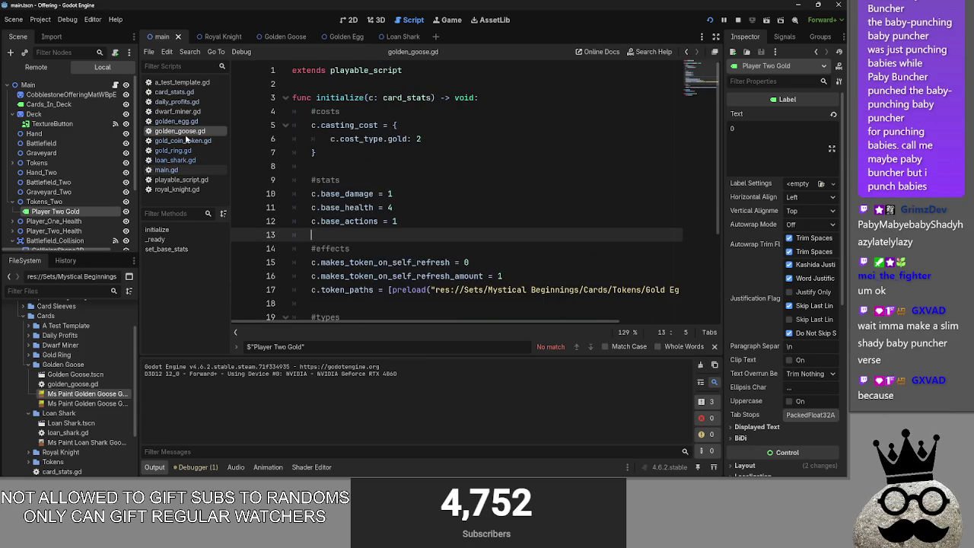
left_click(186, 140)
left_click(183, 131)
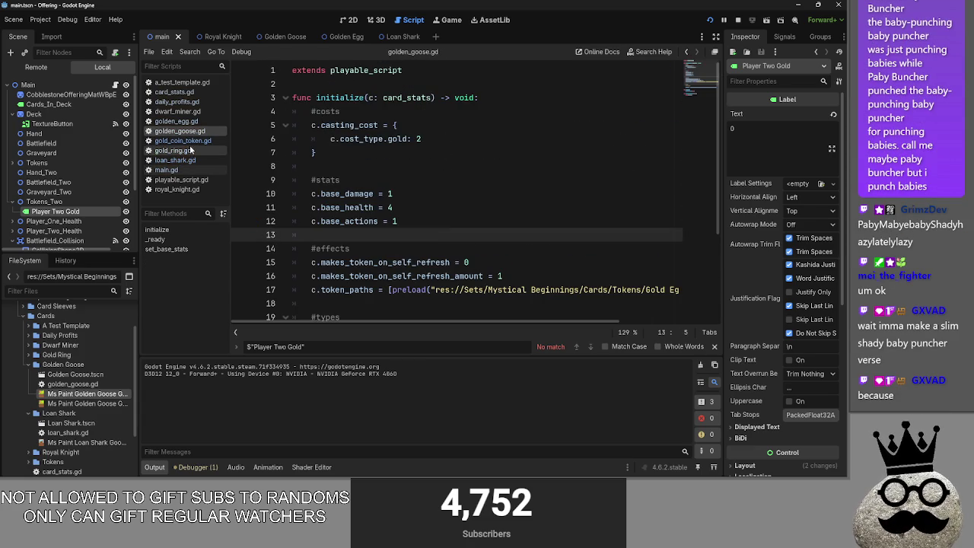
left_click(190, 150)
left_click(186, 170)
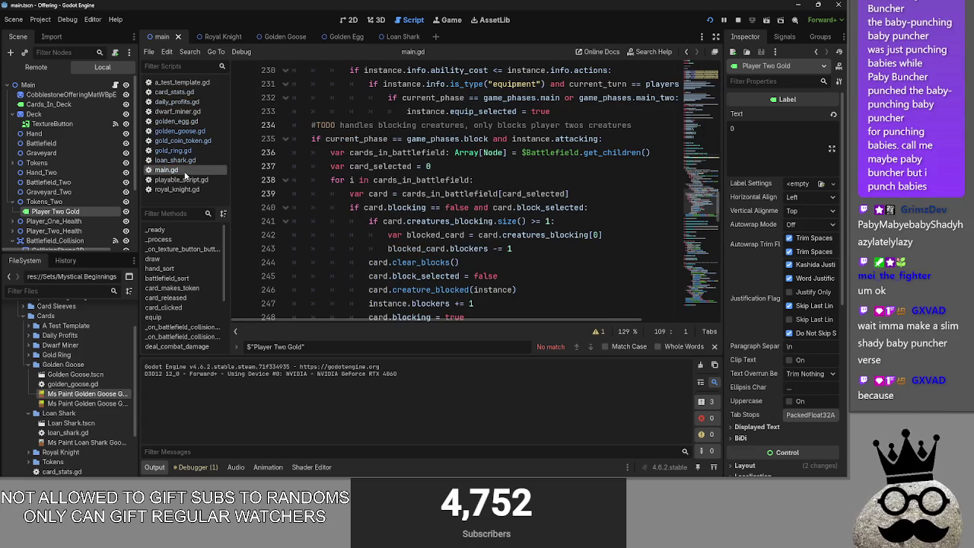
- In playable_script.gd, collapse card_rotate and expand the _on_area_2d_input_event function
left_click(186, 180)
scroll(251, 190, "down", 10)
scroll(500, 229, "up", 8)
scroll(500, 228, "up", 10)
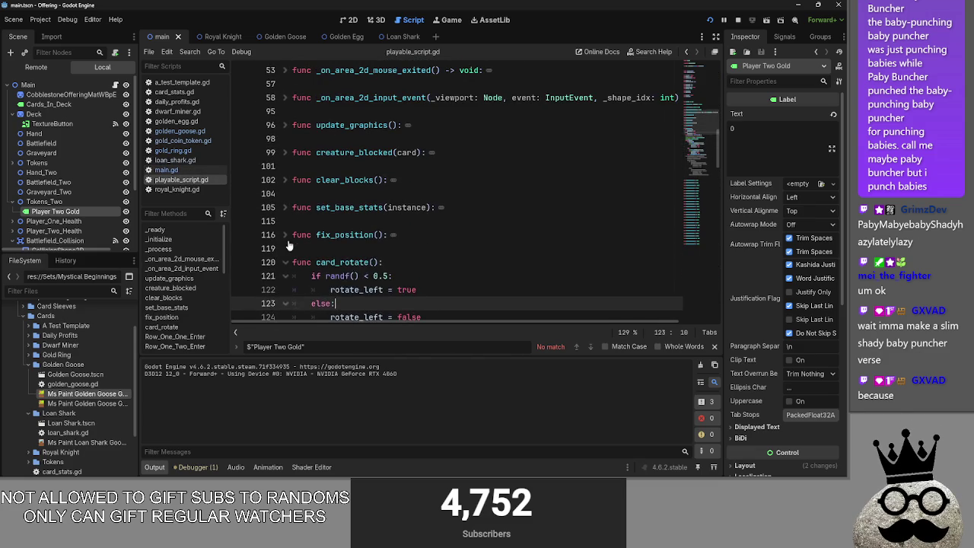
left_click(457, 261)
key("alt+f")
scroll(456, 257, "up", 5)
scroll(457, 257, "up", 7)
scroll(458, 257, "down", 9)
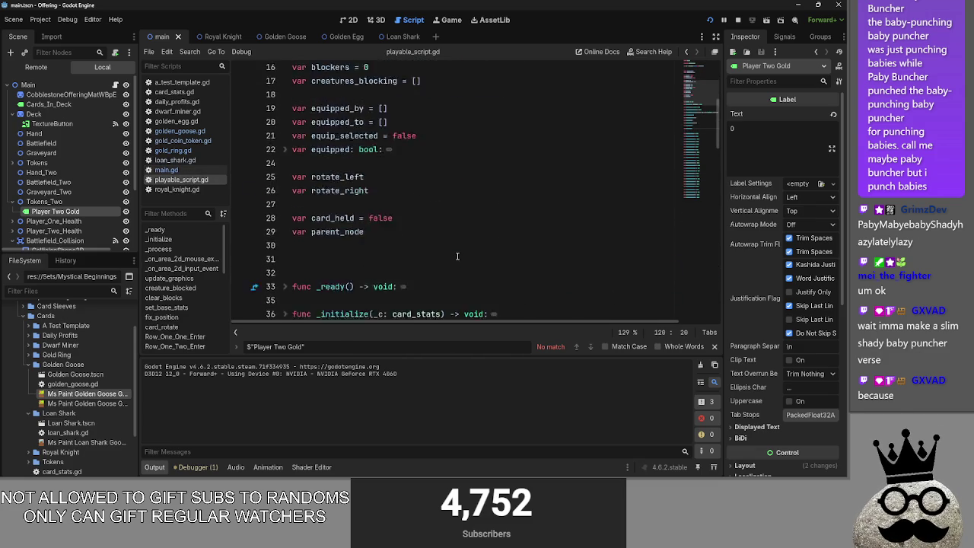
left_click(285, 236)
left_click(286, 235)
- Place the caret after the attacking = false line in the input-event handler
scroll(457, 228, "down", 4)
left_click(594, 221)
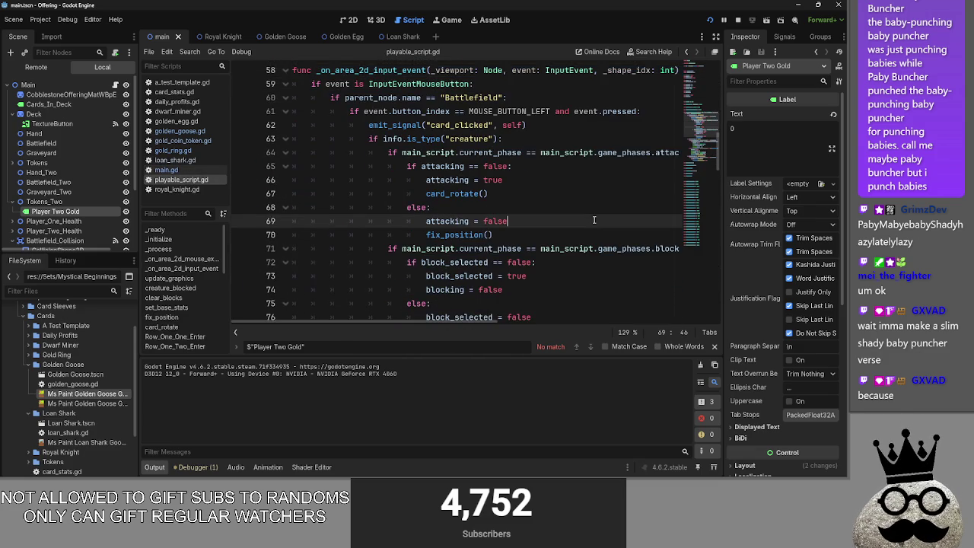
scroll(532, 236, "down", 1)
left_click(519, 262)
scroll(519, 244, "up", 16)
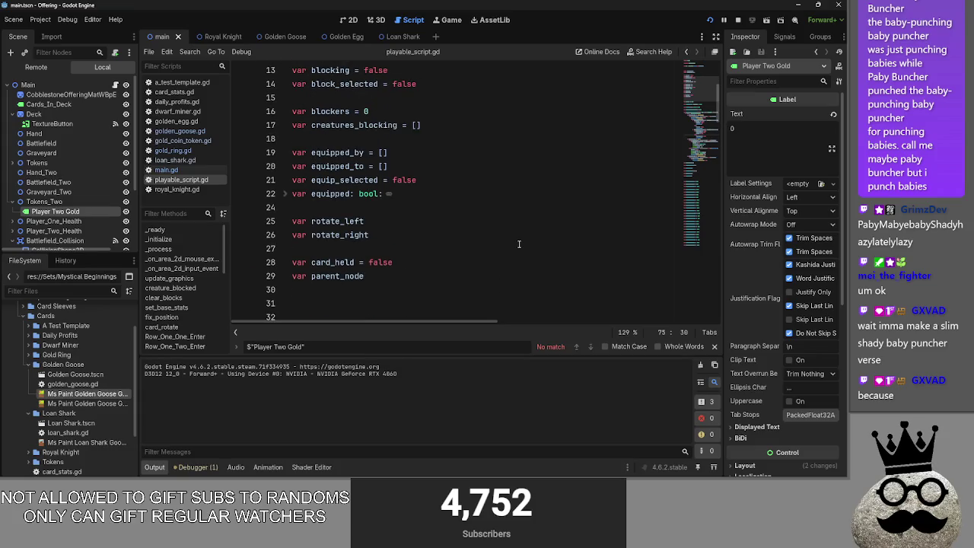
scroll(519, 245, "up", 2)
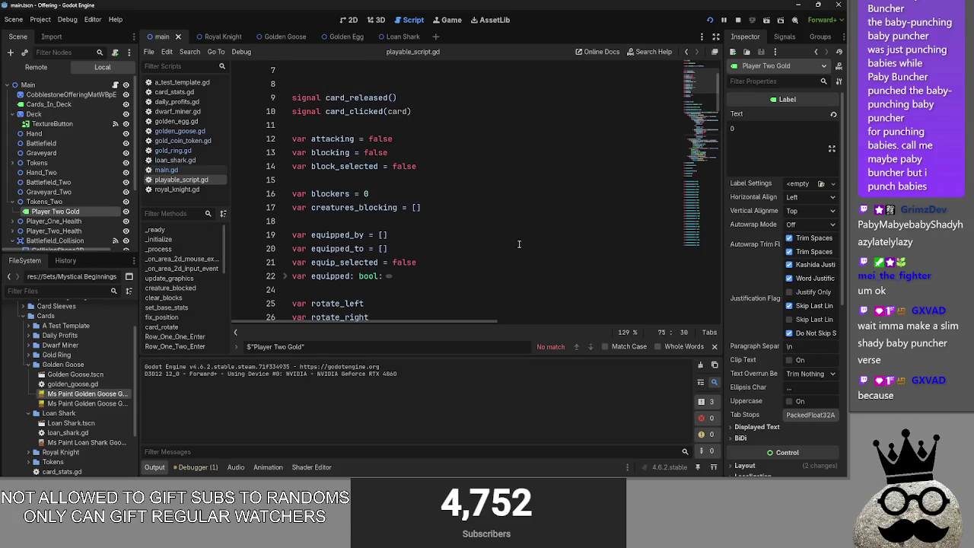
scroll(519, 244, "down", 1)
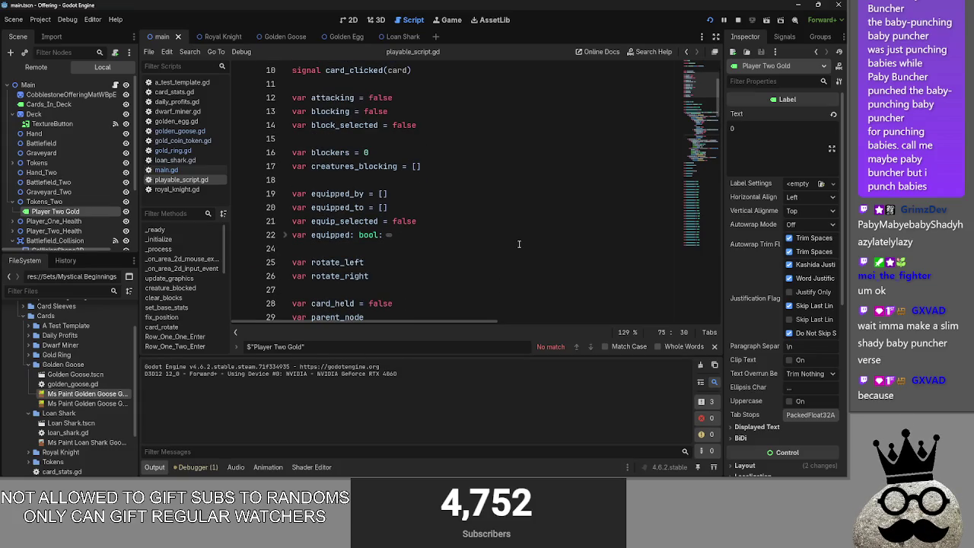
scroll(519, 245, "down", 17)
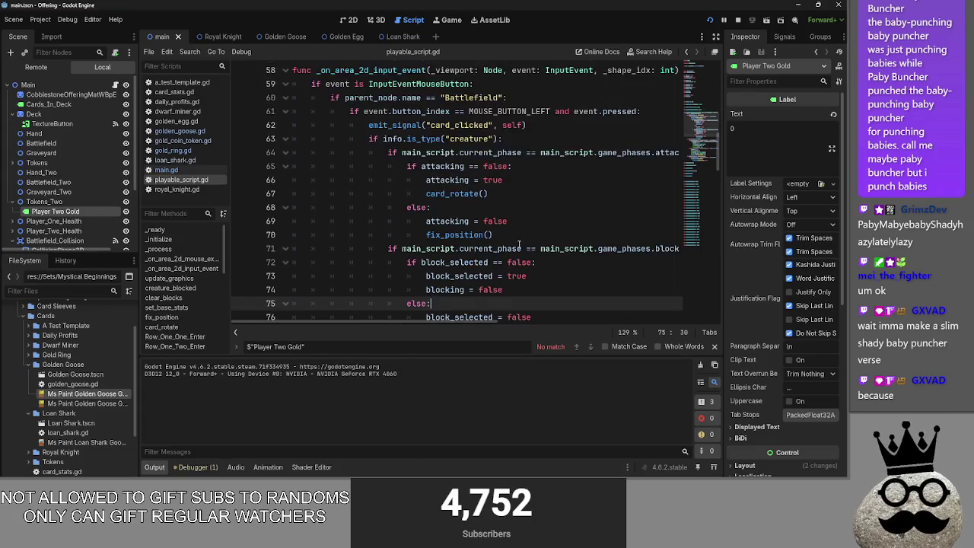
left_click(515, 179)
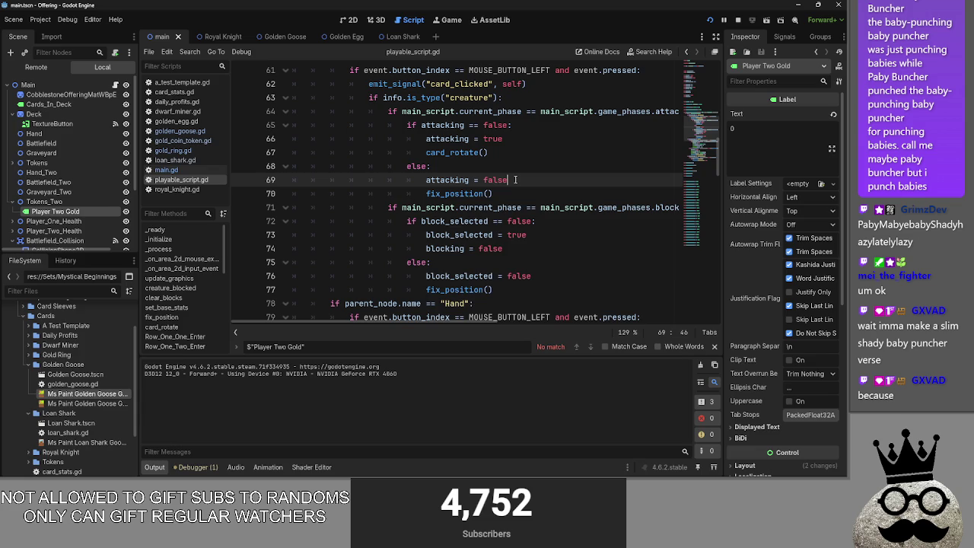
- Add a creatures_blocking line after attacking = false and move it below fix_position()
key("Return")
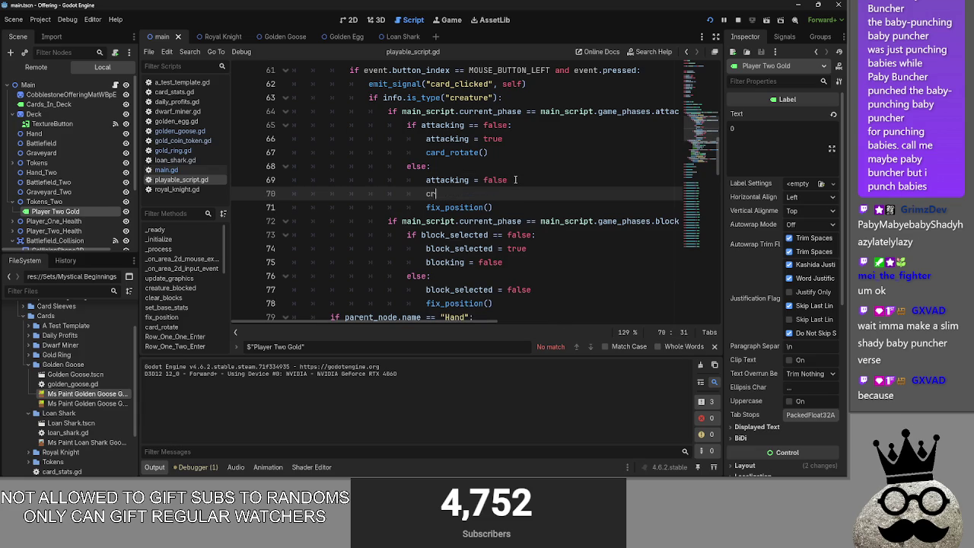
type("reatures")
key("Return")
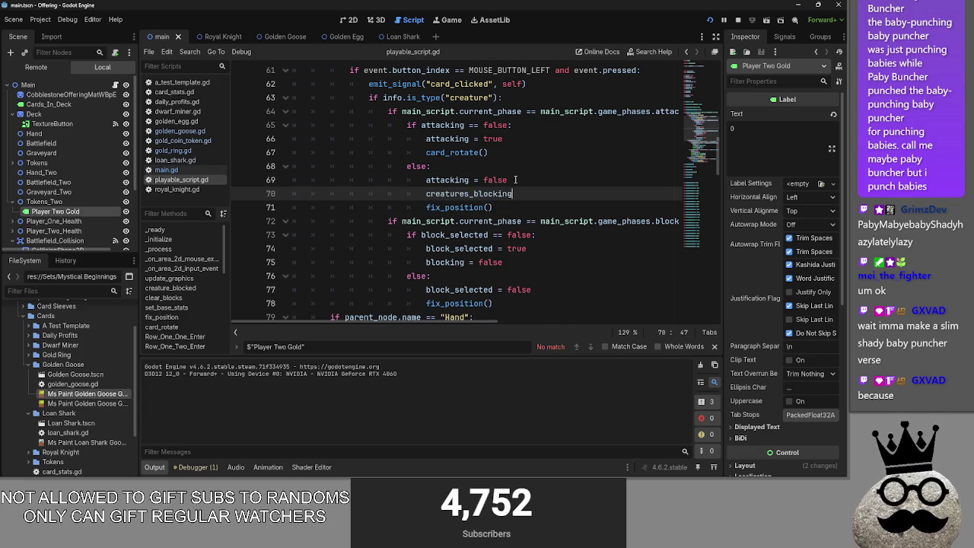
left_click(506, 207)
key("Return")
mouse_move(512, 194)
left_mouse_down()
mouse_move(425, 193)
mouse_move(450, 220)
left_mouse_up()
- Delete the creatures_blocking line and its blank line, then switch to the Offering notes
left_click(503, 197)
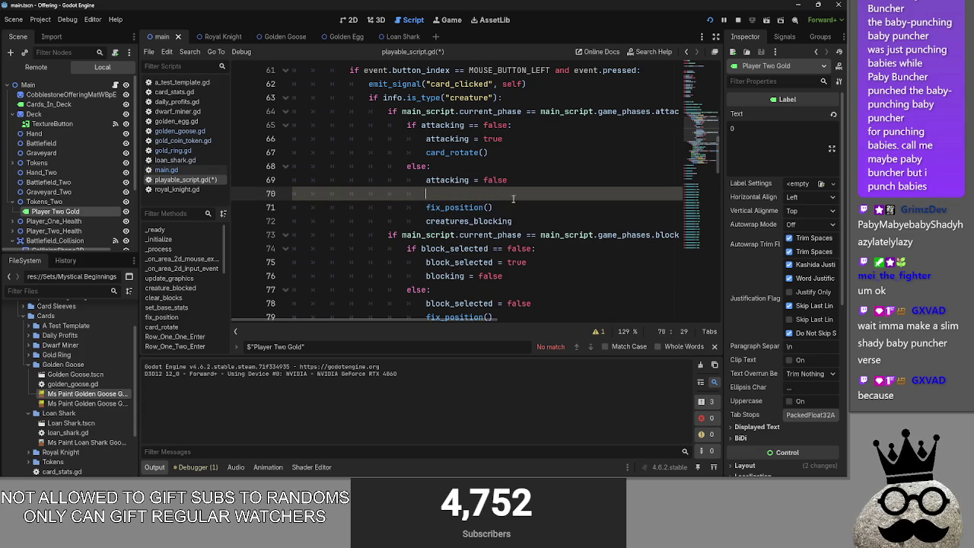
key("BackSpace")
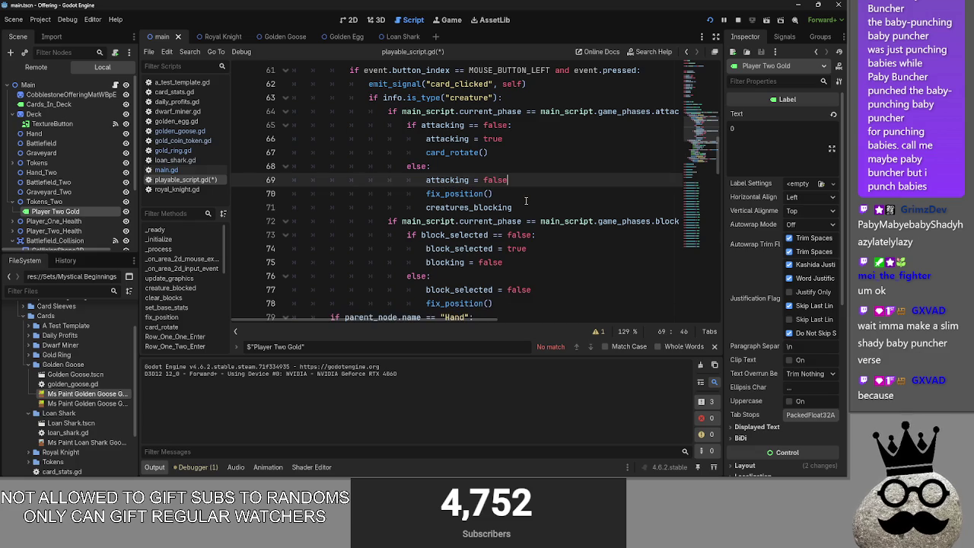
triple_click(532, 207)
key("BackSpace")
key("BackSpace")
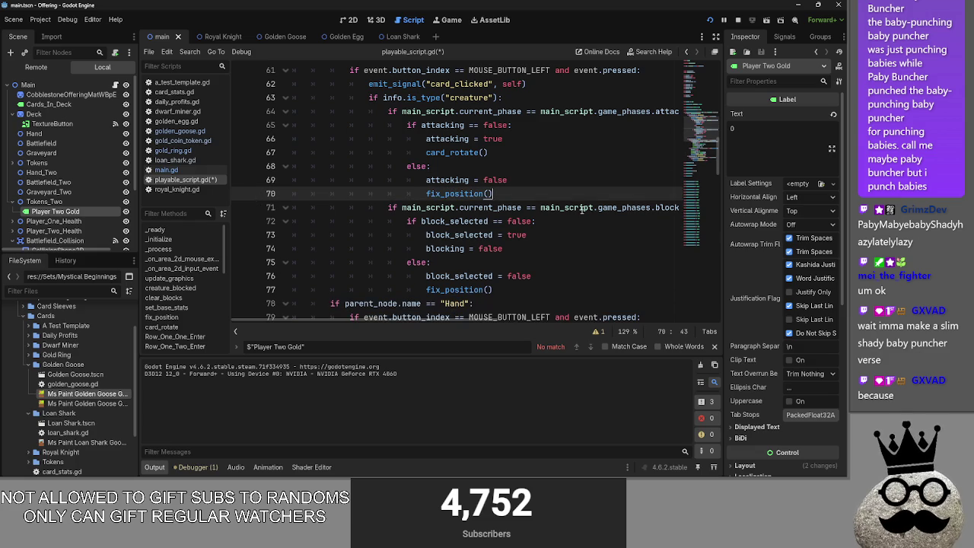
key("alt+Tab")
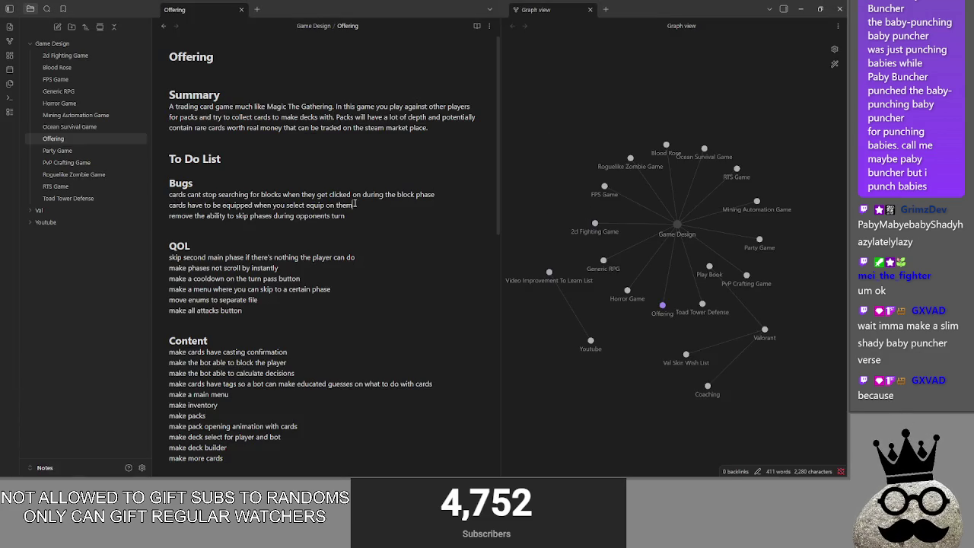
- Highlight the 'cards have to be equipped…' bug line, then return to the running game
left_click_drag(353, 204, 171, 209)
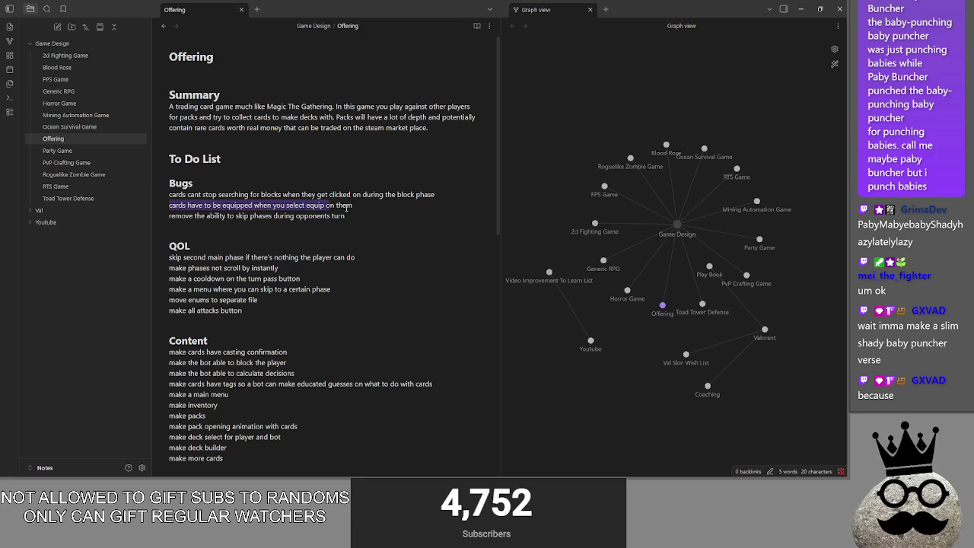
key("alt+Tab")
key("alt+Tab")
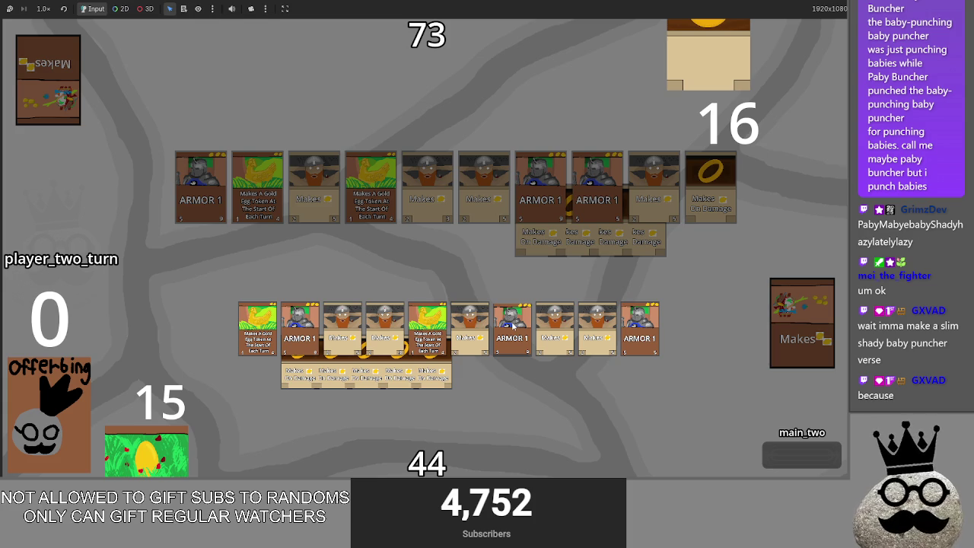
- Delete the equip bug line from the Offering note's Bugs list and return to the game
key("alt+Tab")
key("alt+Tab")
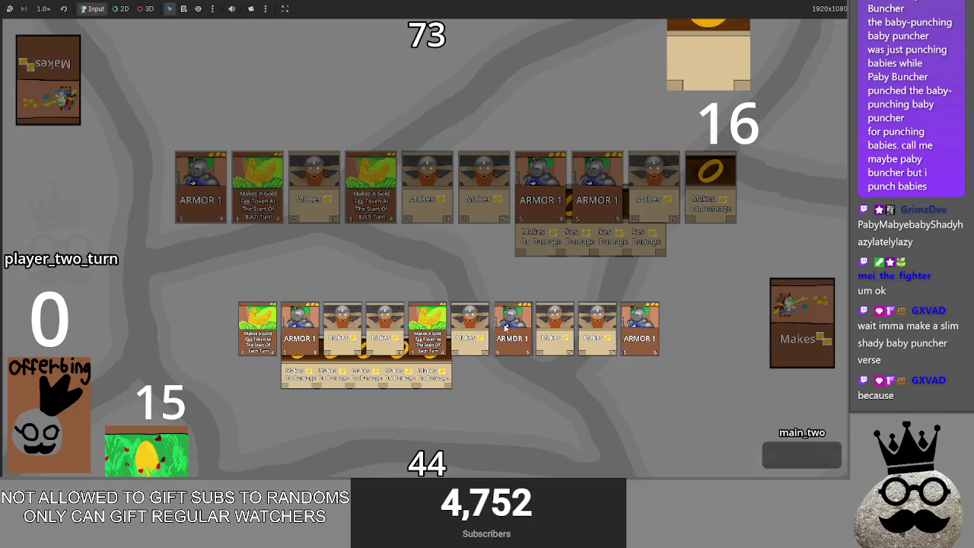
key("alt+Tab")
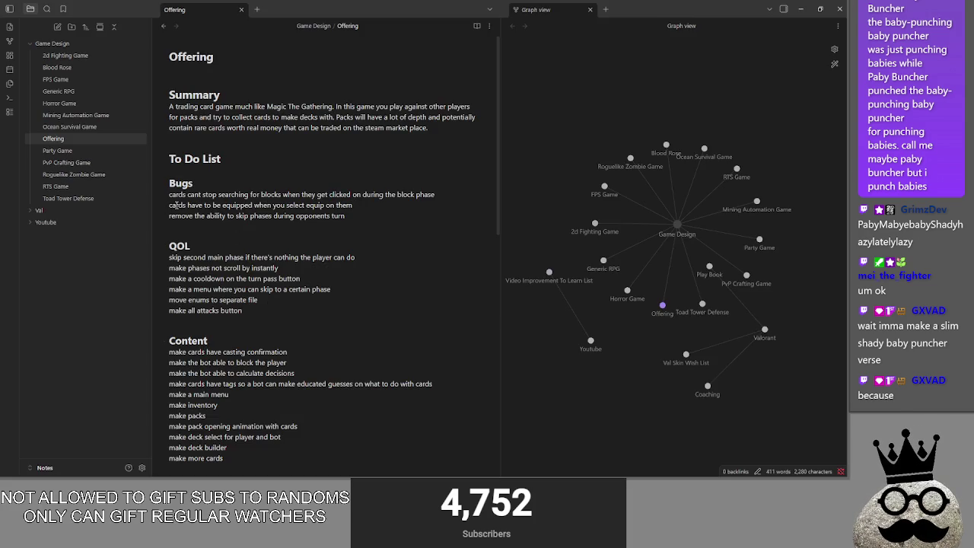
left_click_drag(326, 205, 384, 203)
key("shift+Home")
key("BackSpace")
key("alt+Tab")
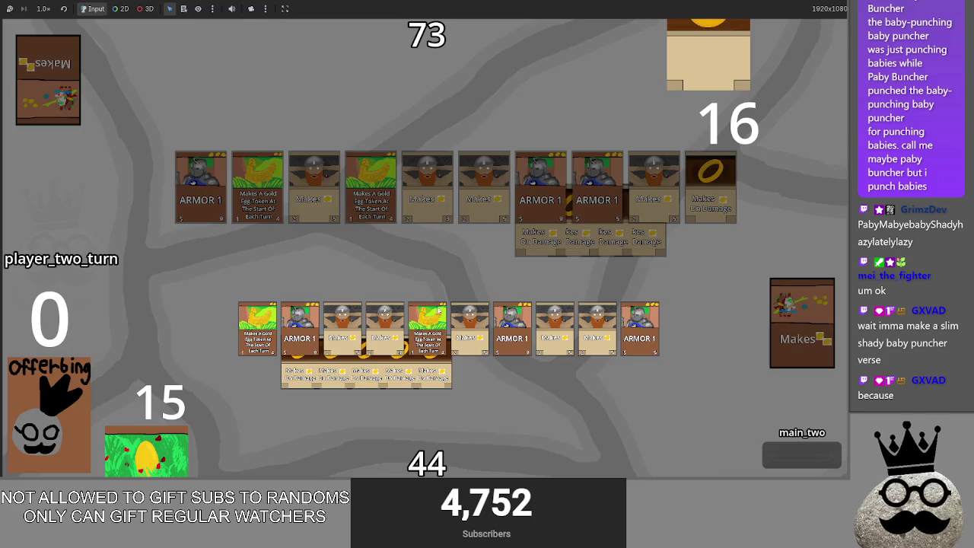
- Advance player one to the attack phase and pick a gold ring card to attack with
left_click(820, 466)
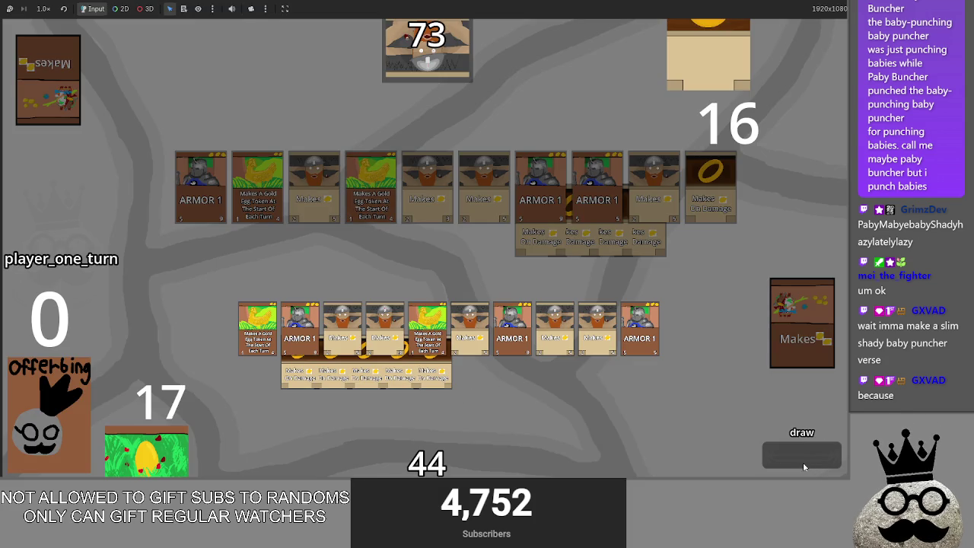
left_click(790, 459)
left_click(442, 377)
- Switch to the Godot editor and open main.gd at the card_clicked function
key("alt+Tab")
key("alt+Tab")
left_click(166, 170)
scroll(447, 290, "down", 5)
- Extend card_clicked's phase check with 'and instance.equip_selected == false' and add an empty line below
scroll(447, 290, "up", 10)
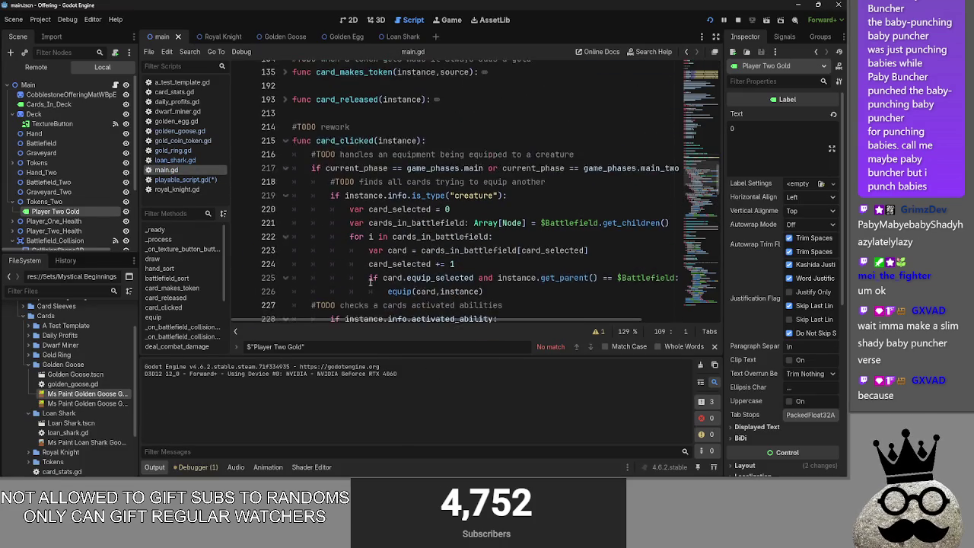
left_click(286, 153)
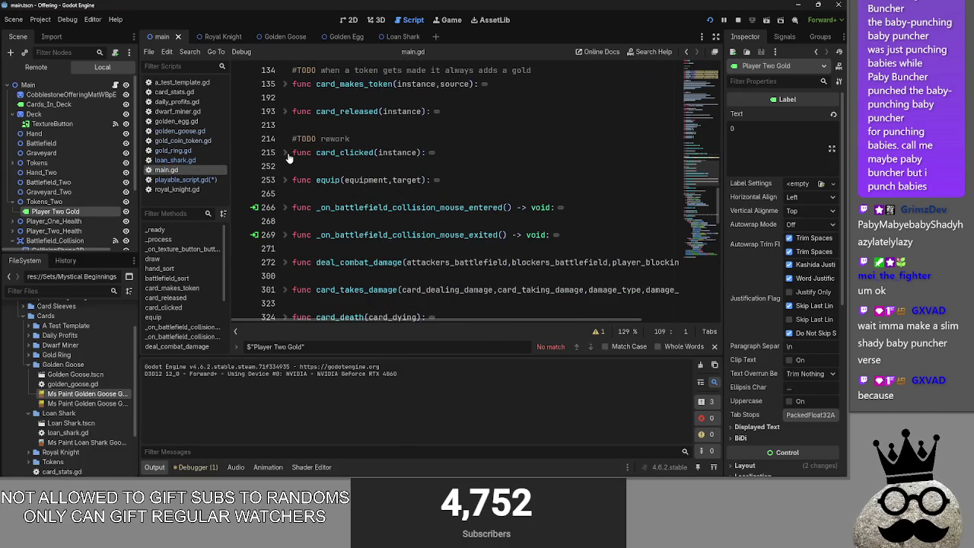
left_click(286, 153)
scroll(497, 268, "down", 5)
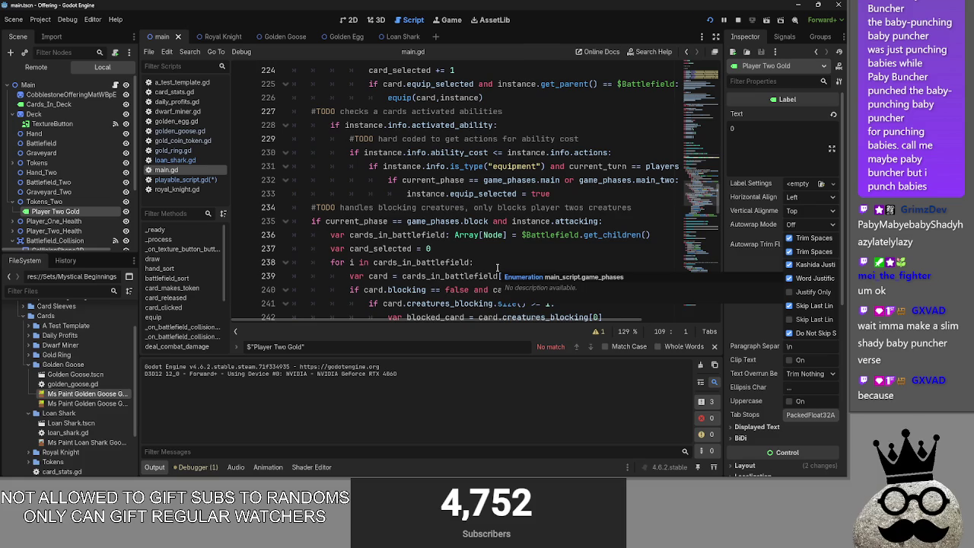
scroll(521, 294, "up", 1)
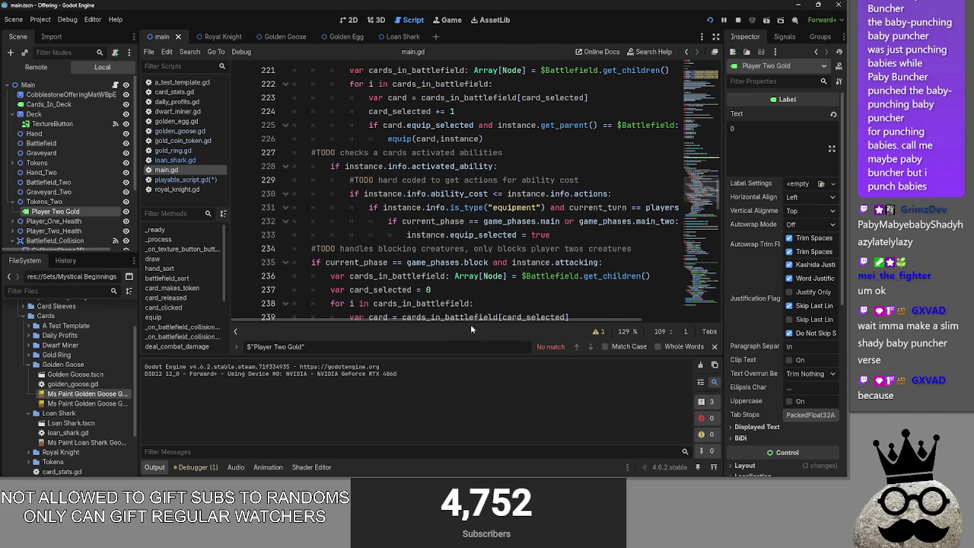
mouse_move(472, 320)
left_mouse_down()
mouse_move(566, 320)
mouse_move(520, 321)
left_mouse_up()
left_click(570, 233)
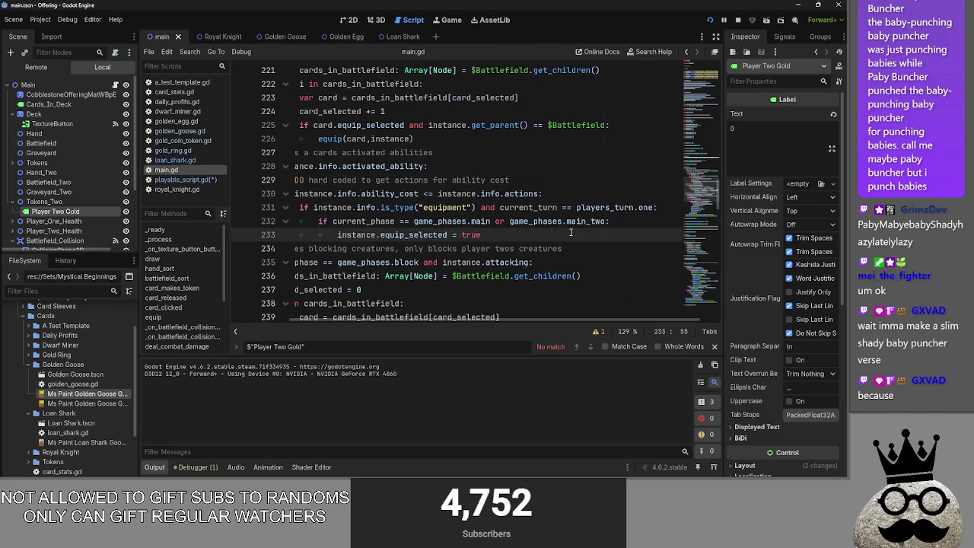
key("Return")
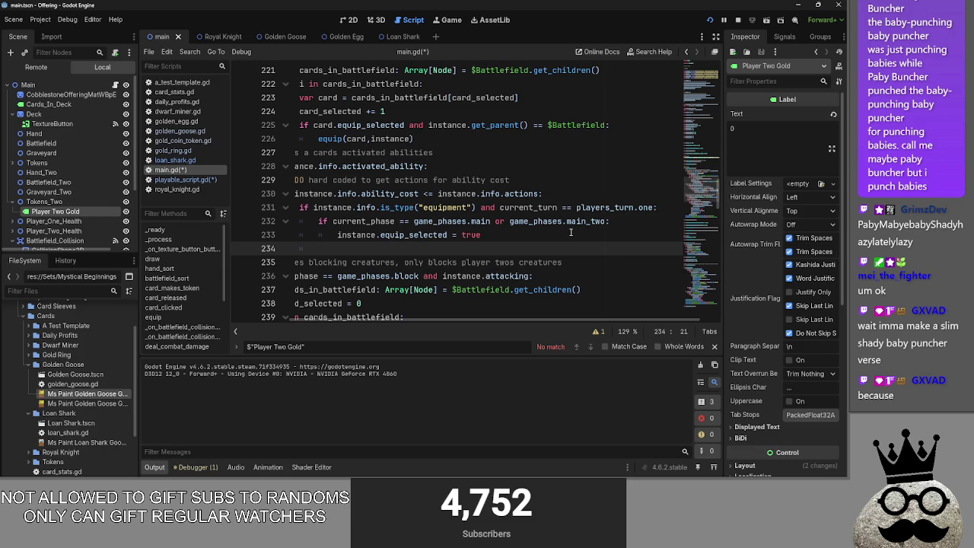
left_click(606, 221)
type("nd instance.")
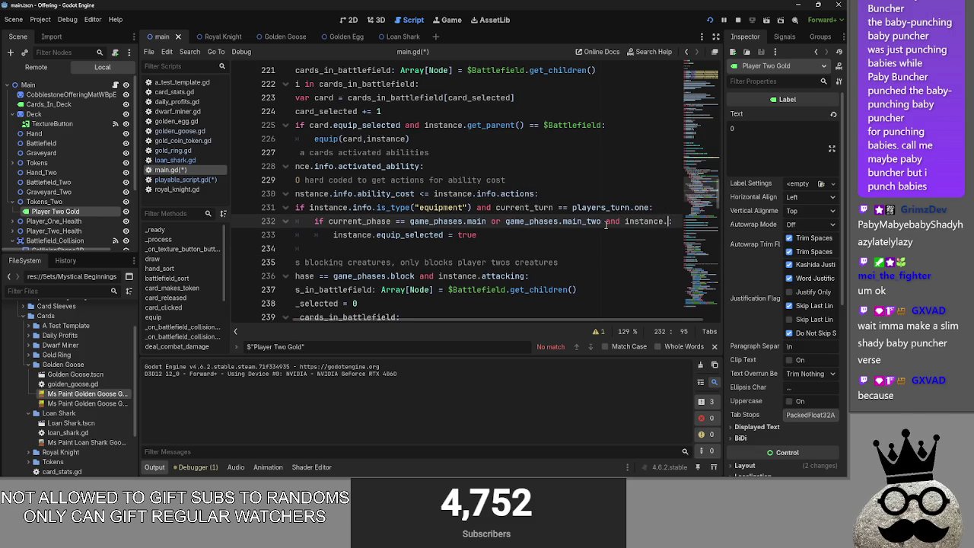
type("equip")
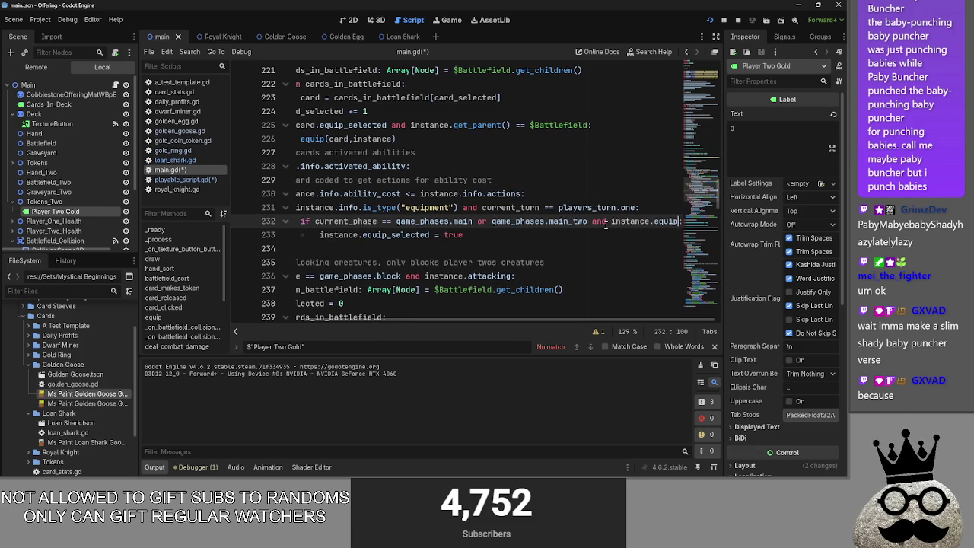
type("_selected =")
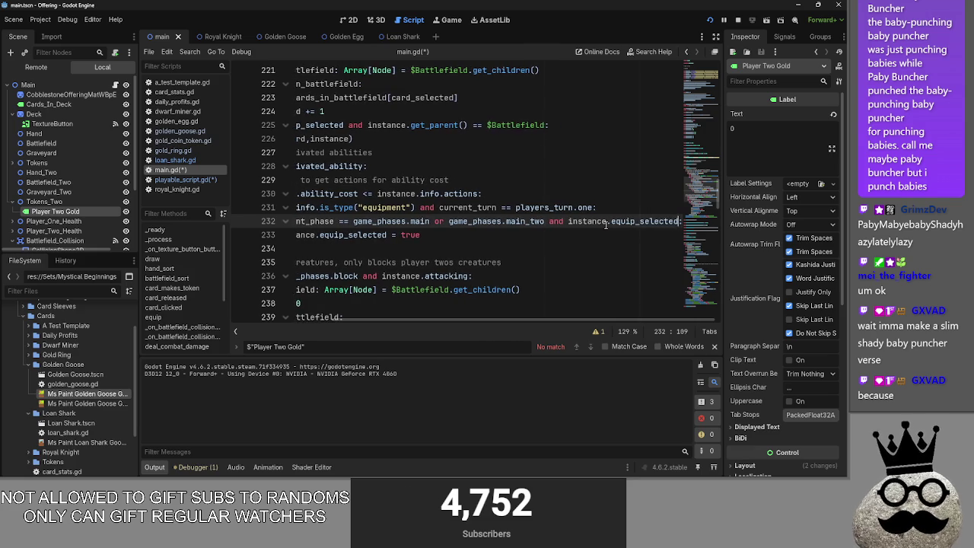
type("= fa")
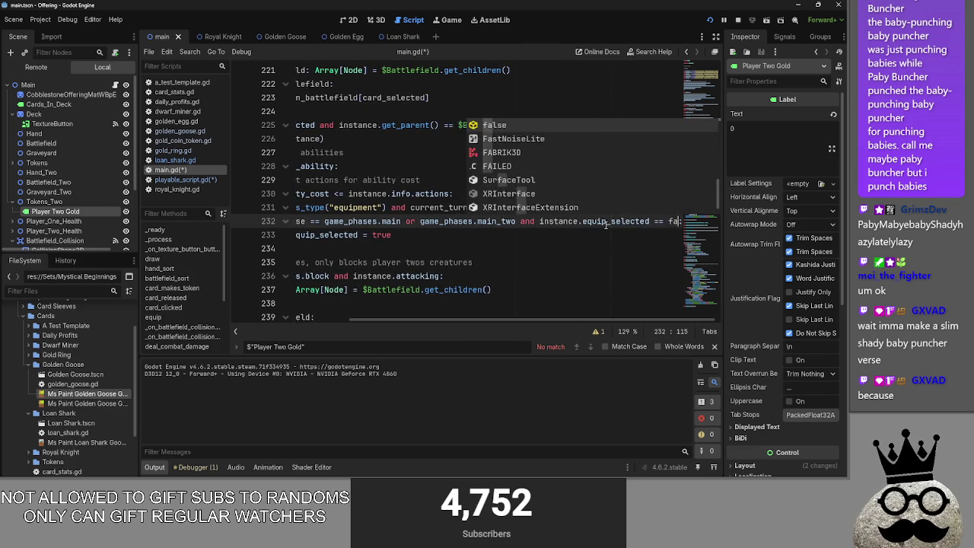
type("lse:")
- Duplicate the condition with '== true' and put 'equip_selected = false' beneath it
mouse_move(663, 220)
left_mouse_down()
mouse_move(294, 222)
mouse_move(389, 223)
left_mouse_up()
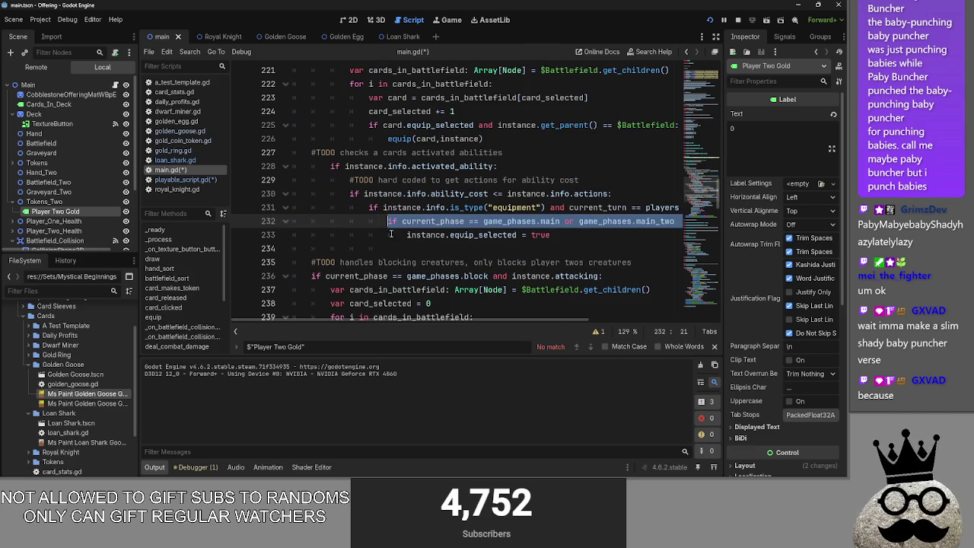
key("ctrl+c")
left_click(426, 249)
key("ctrl+v")
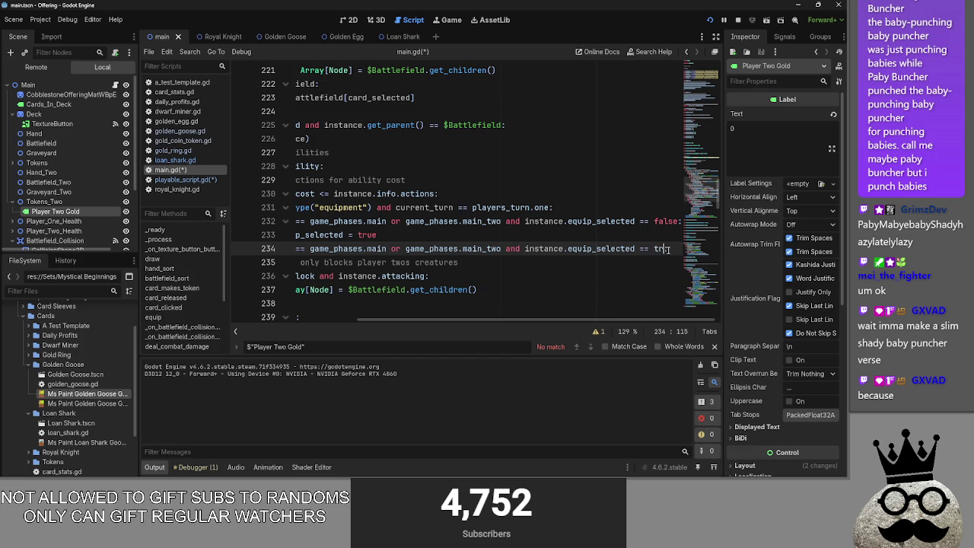
type("ue:")
key("Return")
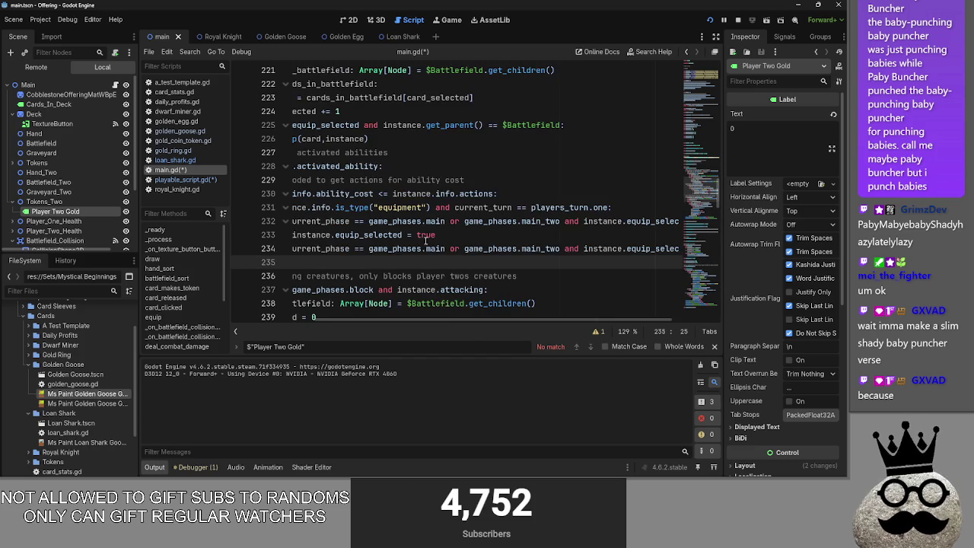
left_click_drag(436, 235, 294, 236)
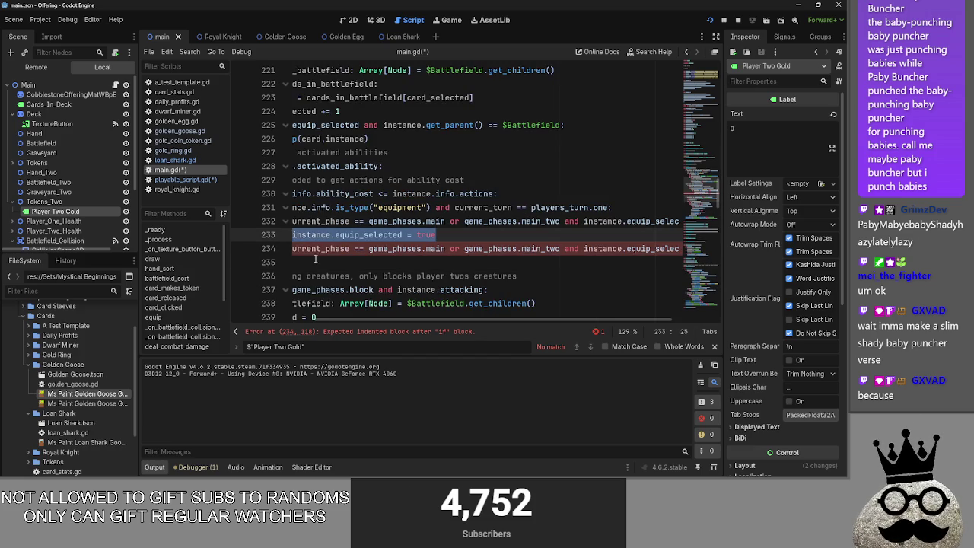
key("ctrl+c")
left_click(310, 259)
key("ctrl+v")
left_click(518, 262)
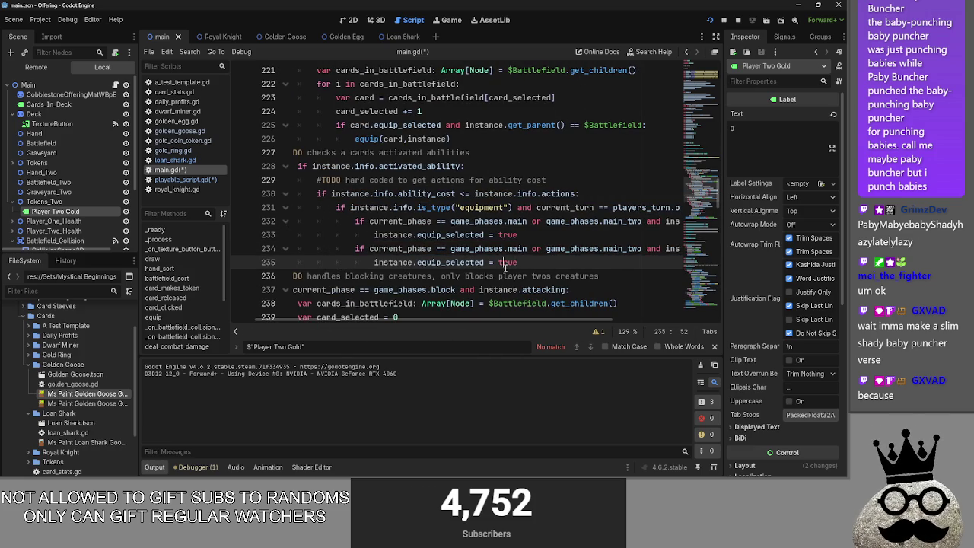
type("alse")
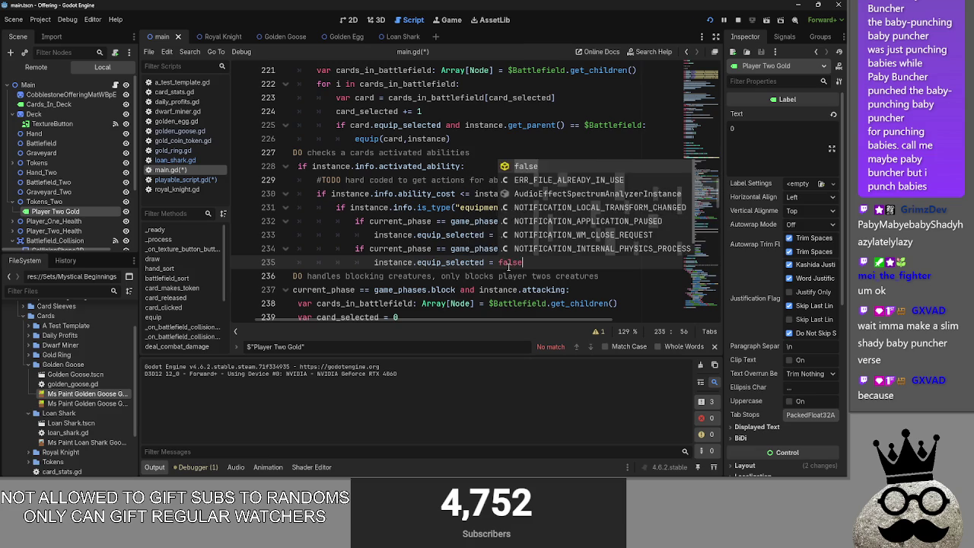
- Run the game, play the dwarf and two ring cards, and cycle phases back to player one
left_click(738, 20)
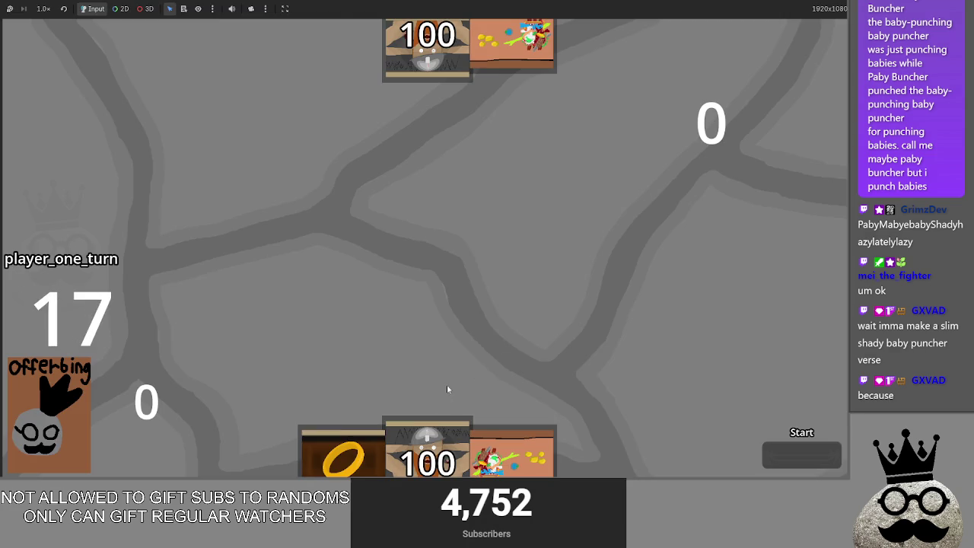
left_click(415, 431)
left_click(525, 436)
left_click(343, 455)
left_click(780, 455)
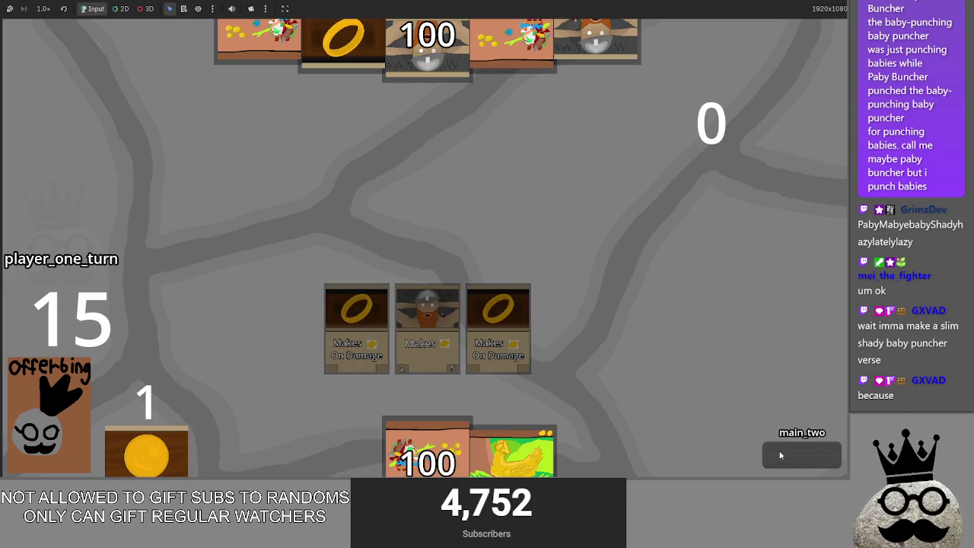
left_click(780, 455)
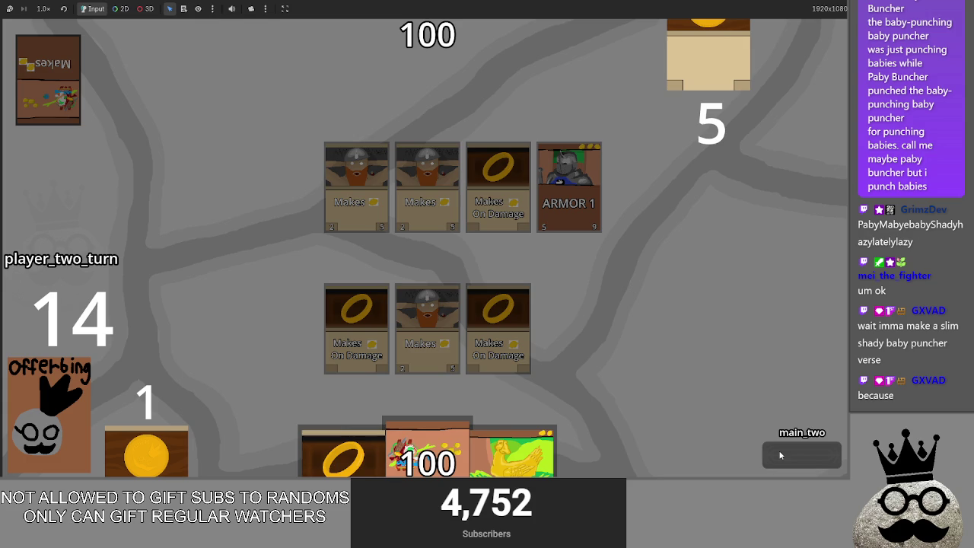
left_click(780, 455)
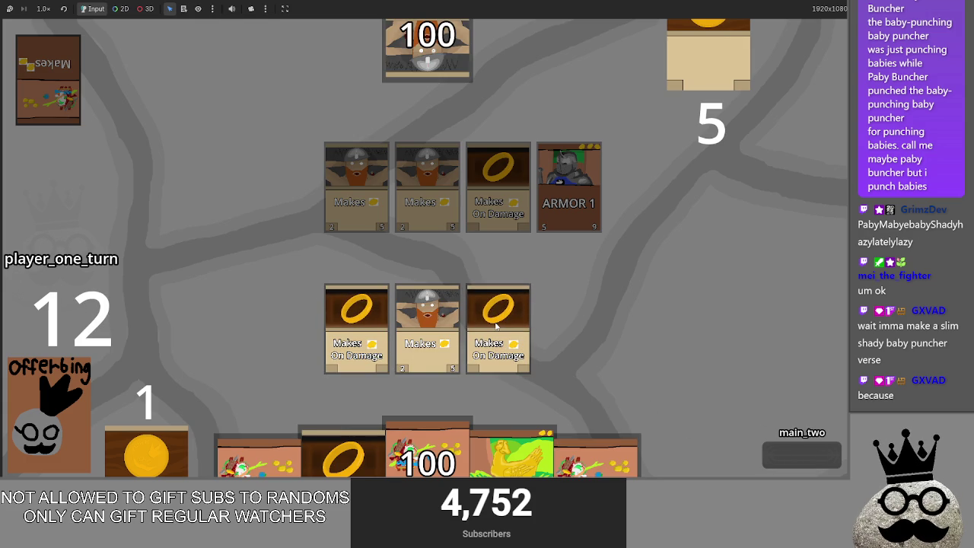
- In main.gd, break line 232's condition before 'and' onto its own indented line
key("F8")
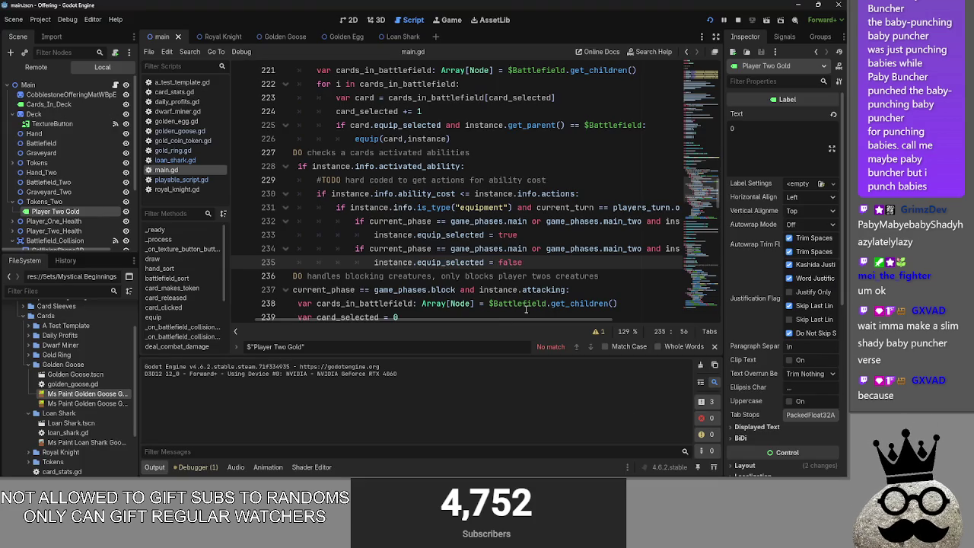
scroll(622, 325, "right", 2)
scroll(621, 325, "right", 2)
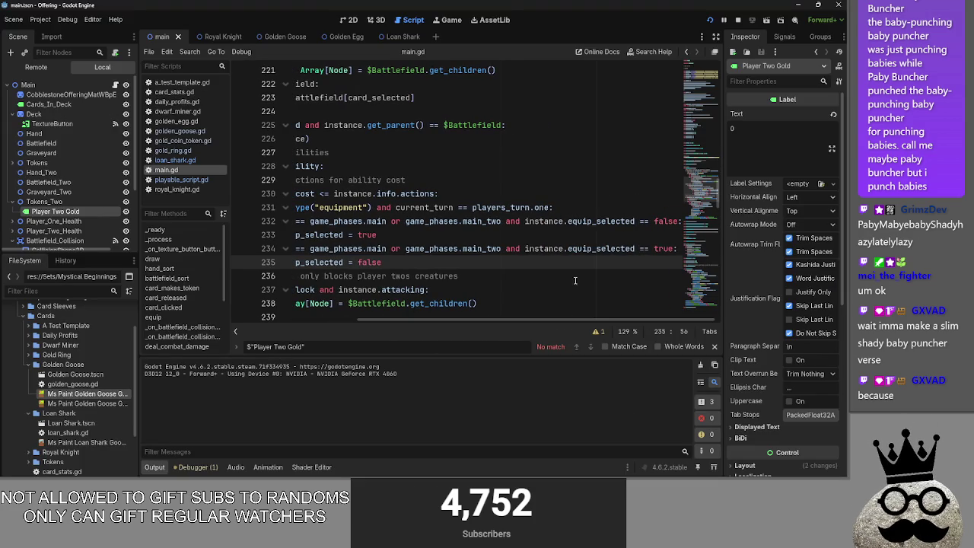
left_click(415, 222)
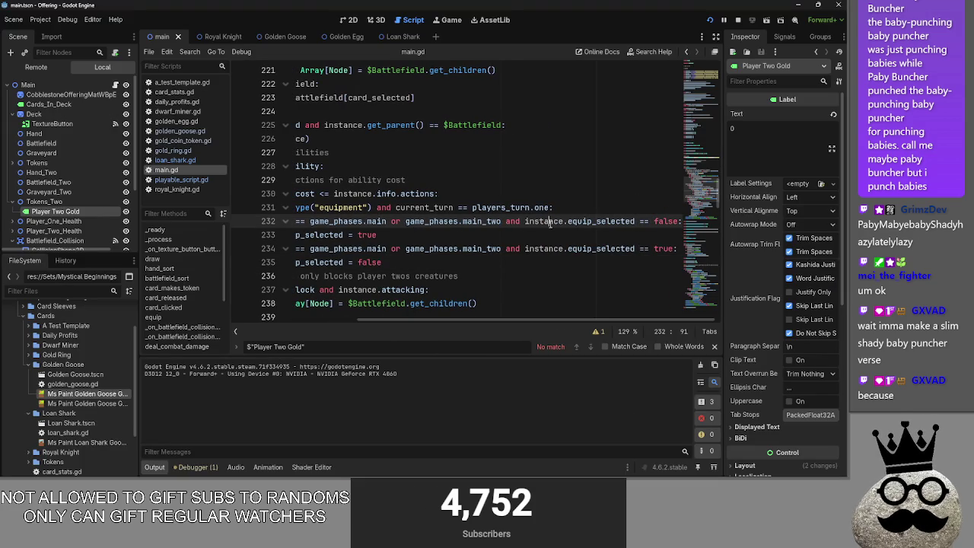
left_click(507, 222)
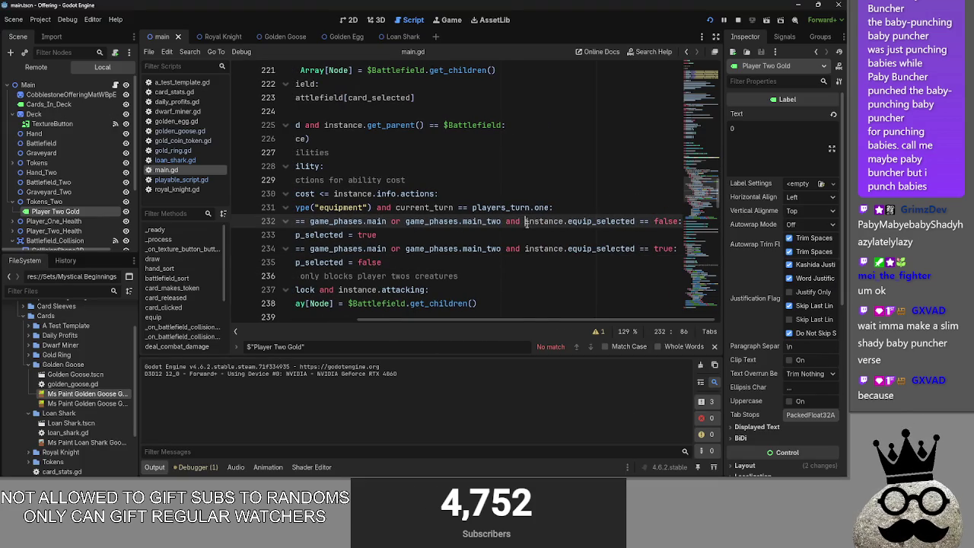
key("Return")
left_click_drag(450, 320, 381, 322)
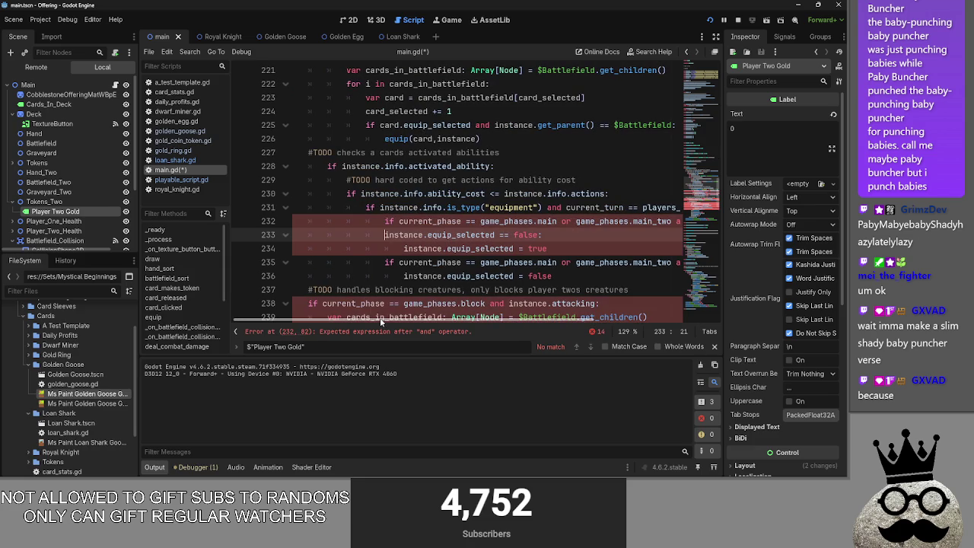
key("Tab")
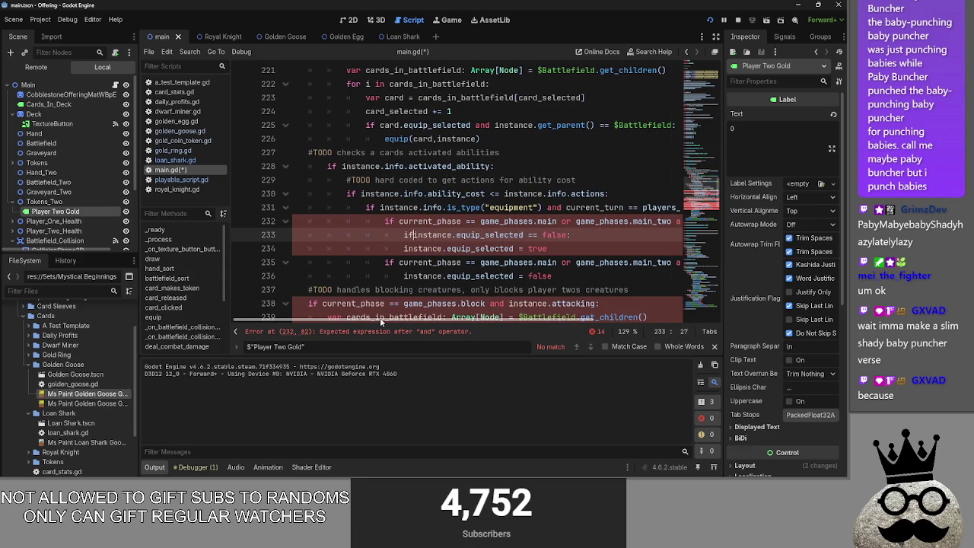
- Make the equip check a nested if, indent the true assignment, and add line 232's colon
left_click(403, 249)
key("Tab")
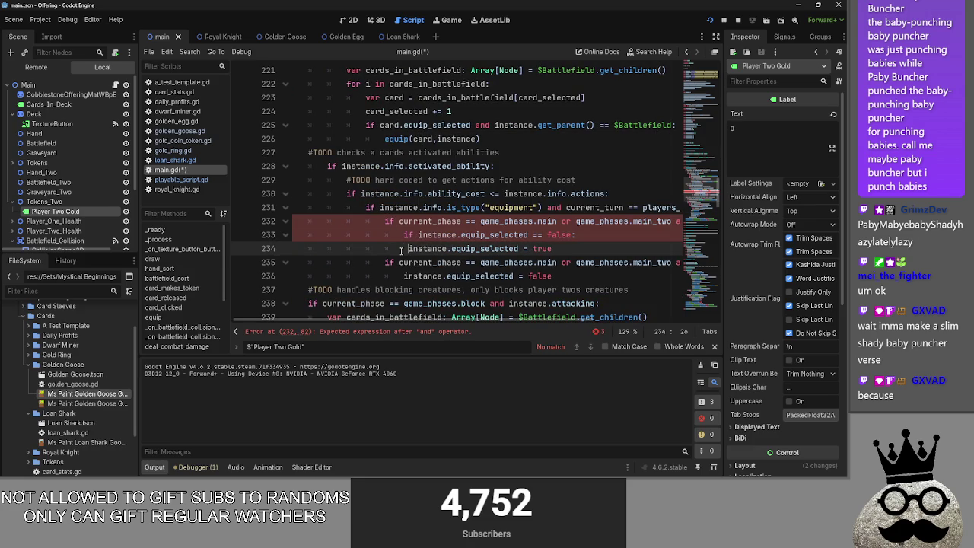
key("Tab")
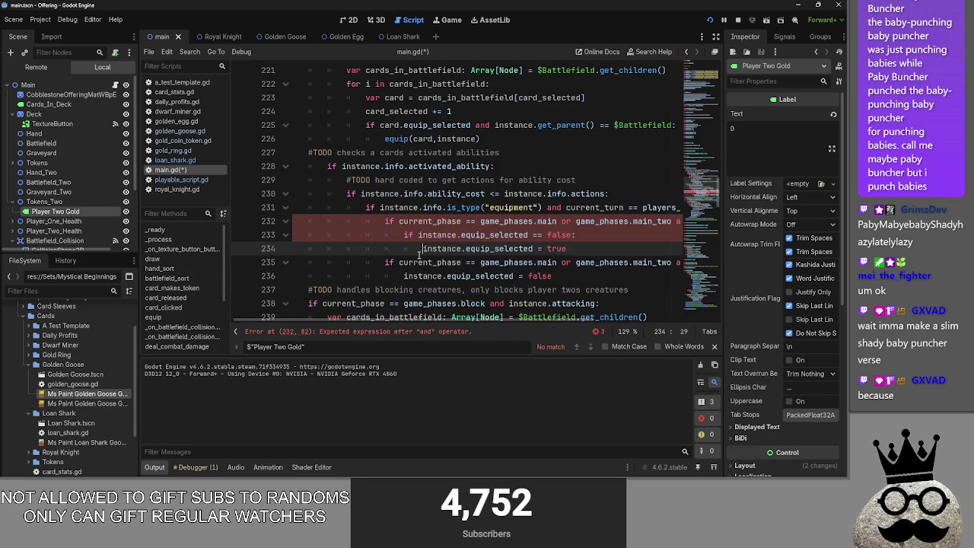
left_click(451, 329)
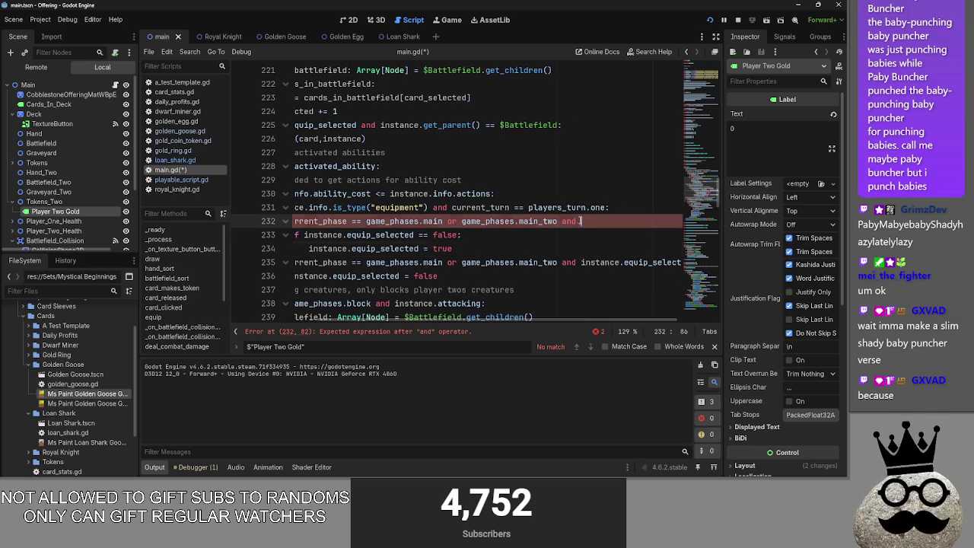
type(":")
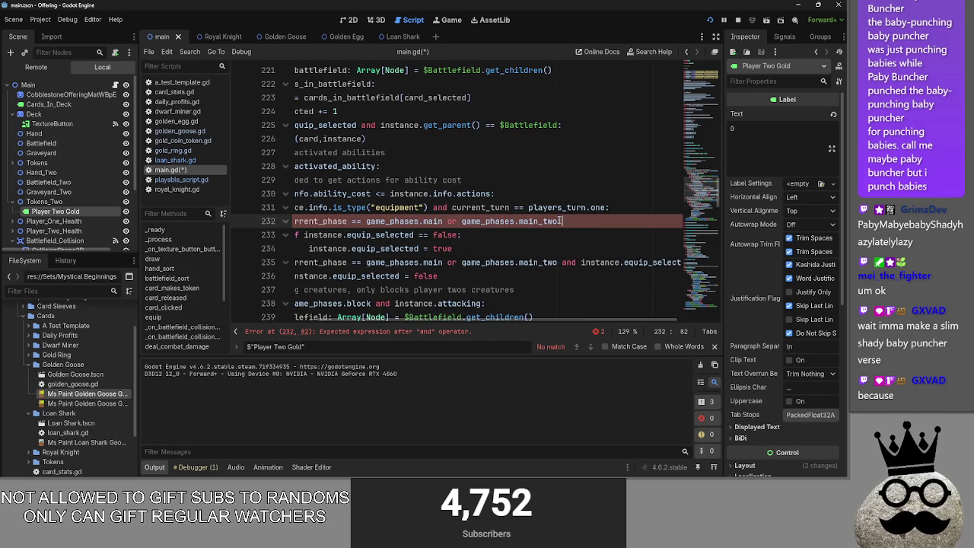
- Inspect the second phase check on line 235 and its main_two, instance and equip_selected terms
left_click_drag(517, 321, 466, 324)
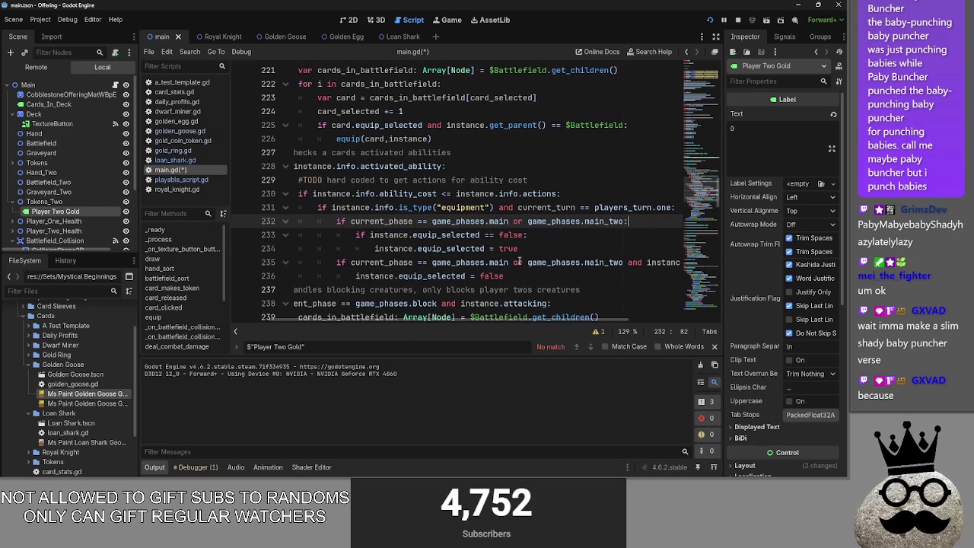
left_click(517, 262)
left_click_drag(524, 263, 514, 264)
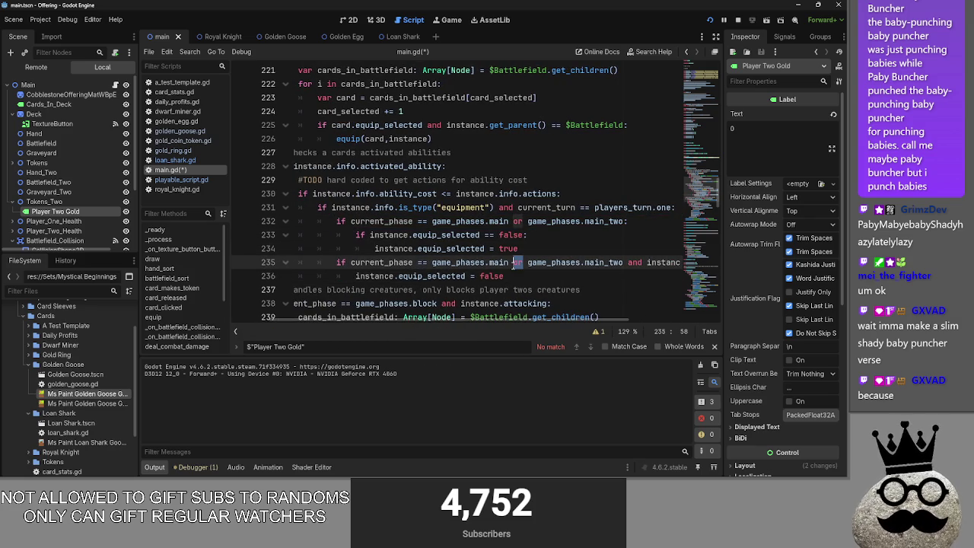
left_click_drag(421, 261, 623, 263)
left_click(527, 262)
left_click_drag(538, 320, 581, 321)
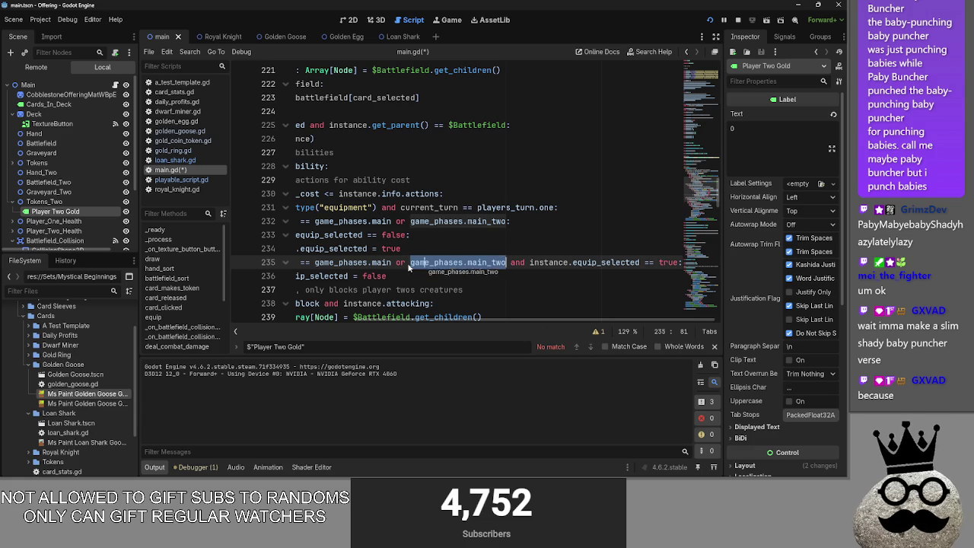
left_click(553, 263)
double_click(606, 263)
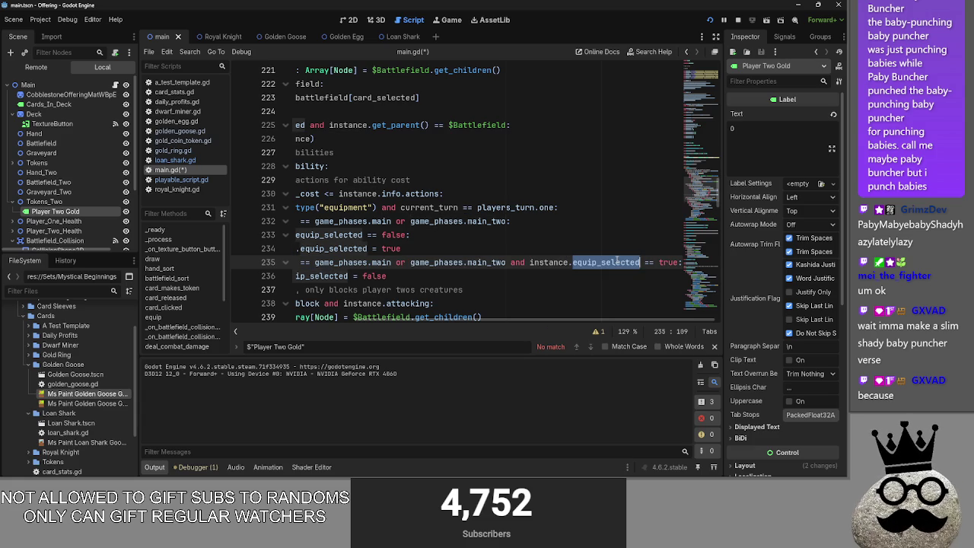
double_click(556, 262)
scroll(532, 297, "left", 5)
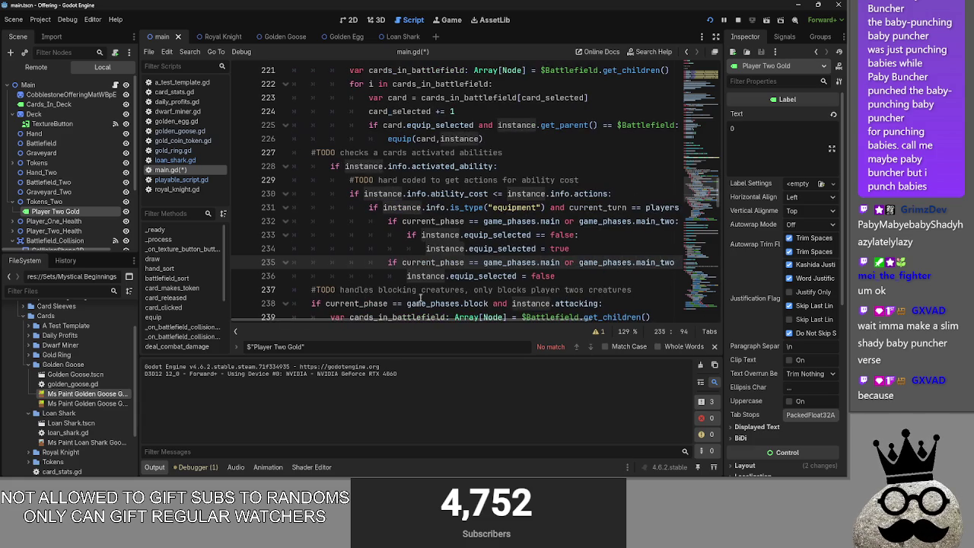
double_click(495, 251)
scroll(580, 281, "right", 5)
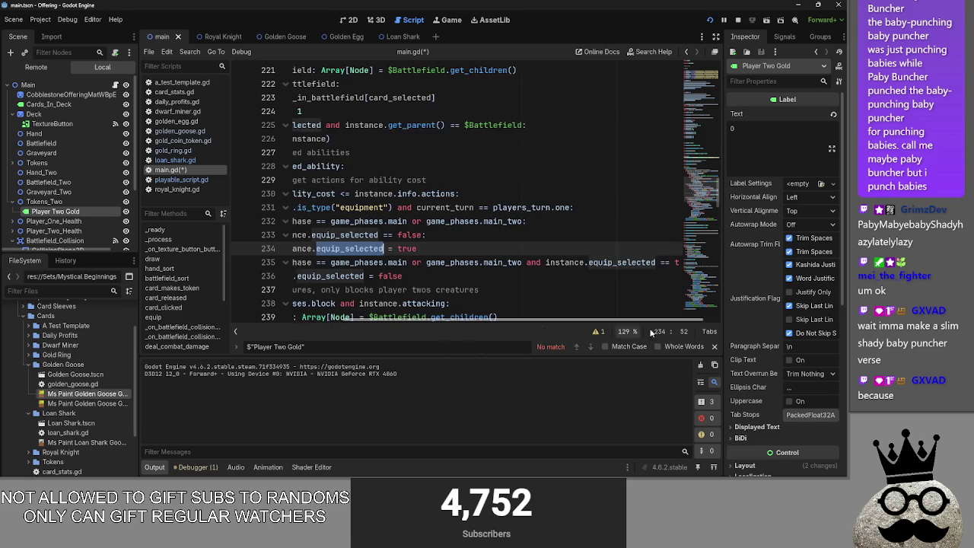
- Place the caret at the end of line 236 and stop the running game session
left_click(581, 278)
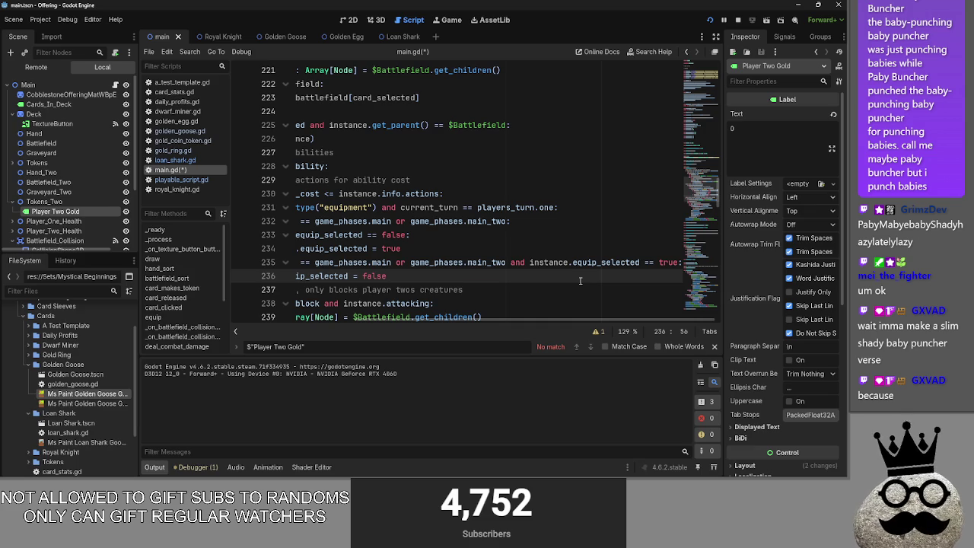
mouse_move(410, 323)
left_mouse_down()
mouse_move(322, 321)
mouse_move(452, 333)
left_mouse_up()
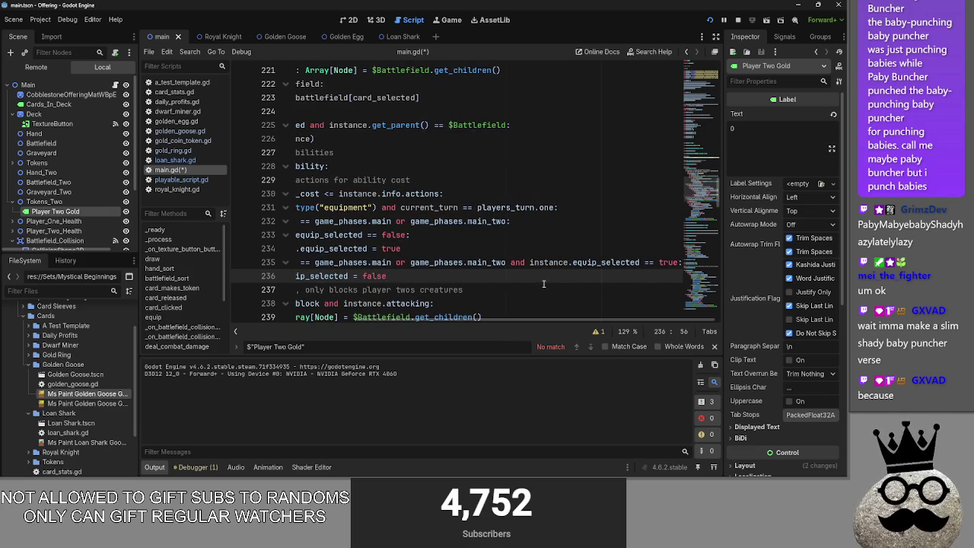
left_click_drag(357, 323, 236, 326)
left_click(737, 20)
- Run the game, drag a dwarf beside the ring card, advance to attack and main_two, then return to the editor
left_click(710, 20)
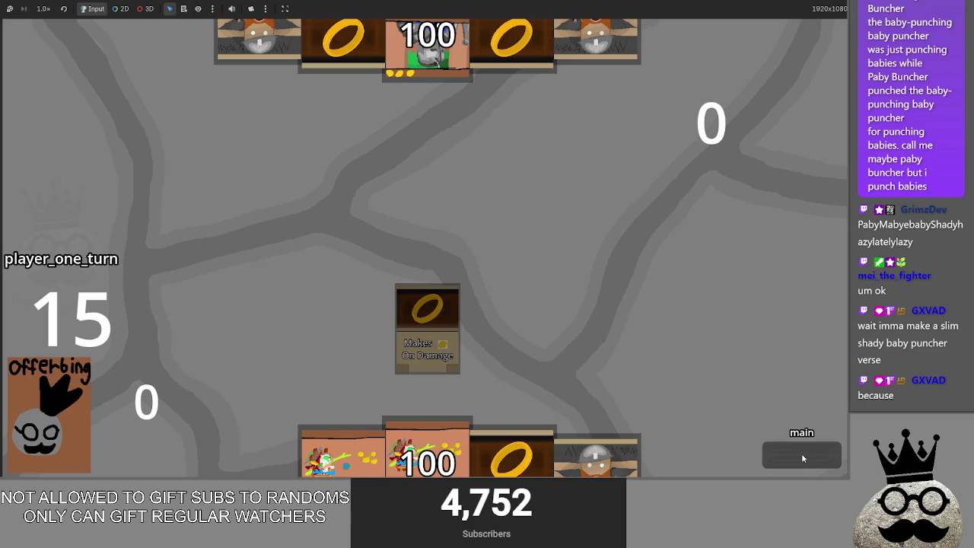
left_click(780, 454)
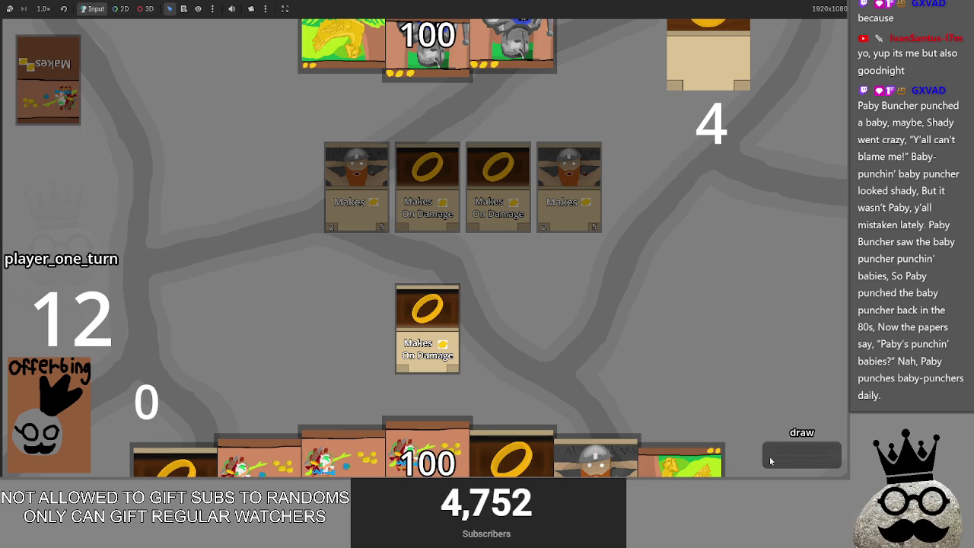
left_click_drag(609, 287, 620, 363)
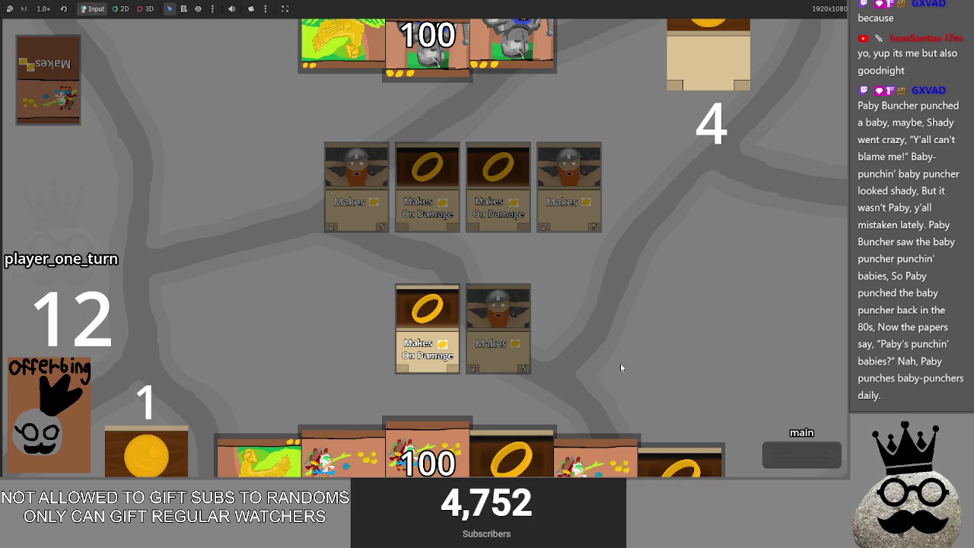
left_click(803, 429)
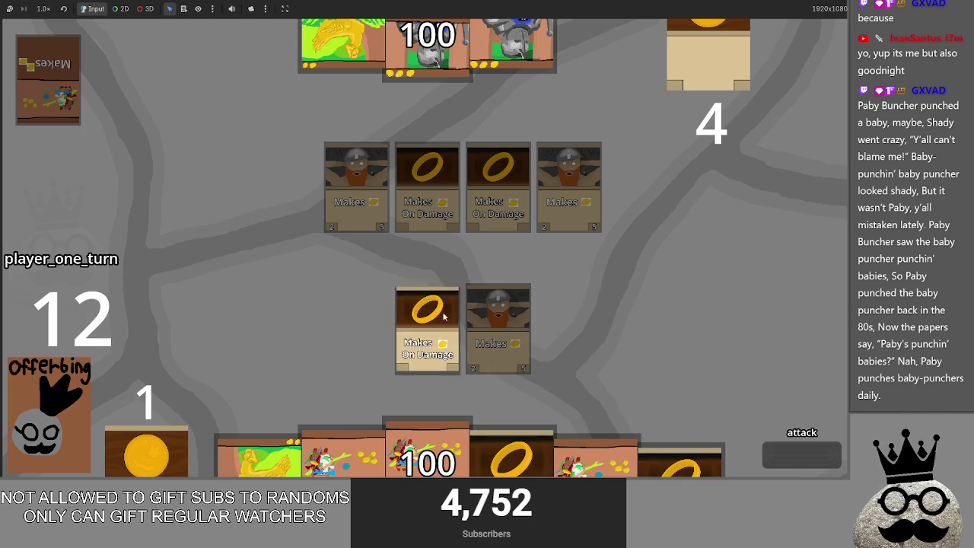
left_click(797, 456)
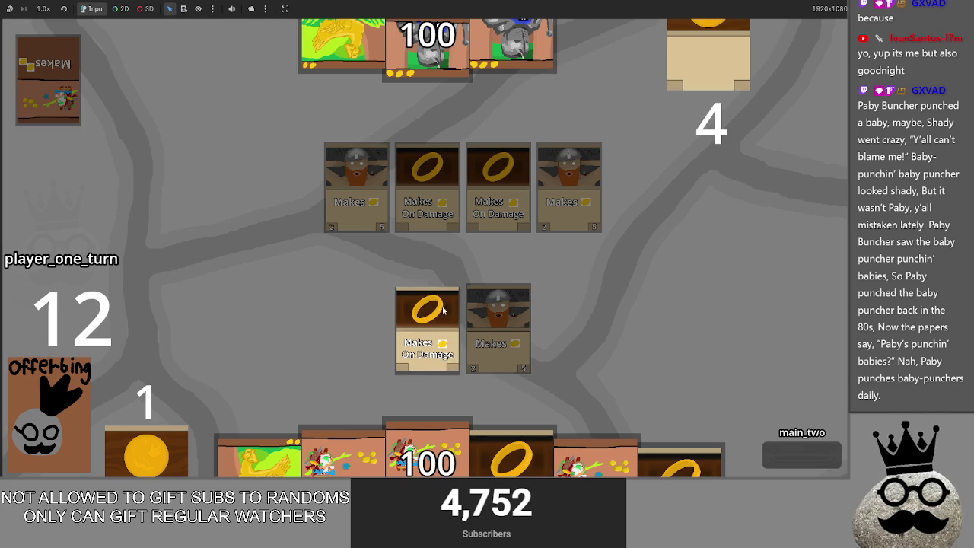
key("alt+Tab")
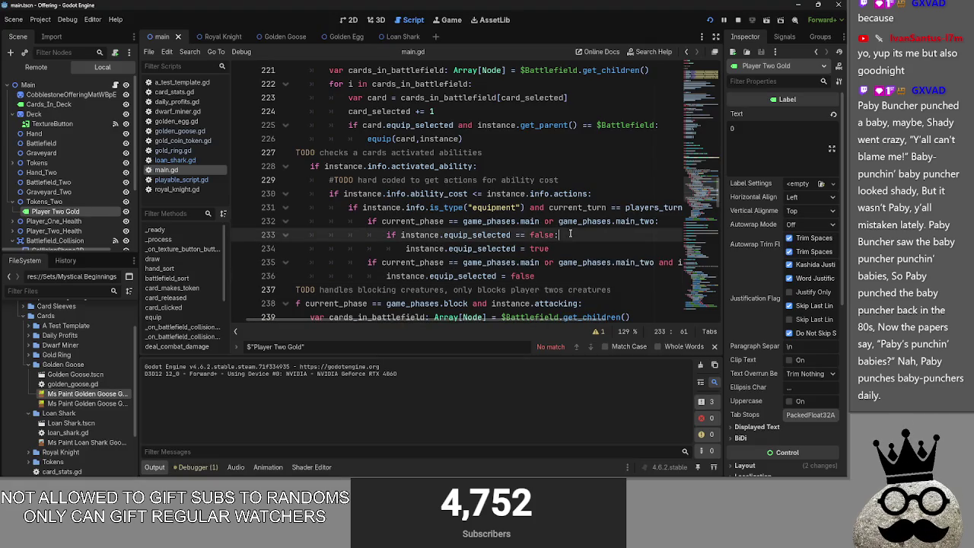
- Delete the equip_selected == false line and dedent the second phase check block
left_click_drag(564, 235, 272, 237)
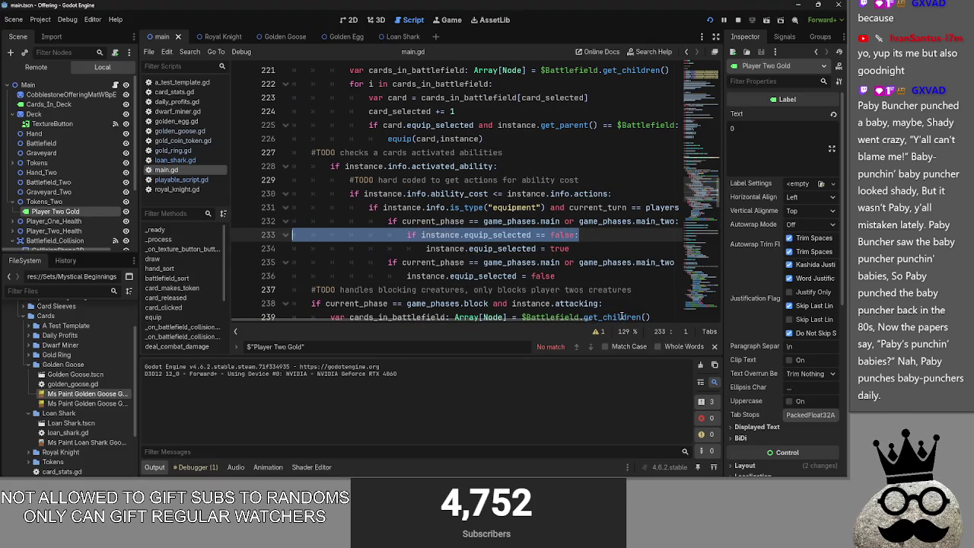
key("Delete")
key("Delete")
left_click_drag(555, 262, 258, 248)
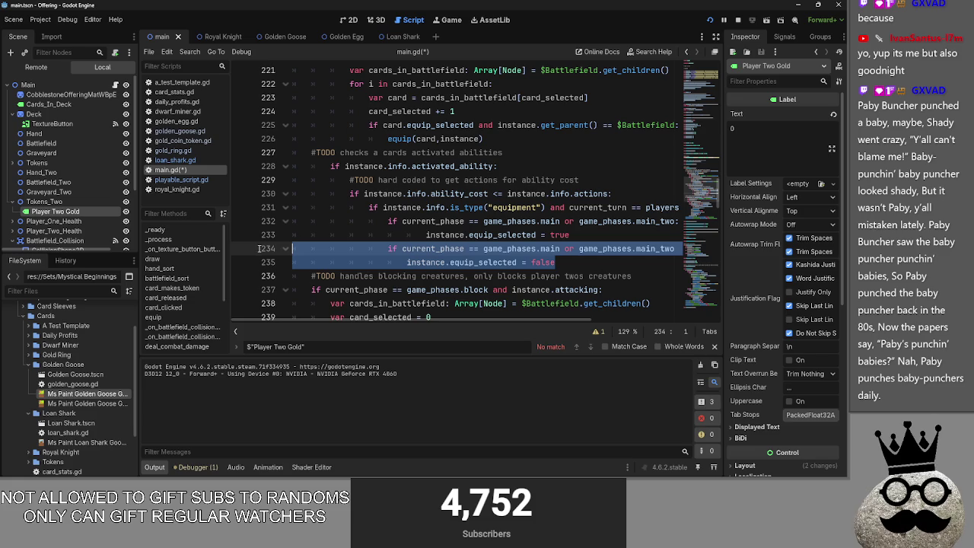
left_click_drag(571, 317, 697, 331)
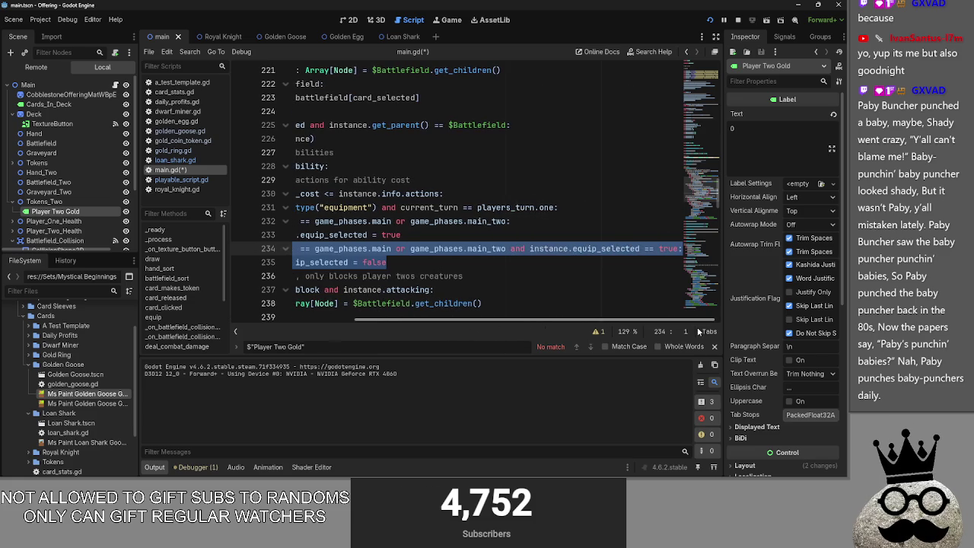
key("shift+Tab")
left_click(583, 278)
left_click(584, 264)
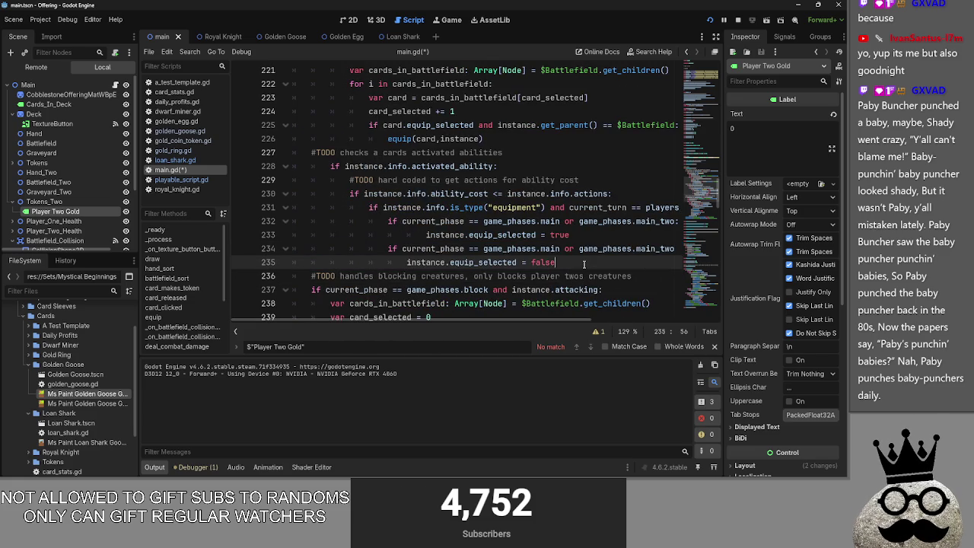
- Remove the second phase check block and its leftover empty line
key("Up")
key("Home")
key("shift+Down")
key("shift+End")
key("BackSpace")
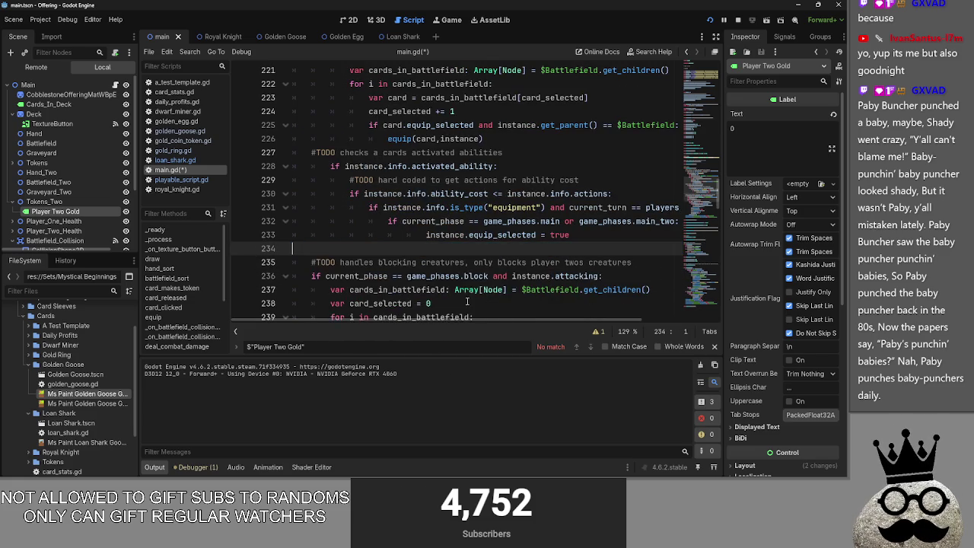
key("BackSpace")
- Open a new indented line after line 232 and start typing 'if instance.equip'
scroll(644, 323, "right", 3)
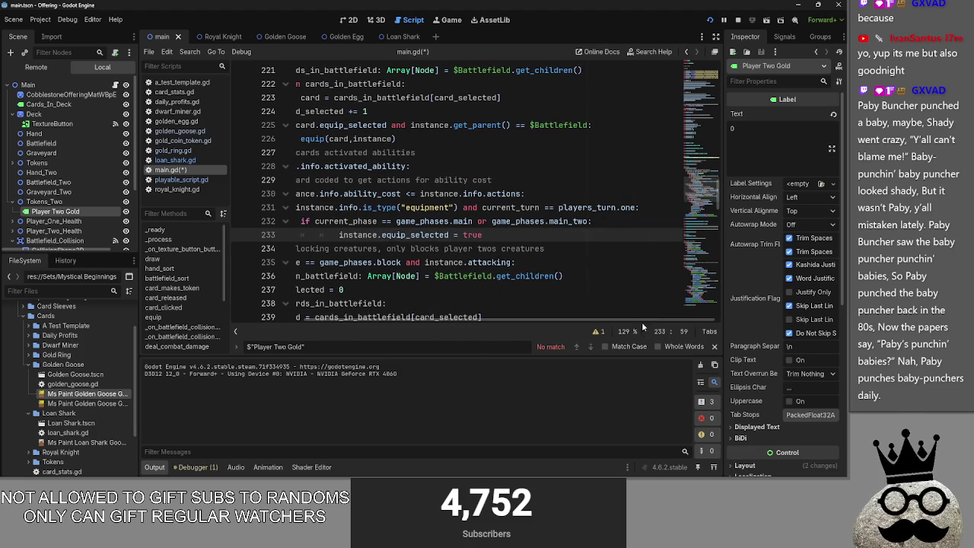
left_click(606, 221)
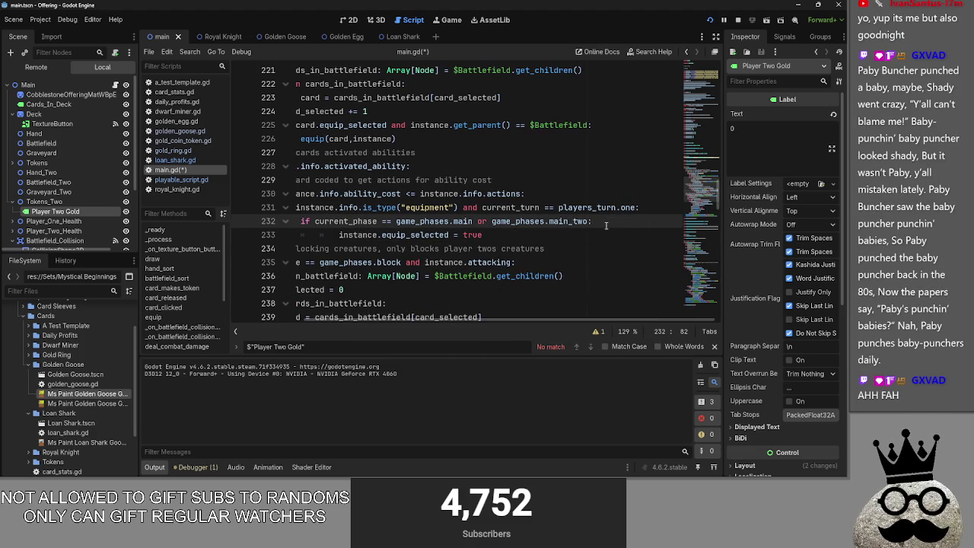
key("Return")
left_click_drag(465, 322, 353, 320)
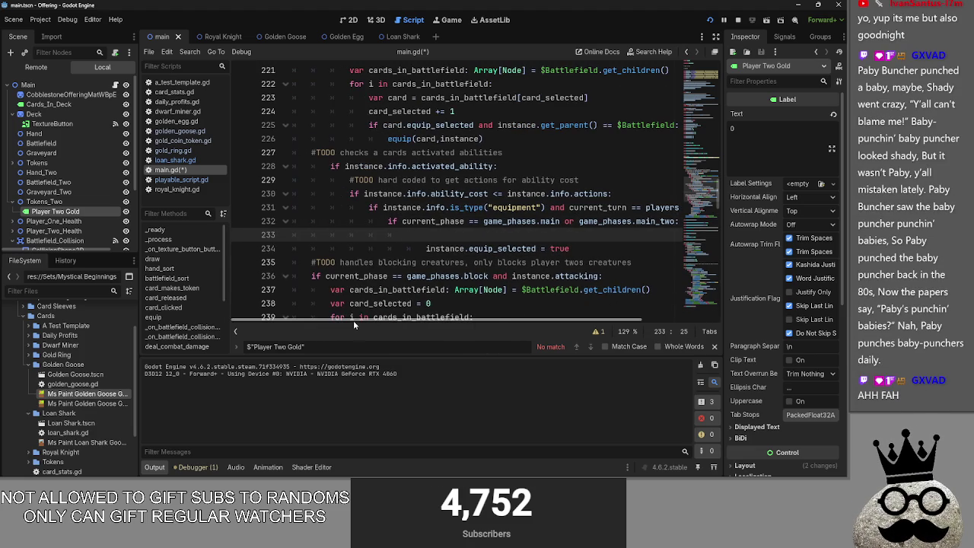
type("if c")
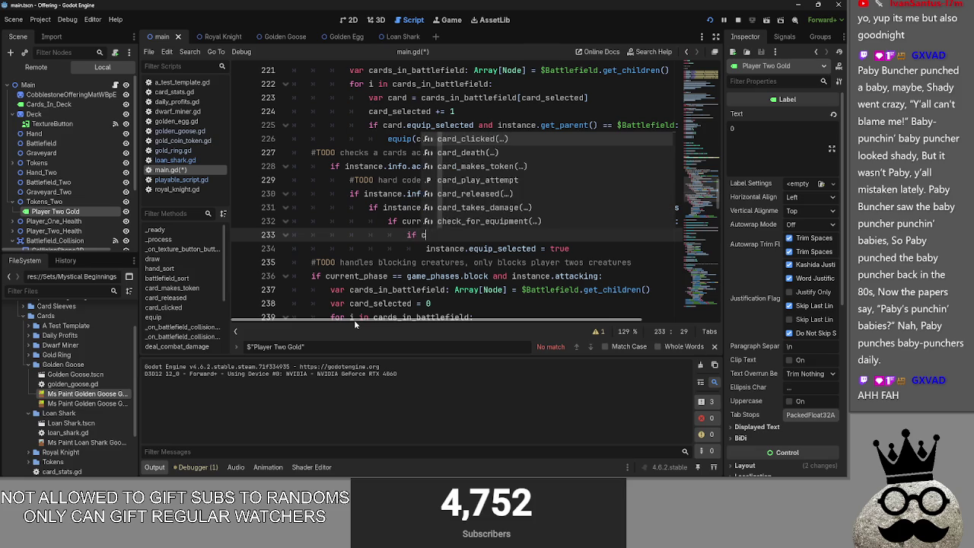
key("BackSpace")
type("instance.")
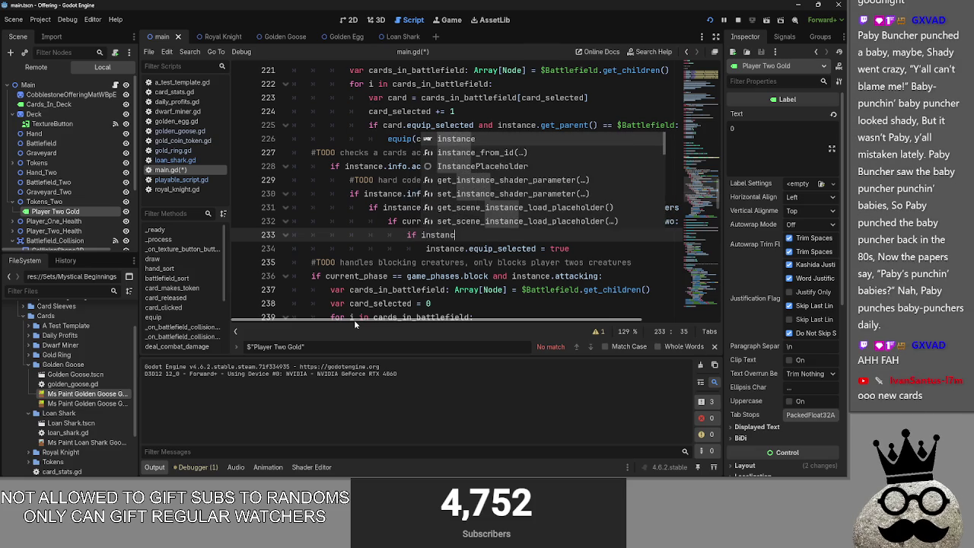
type("equip")
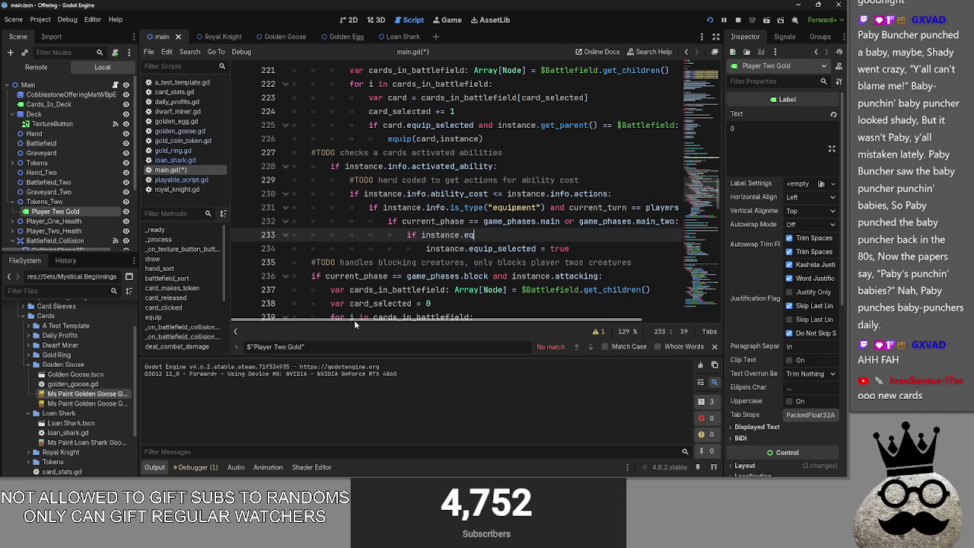
key("BackSpace")
key("BackSpace")
key("BackSpace")
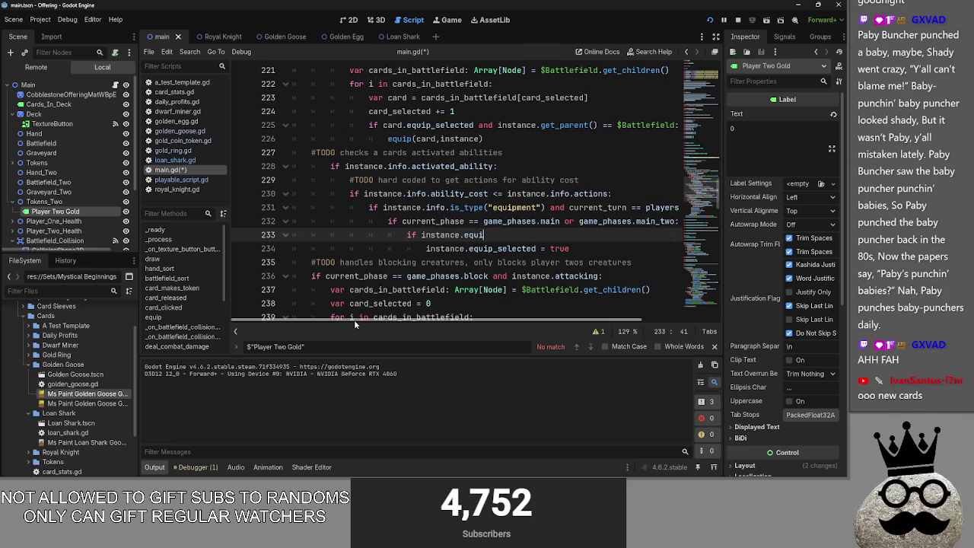
key("alt+Tab")
key("alt+Tab")
key("alt+Tab")
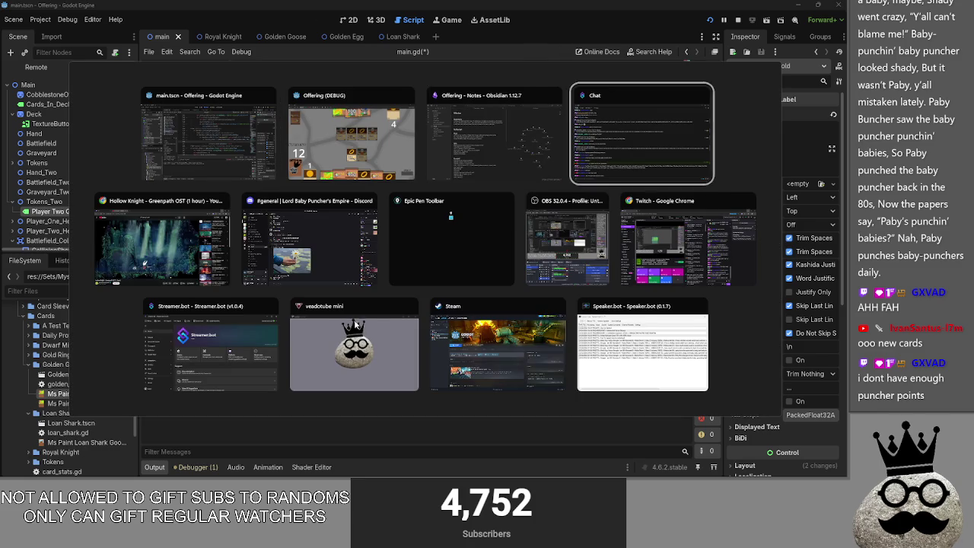
key("Escape")
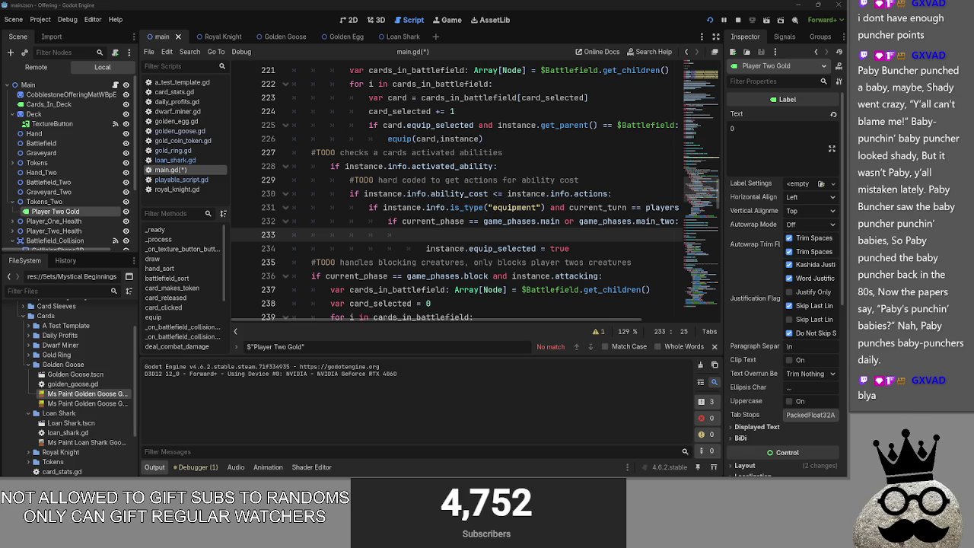
- Write 'if not instance.equip_selected:' on line 233 above the true assignment
key("alt+Tab")
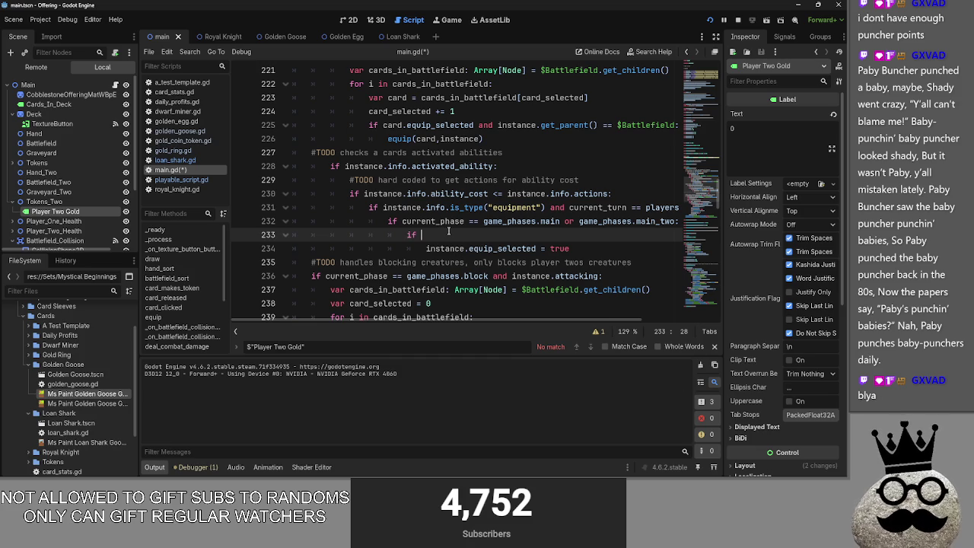
type("if inosa")
key("BackSpace")
key("BackSpace")
key("BackSpace")
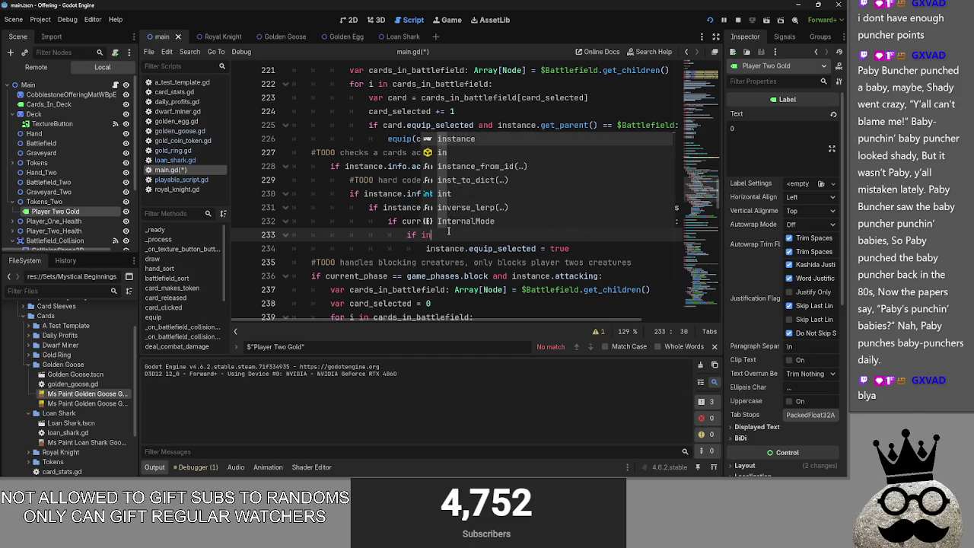
type("stance.equ")
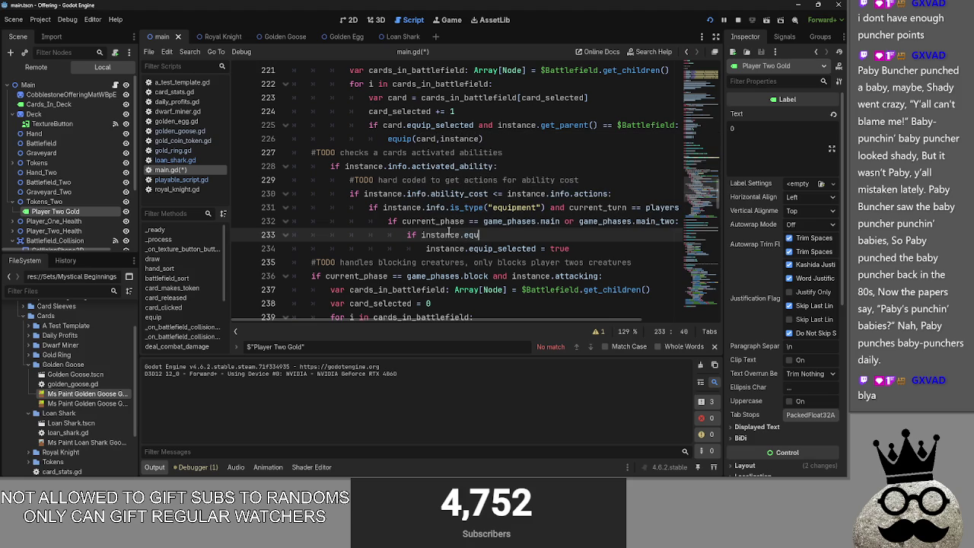
type("ip_selec")
type("ted == ")
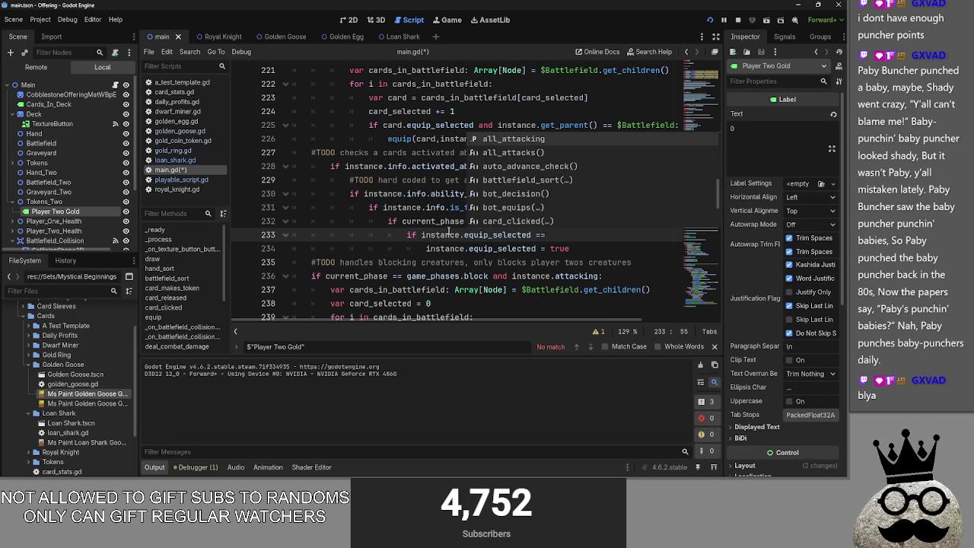
type("false")
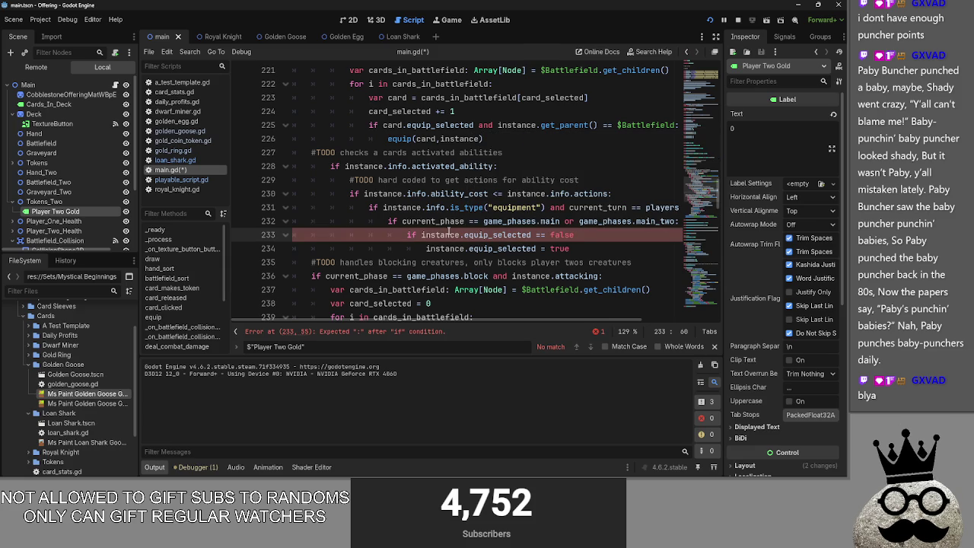
left_click(422, 235)
type("!")
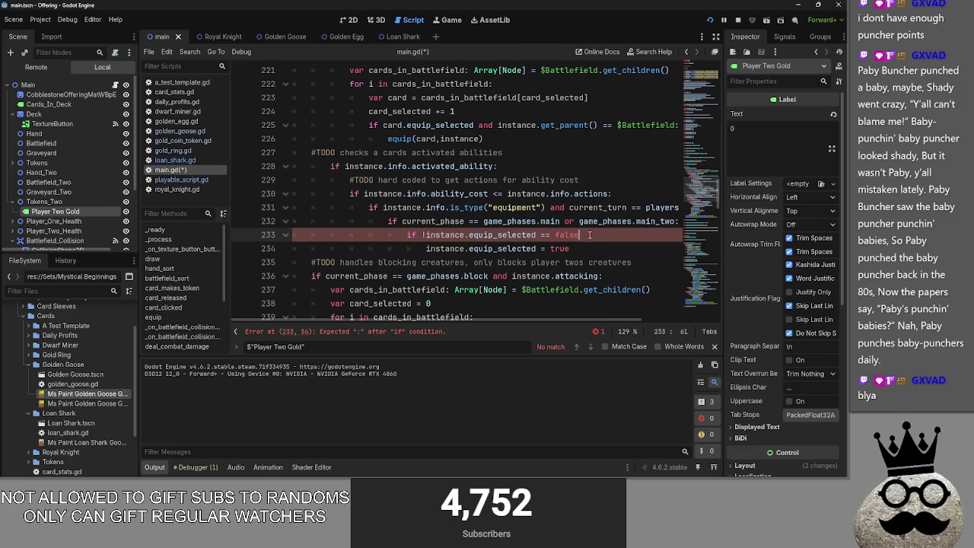
left_click_drag(579, 235, 540, 235)
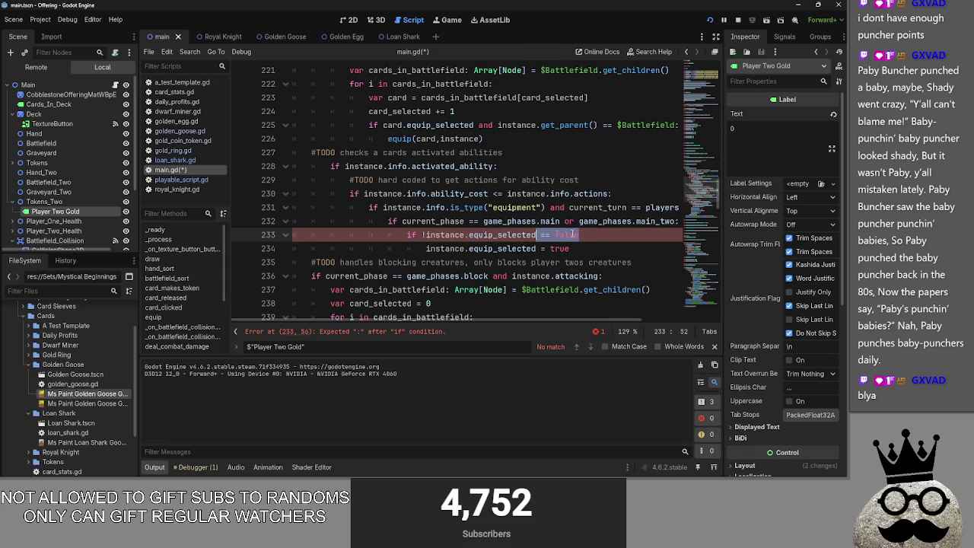
key("BackSpace")
type(":")
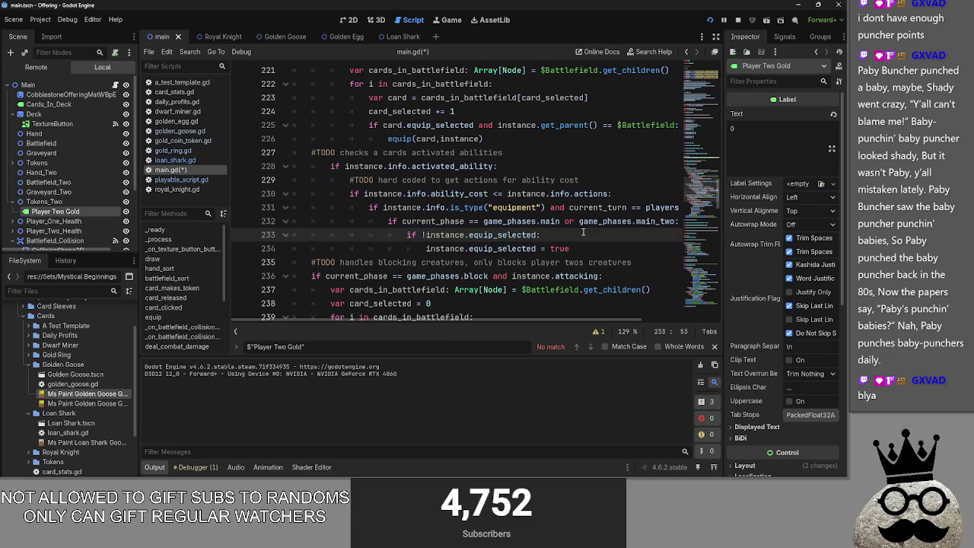
left_click(422, 235)
key("Delete")
type("not")
- Add an 'else:' branch below the equip_selected = true line
left_click(629, 245)
key("Return")
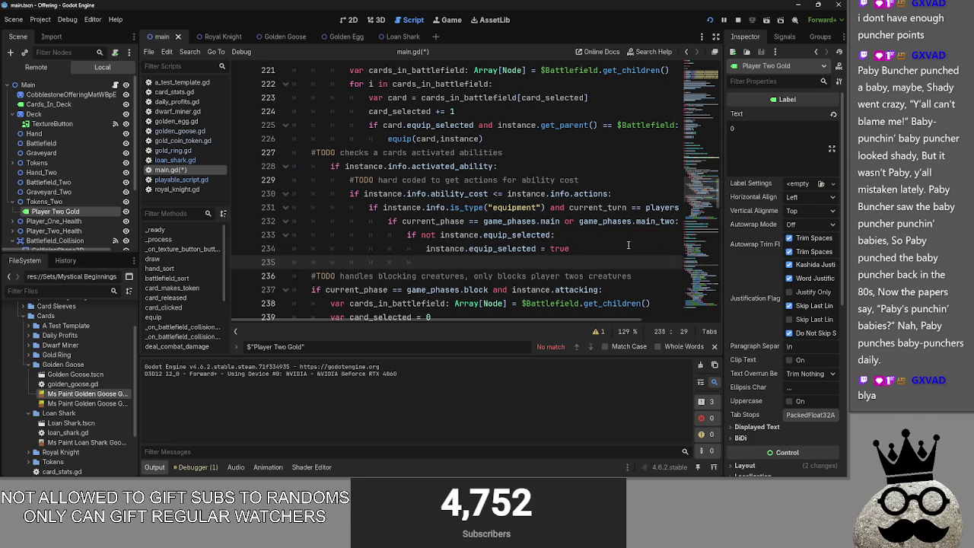
type("else")
key("Return")
key("BackSpace")
key("BackSpace")
key("BackSpace")
key("BackSpace")
type(":")
key("Return")
- Set 'equip_selected = false' in the else body and run the game with F5
left_click_drag(597, 248, 426, 248)
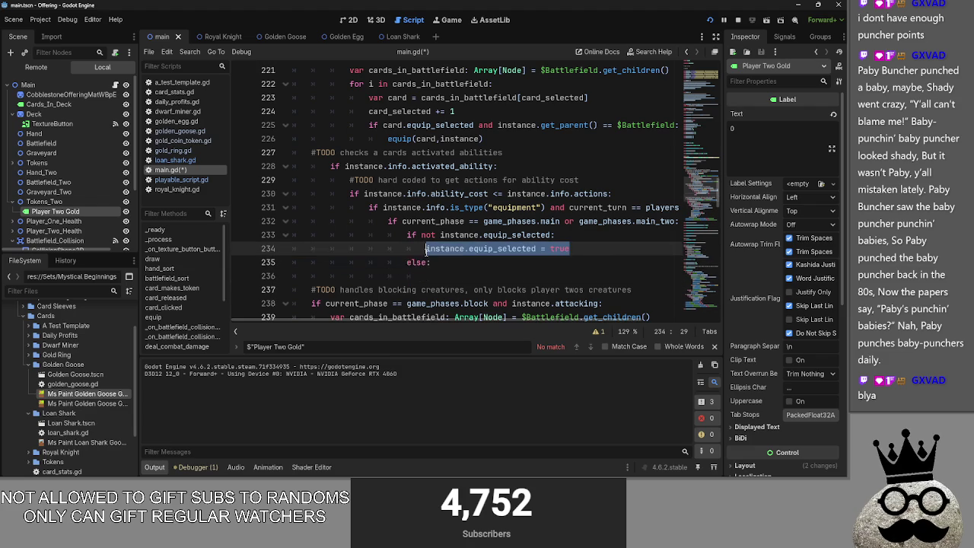
key("ctrl+c")
left_click(584, 276)
key("ctrl+v")
key("BackSpace")
key("BackSpace")
key("BackSpace")
type("false")
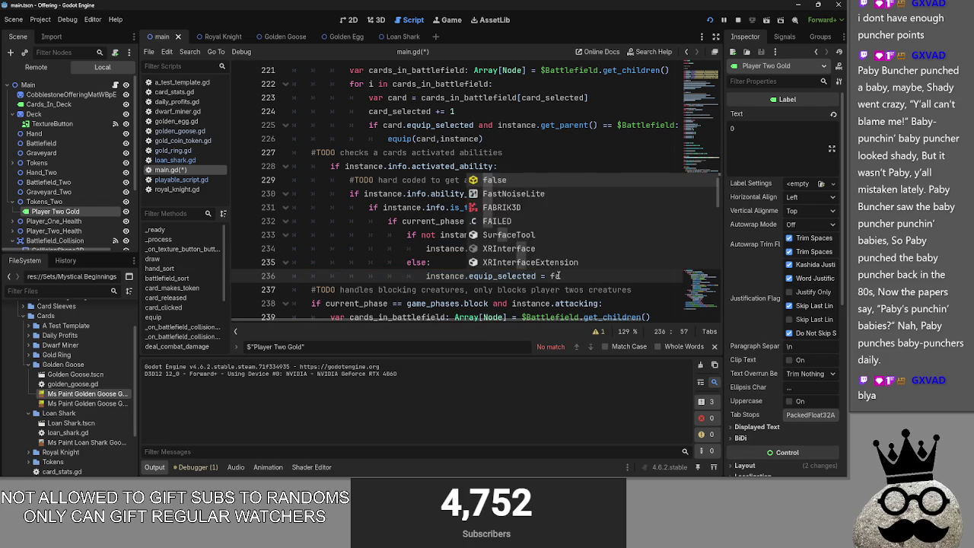
key("F5")
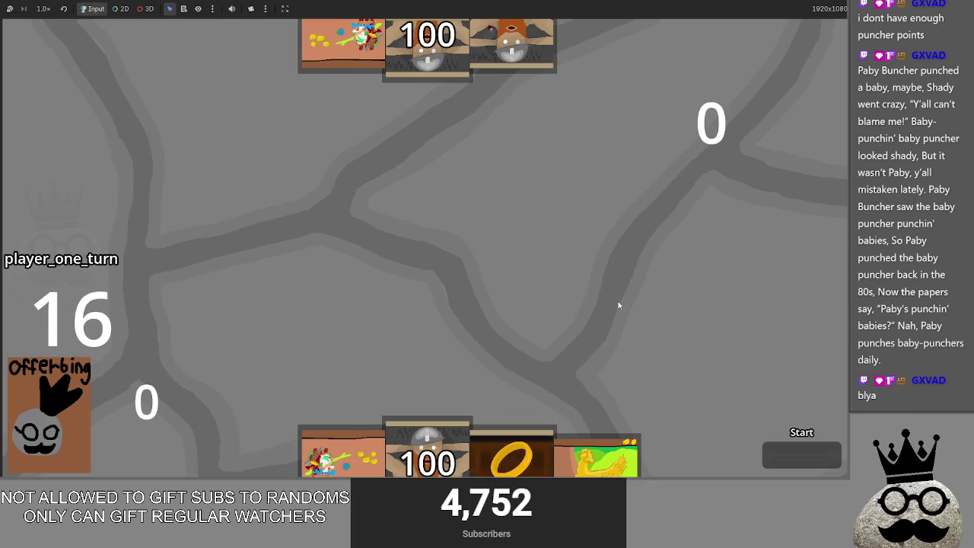
- Cycle the phase button through both players' turns until player two's attack drops the total to 76
left_click(798, 456)
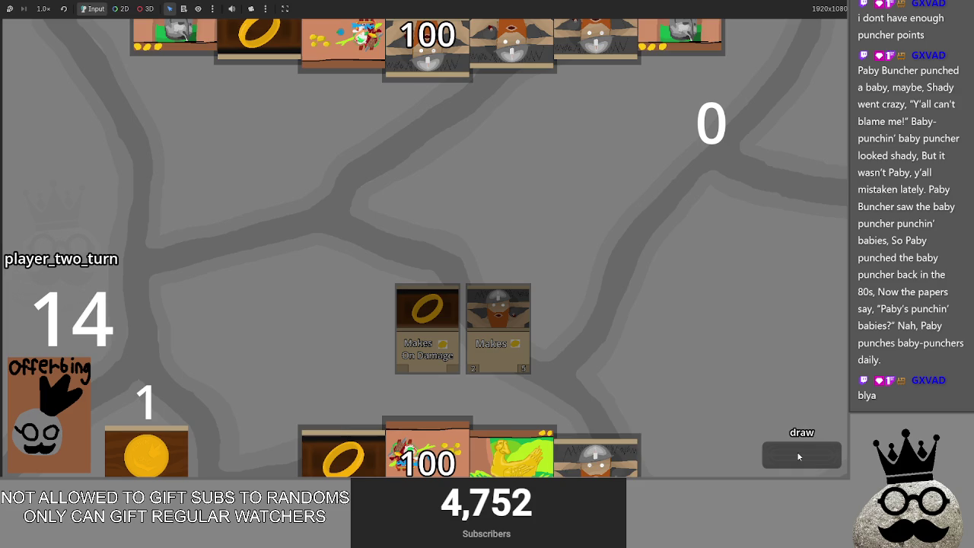
left_click(798, 456)
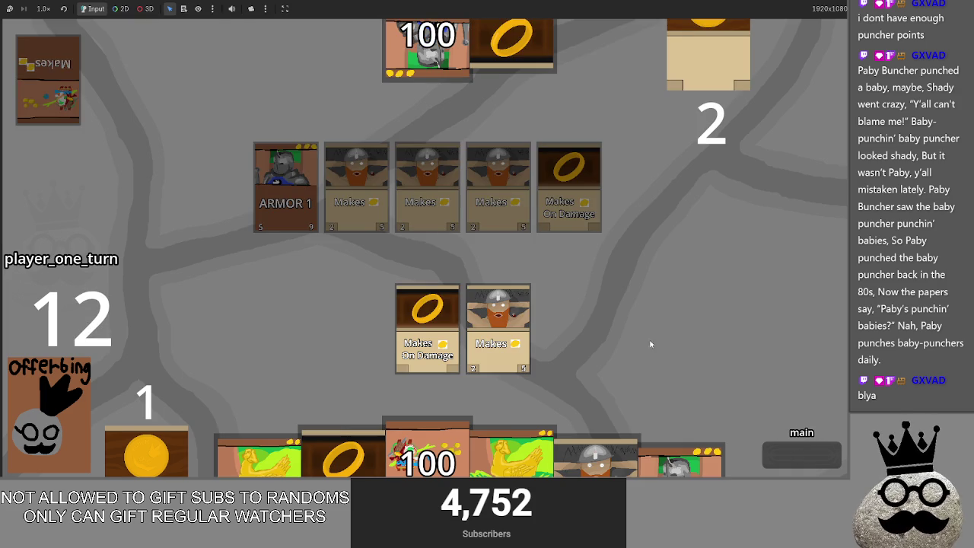
left_click(792, 458)
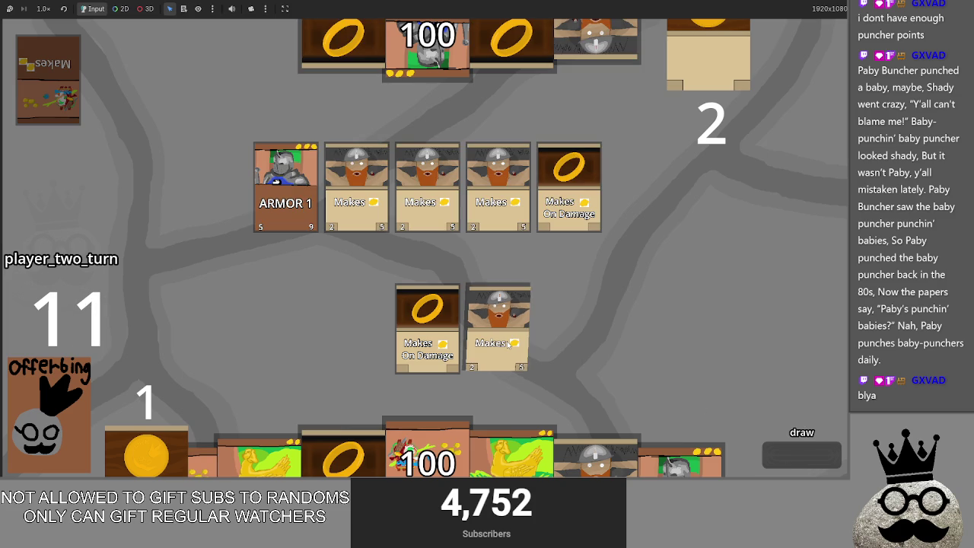
left_click(806, 453)
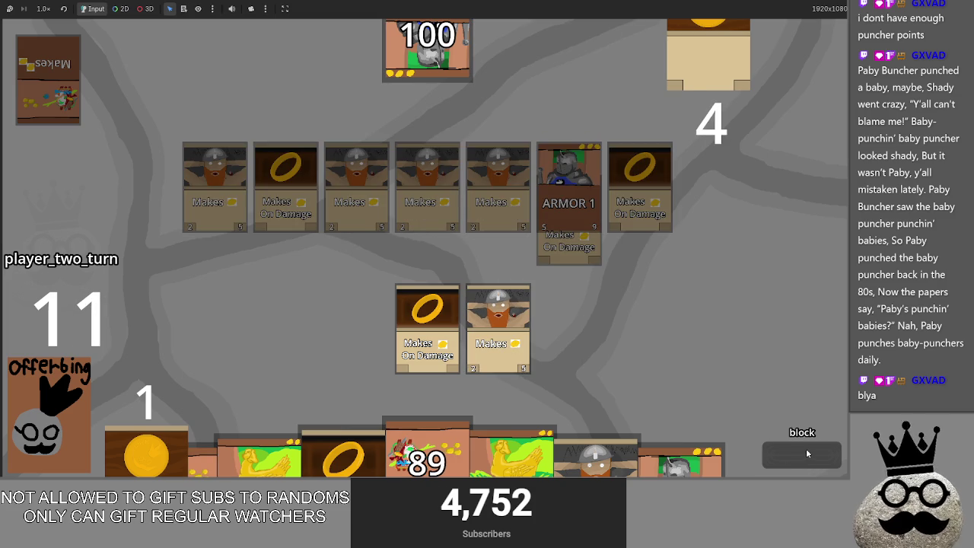
left_click(808, 453)
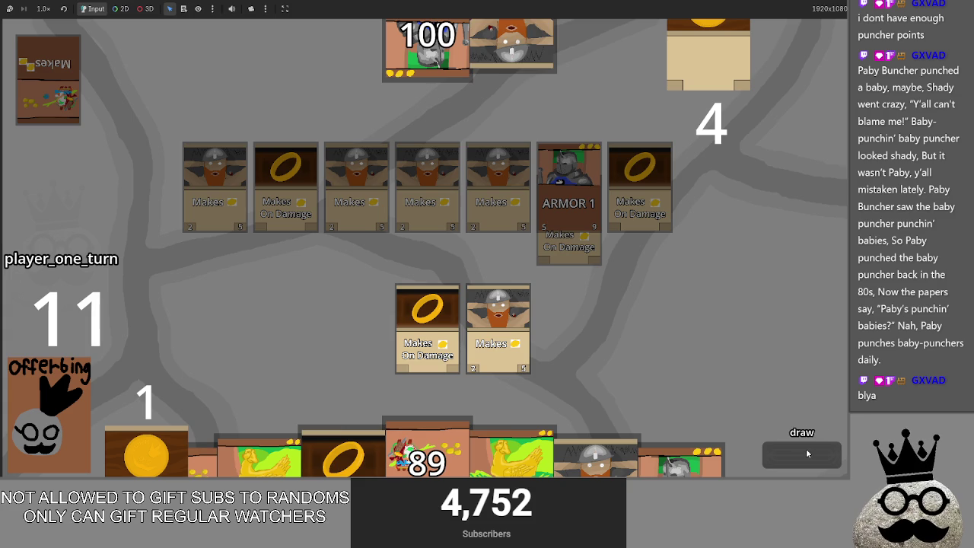
left_click(807, 453)
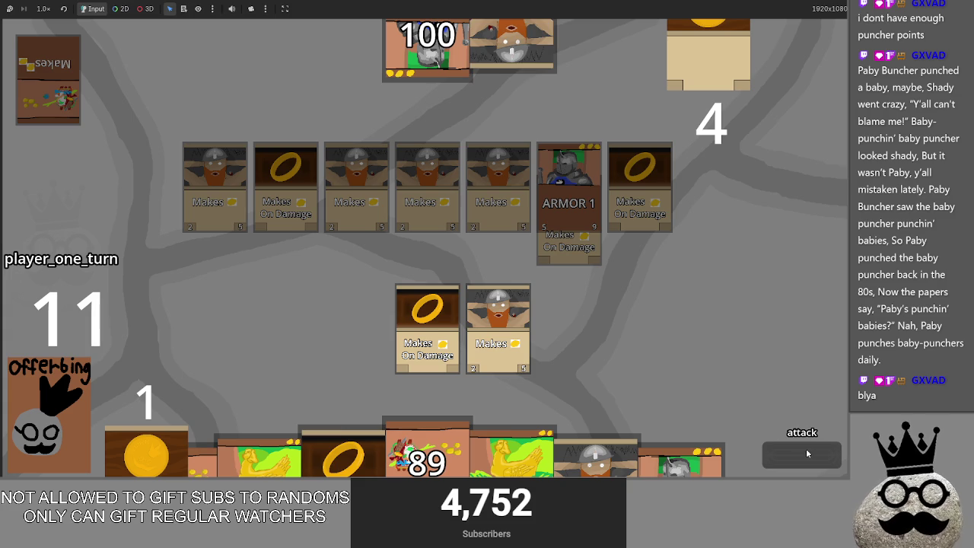
left_click(808, 454)
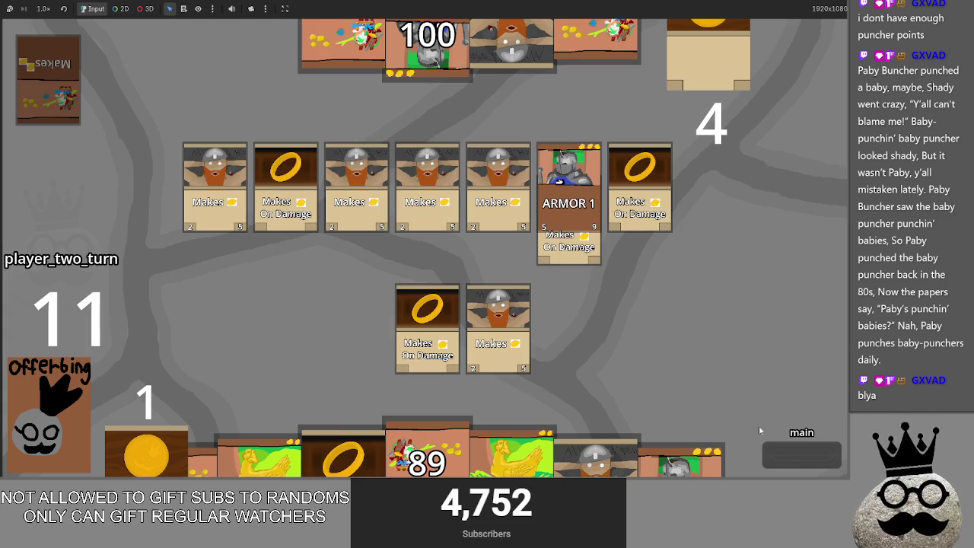
left_click(792, 455)
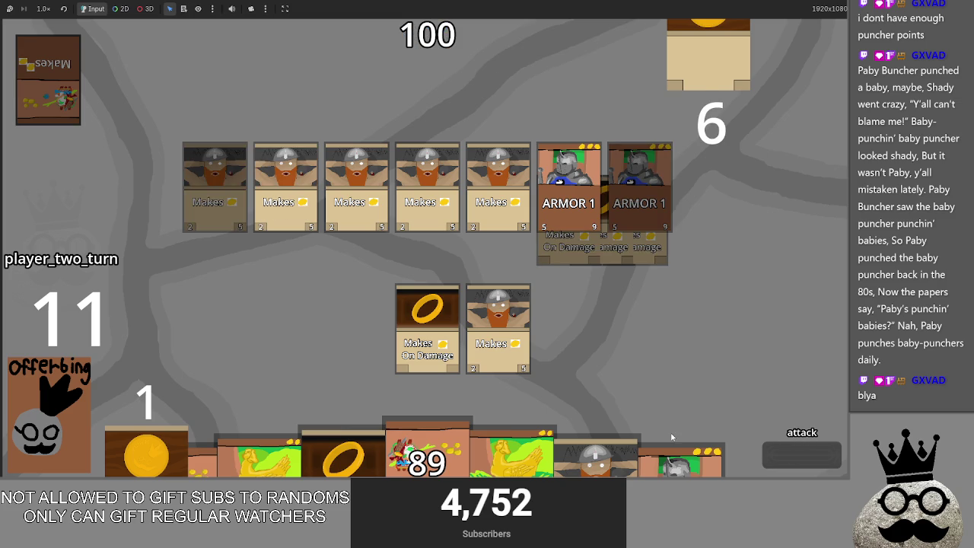
left_click(793, 453)
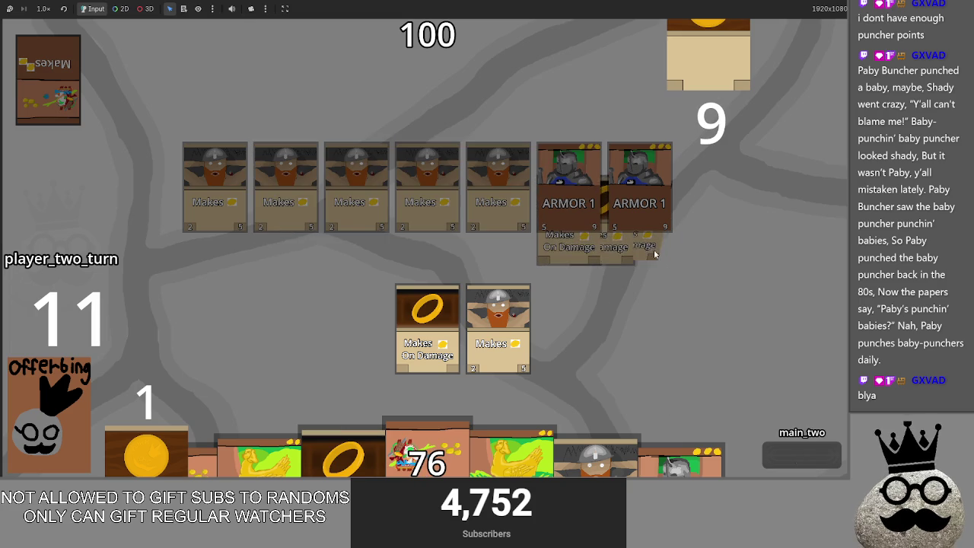
left_click(791, 463)
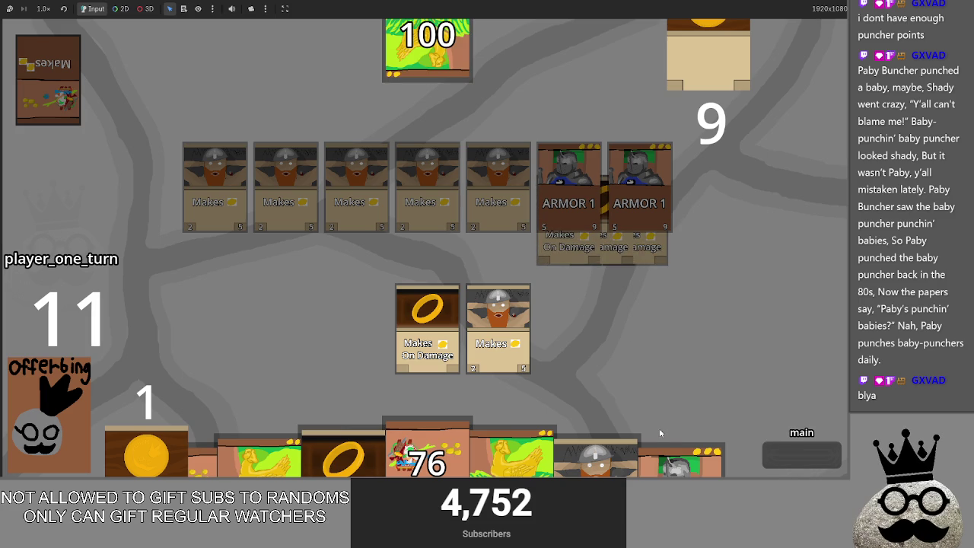
- Tap and untap the ring equipment card repeatedly, including during main_two
left_click(499, 311)
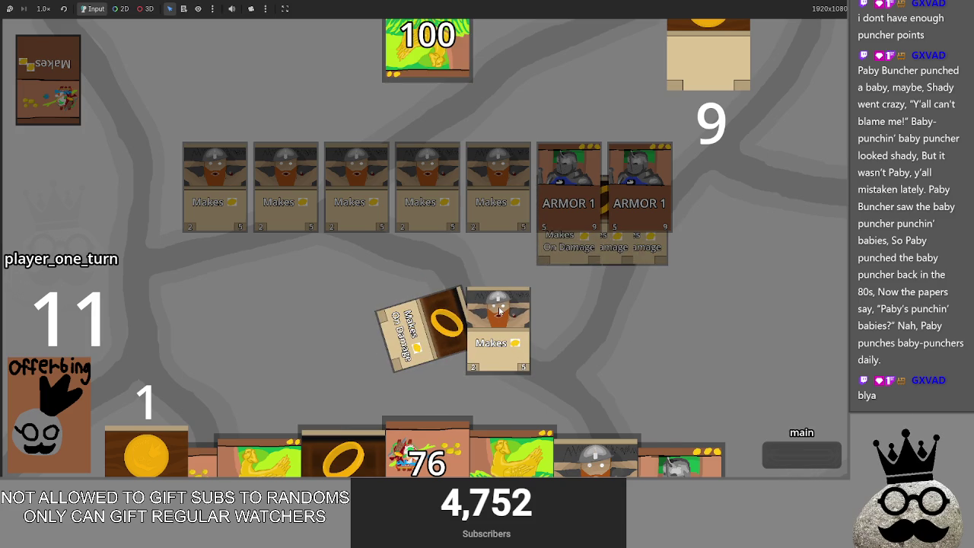
left_click(423, 312)
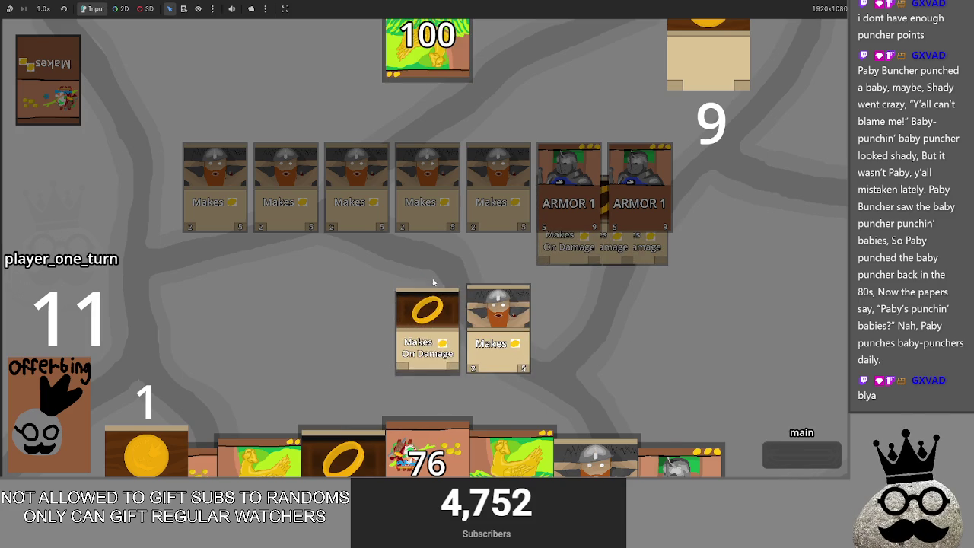
left_click(422, 298)
left_click(423, 320)
left_click(410, 347)
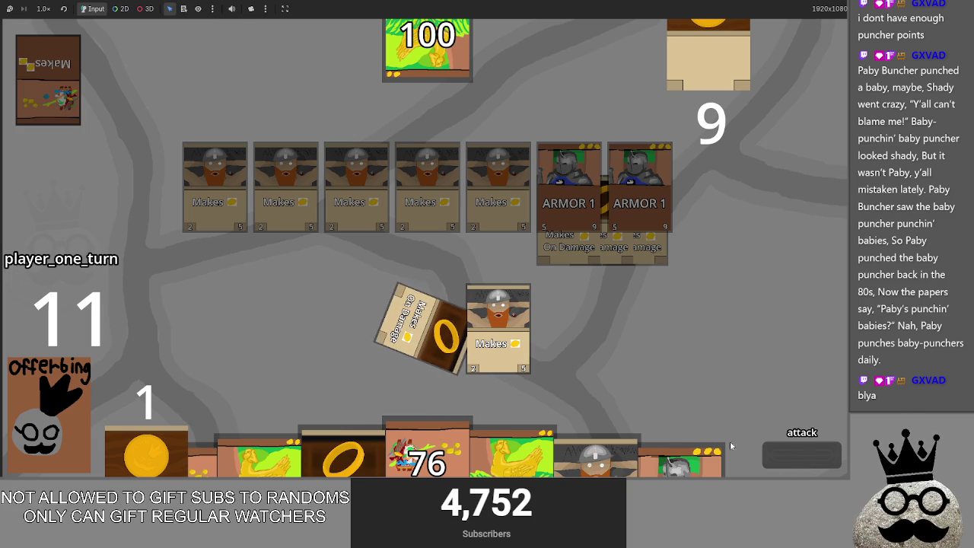
left_click(791, 454)
left_click(406, 293)
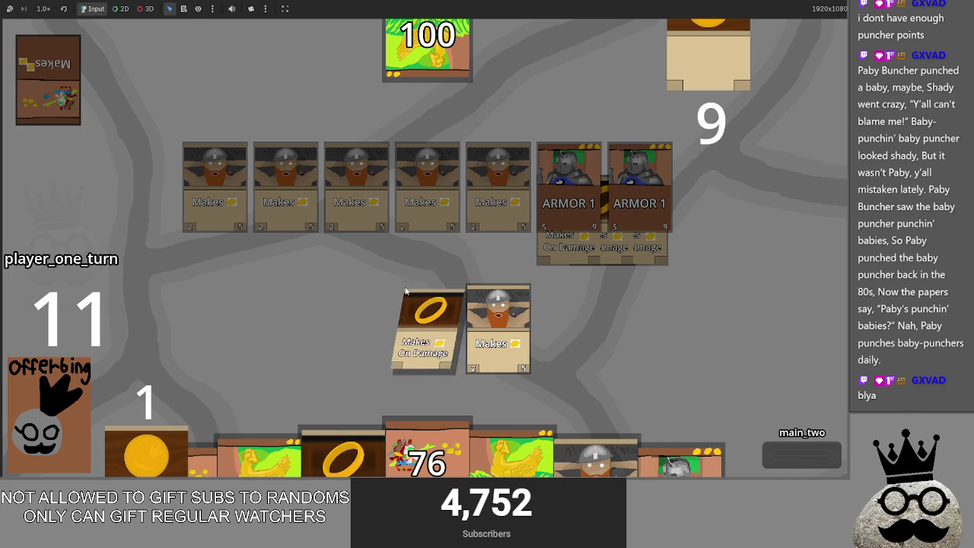
left_click(429, 331)
left_click(429, 332)
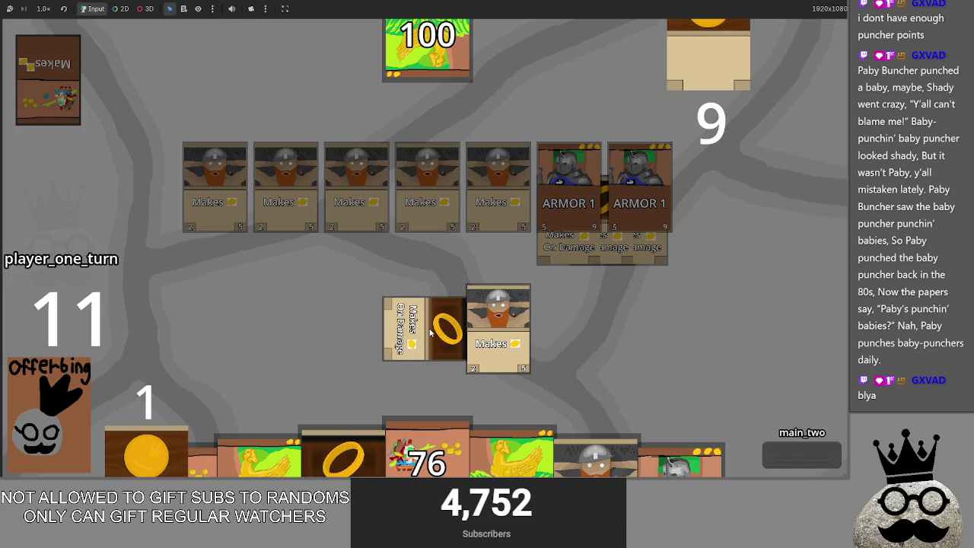
- Play through player two's turn, dropping the total to 56, tap the ring again, and return to main.gd
left_click(763, 447)
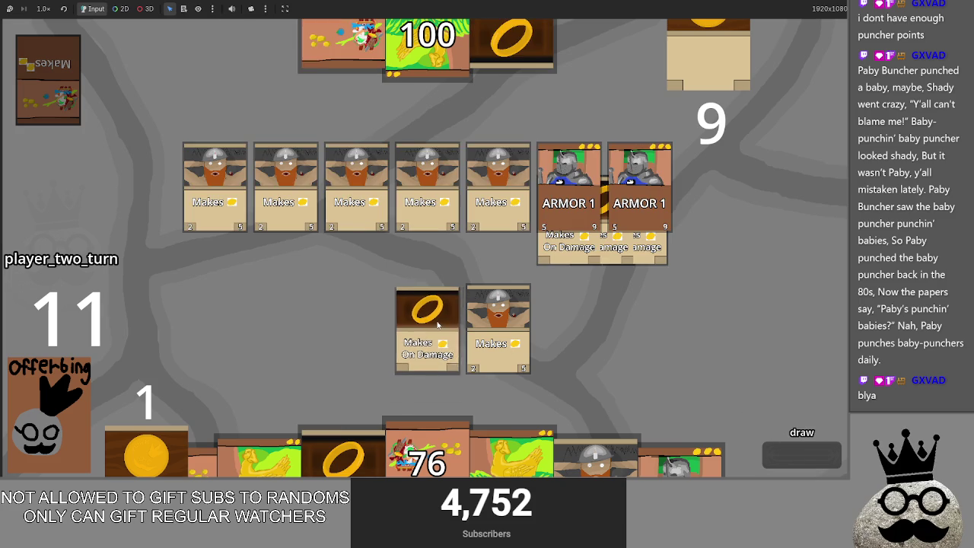
left_click(788, 450)
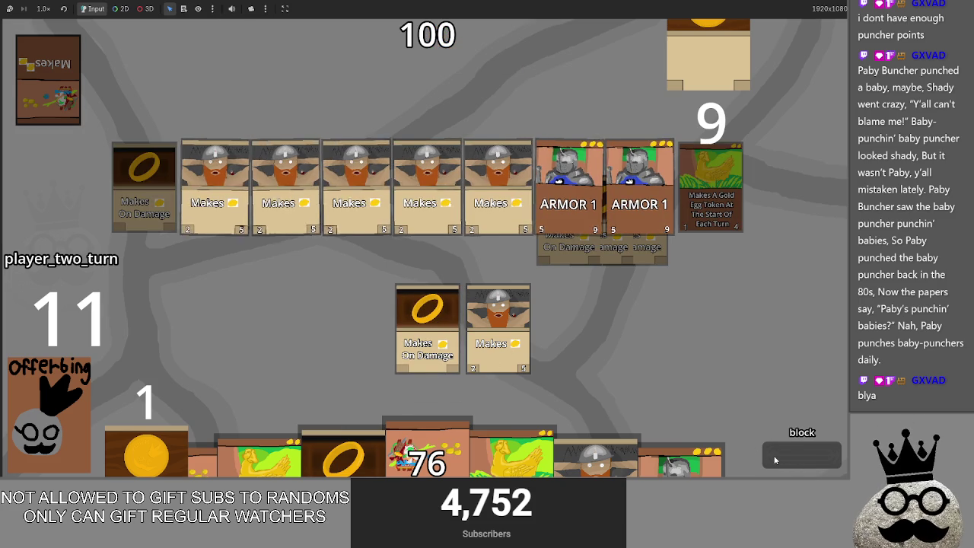
left_click(774, 460)
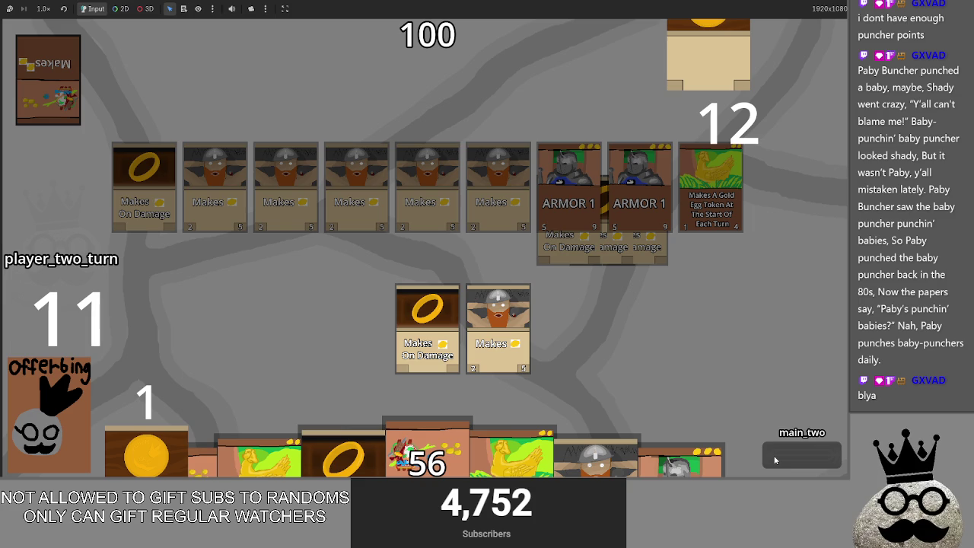
left_click(774, 460)
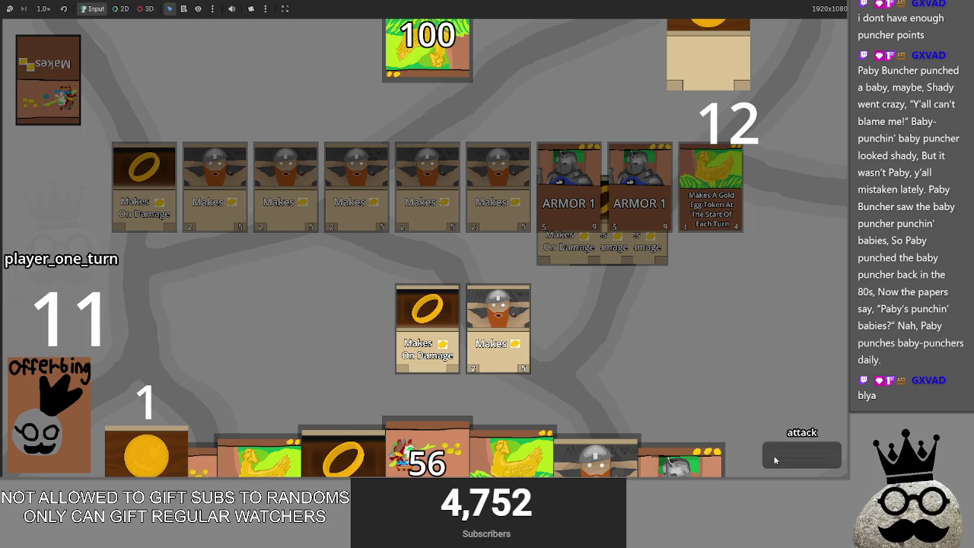
left_click(775, 460)
left_click(448, 341)
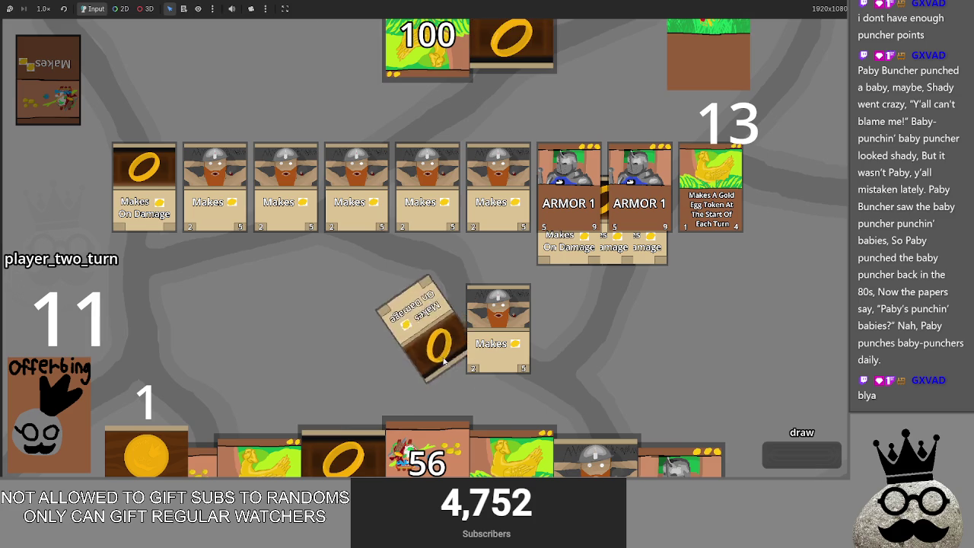
left_click(423, 324)
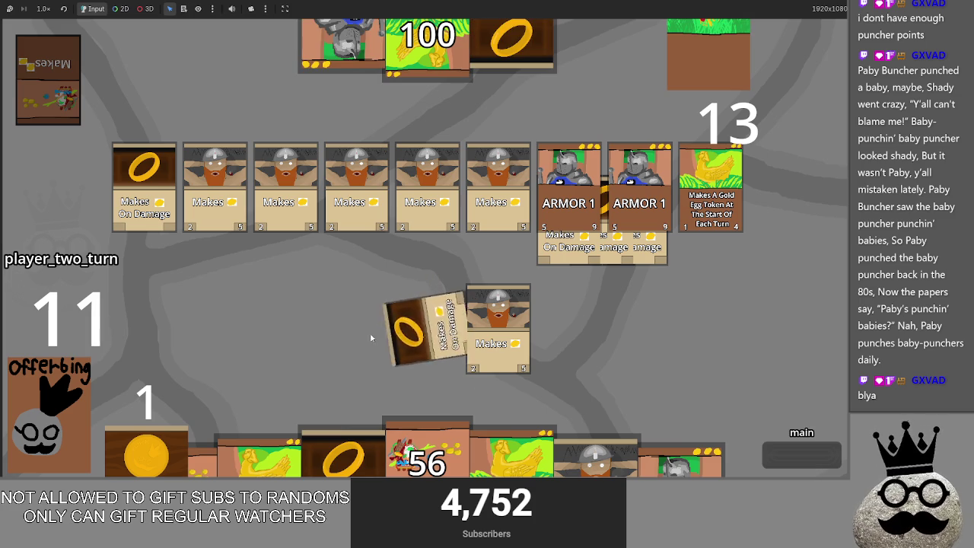
key("alt+Tab")
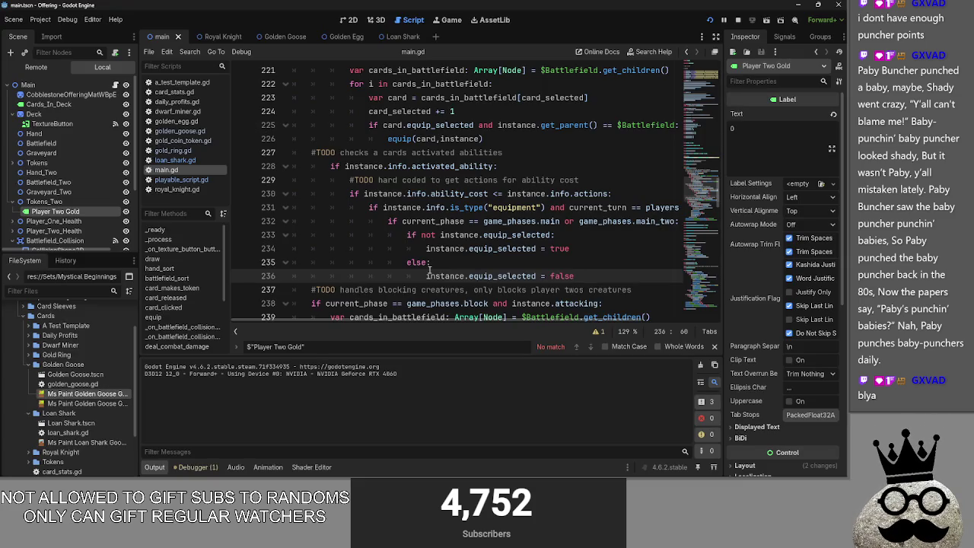
- Scroll main.gd down to Passbutton(), folding refresh_actions and leaving Passbutton expanded
scroll(430, 269, "down", 15)
scroll(435, 268, "down", 2)
left_click(285, 140)
left_click(287, 167)
left_click(287, 167)
left_click(287, 166)
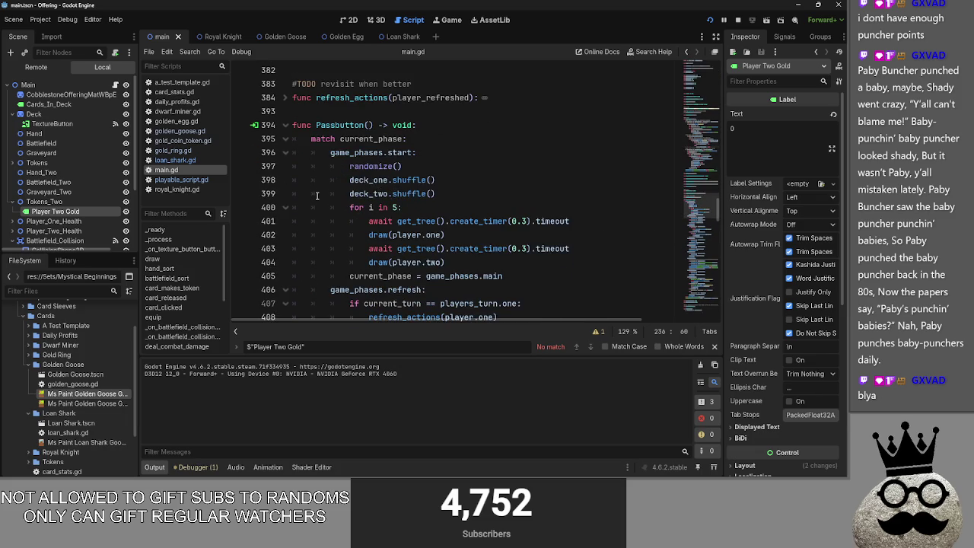
key("alt+Tab")
key("Escape")
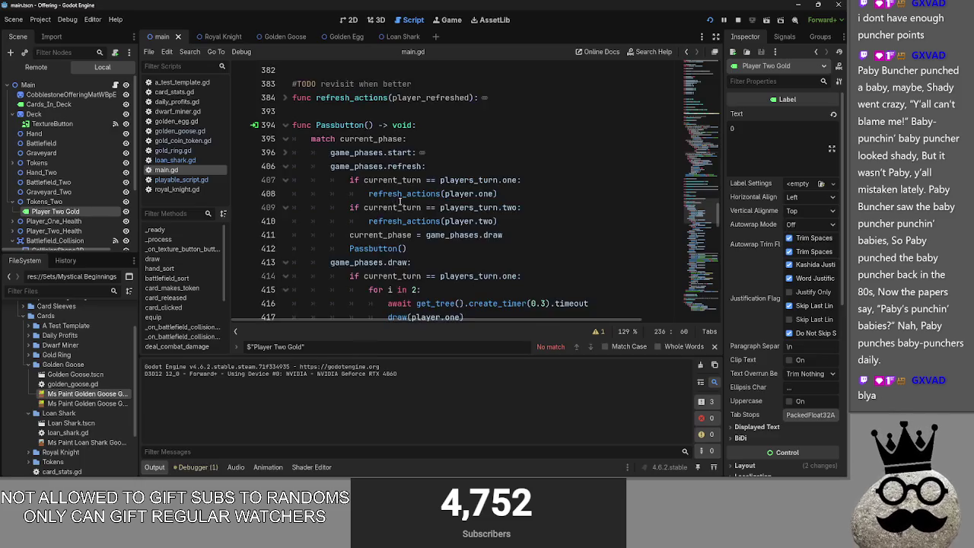
- Fold the refresh and draw branches, then add an empty line after line 426's attack-phase assignment
scroll(275, 218, "down", 1)
left_click(286, 125)
left_click(286, 138)
left_click(539, 193)
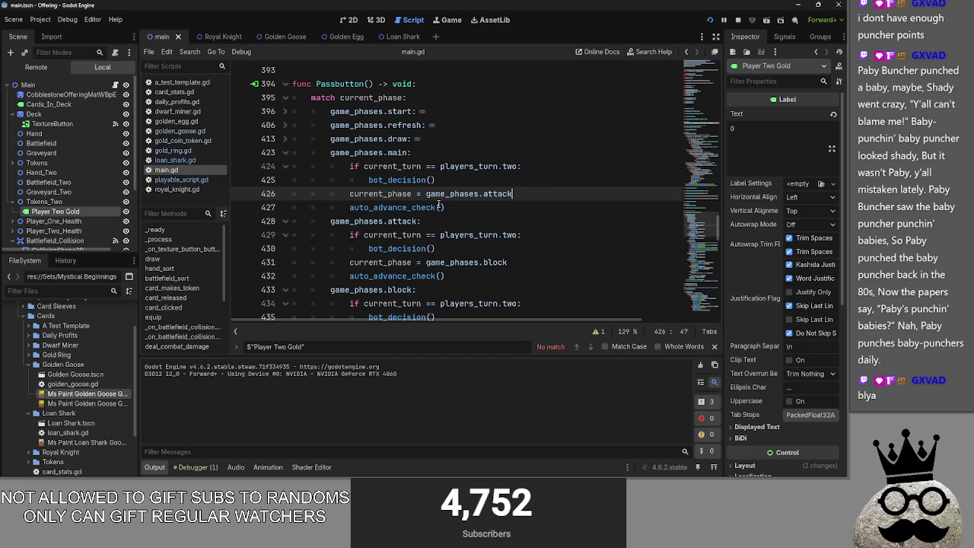
key("Return")
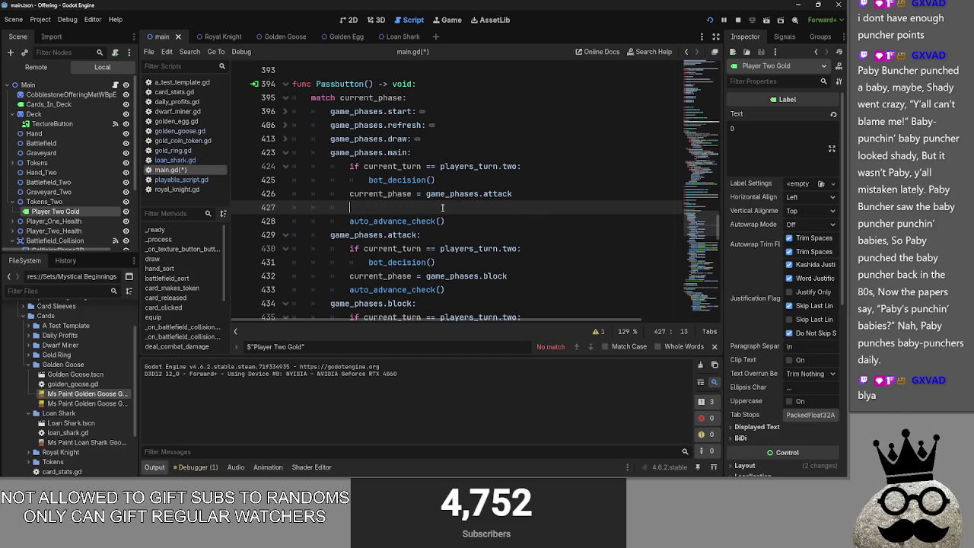
scroll(438, 205, "up", 10)
scroll(444, 228, "down", 5)
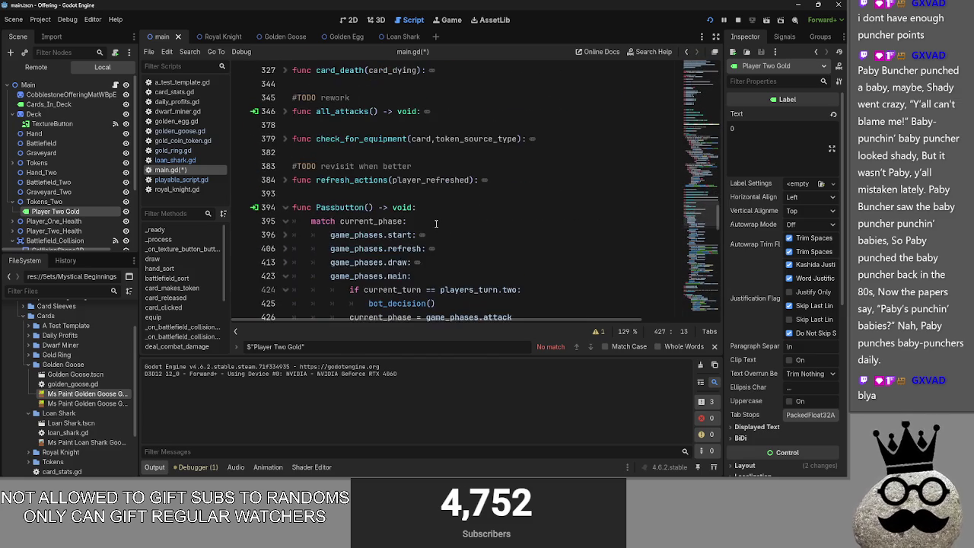
scroll(444, 229, "down", 4)
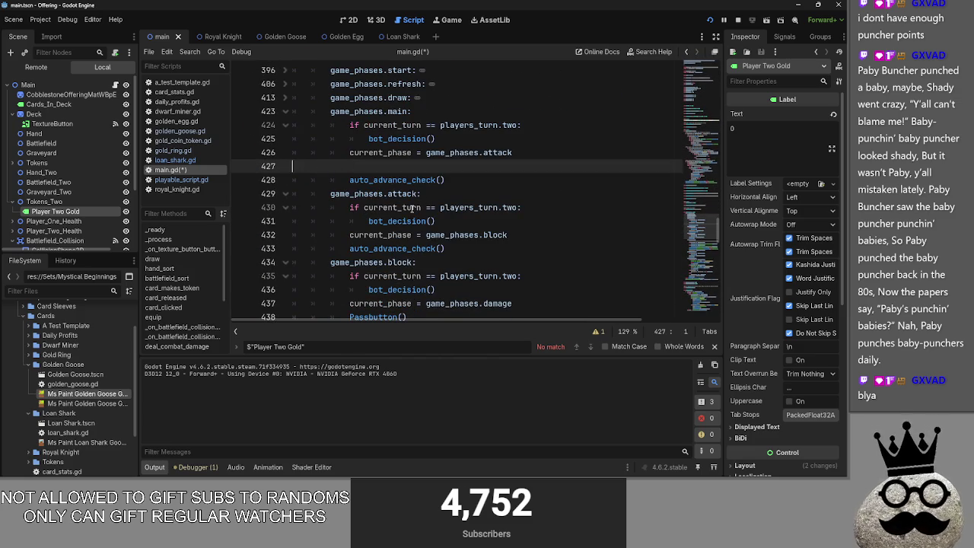
key("BackSpace")
key("Return")
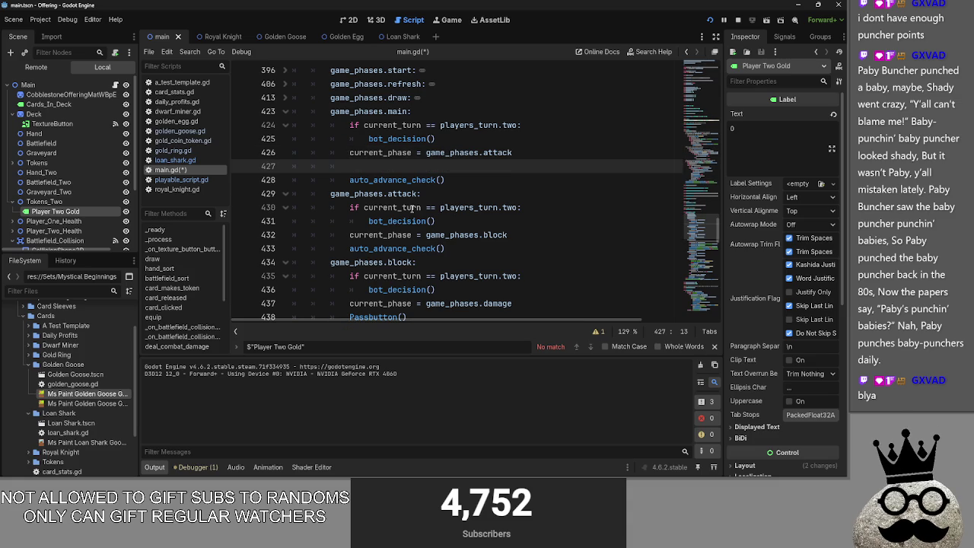
key("ctrl+space")
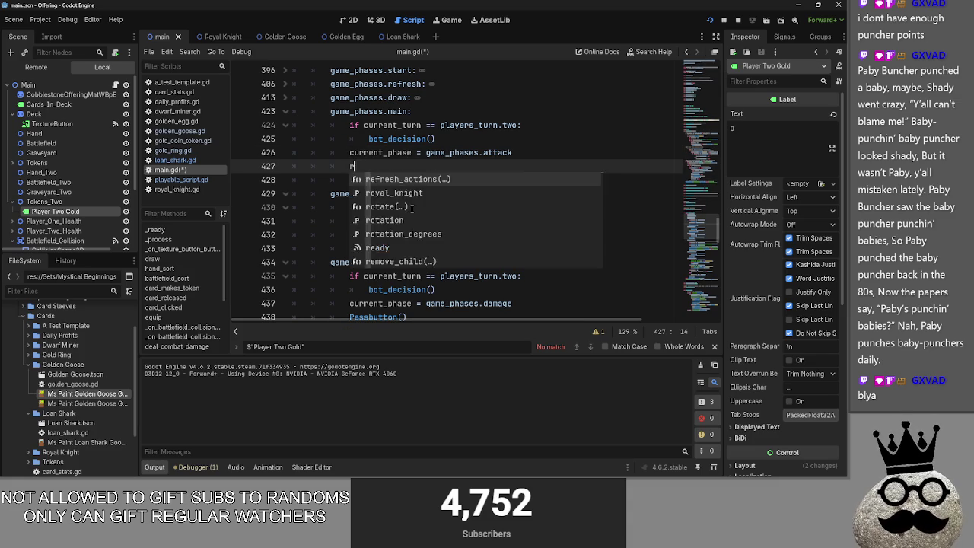
key("Escape")
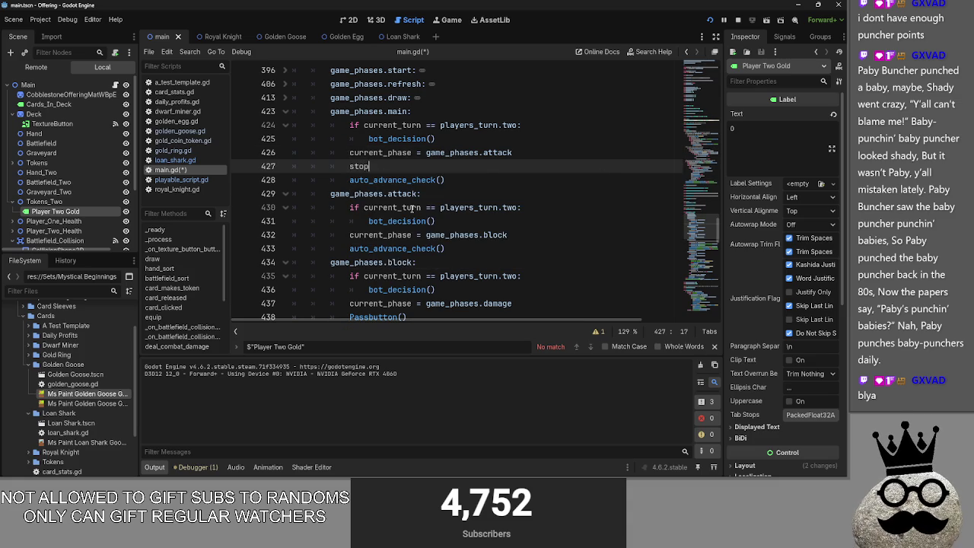
type("_tar")
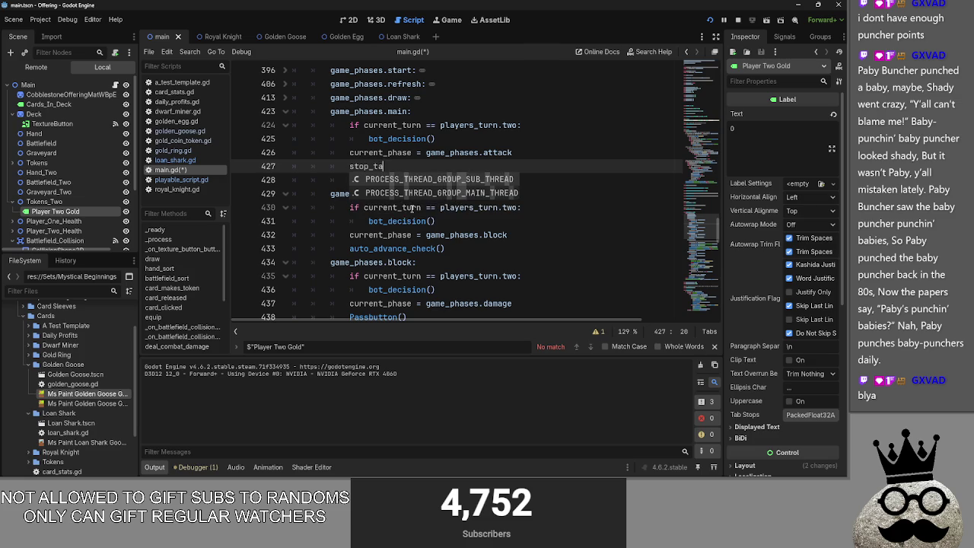
key("BackSpace")
key("BackSpace")
key("BackSpace")
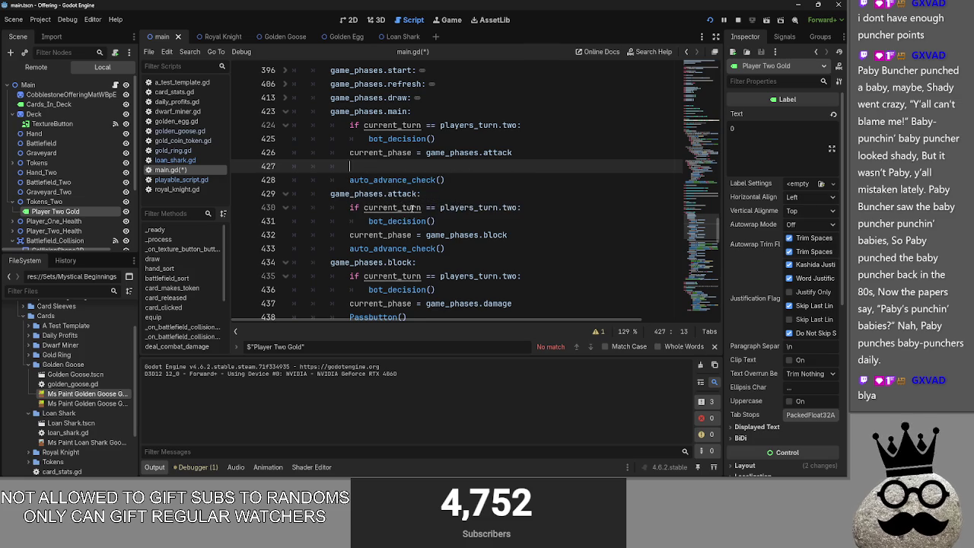
scroll(406, 259, "up", 10)
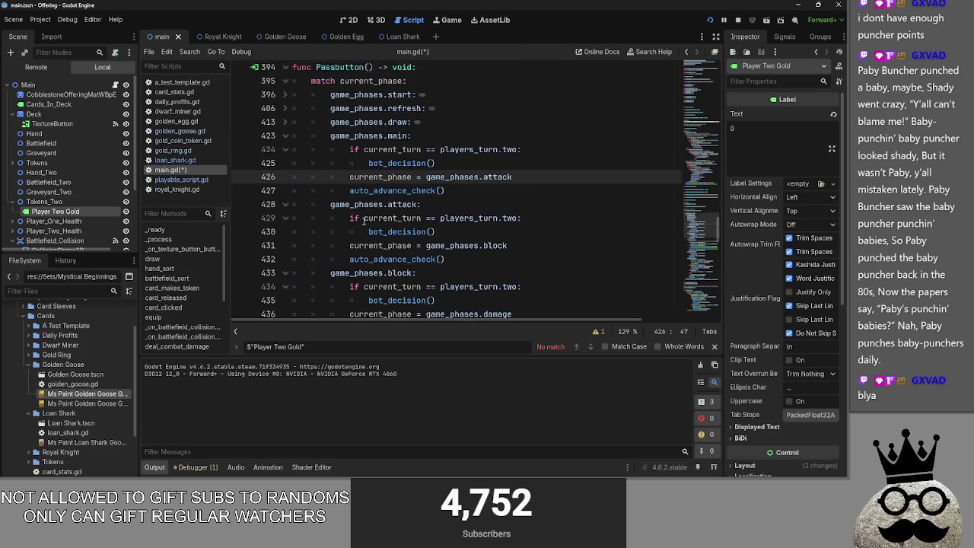
scroll(406, 260, "up", 15)
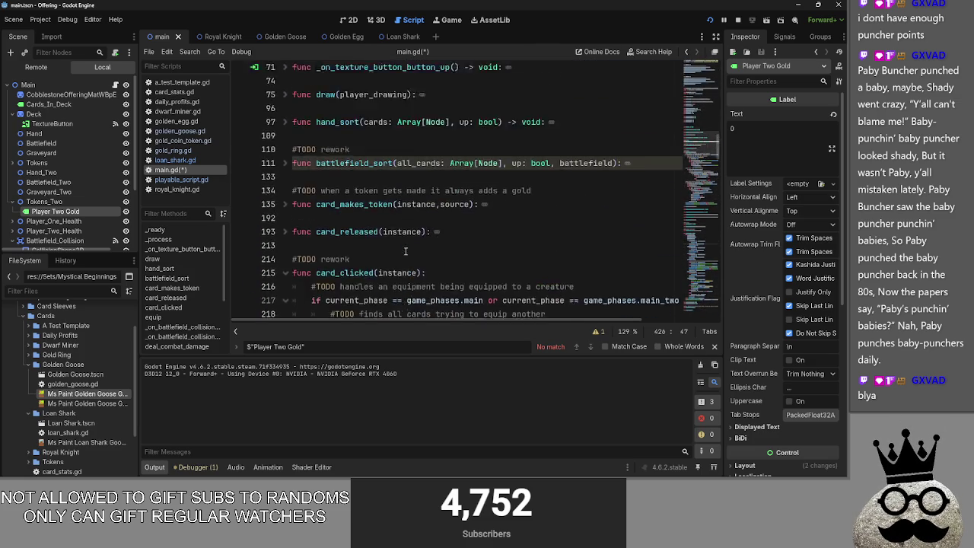
scroll(406, 251, "down", 15)
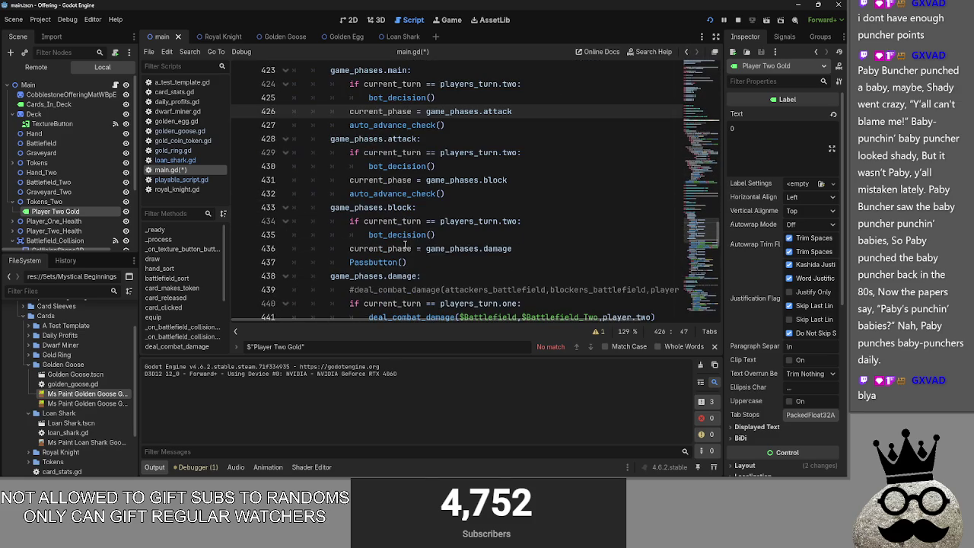
left_click(525, 208)
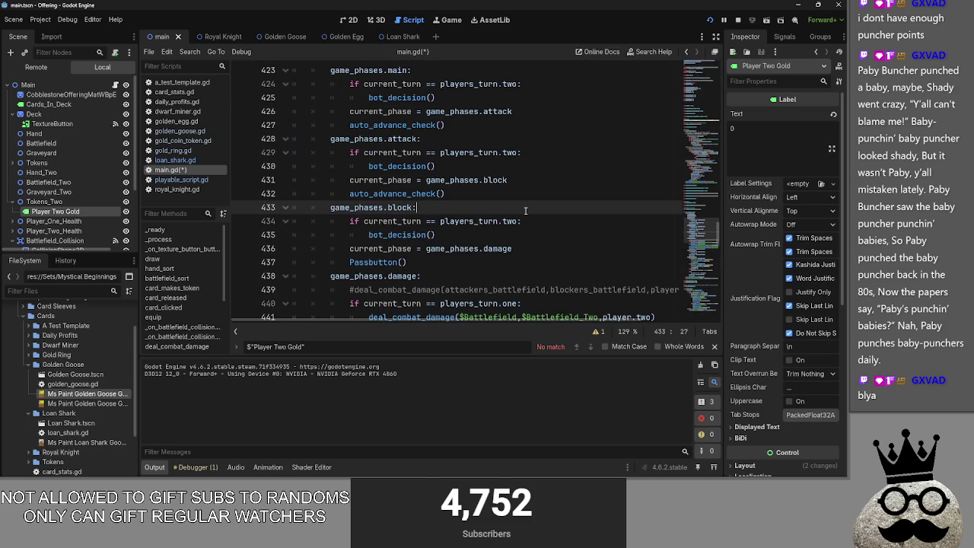
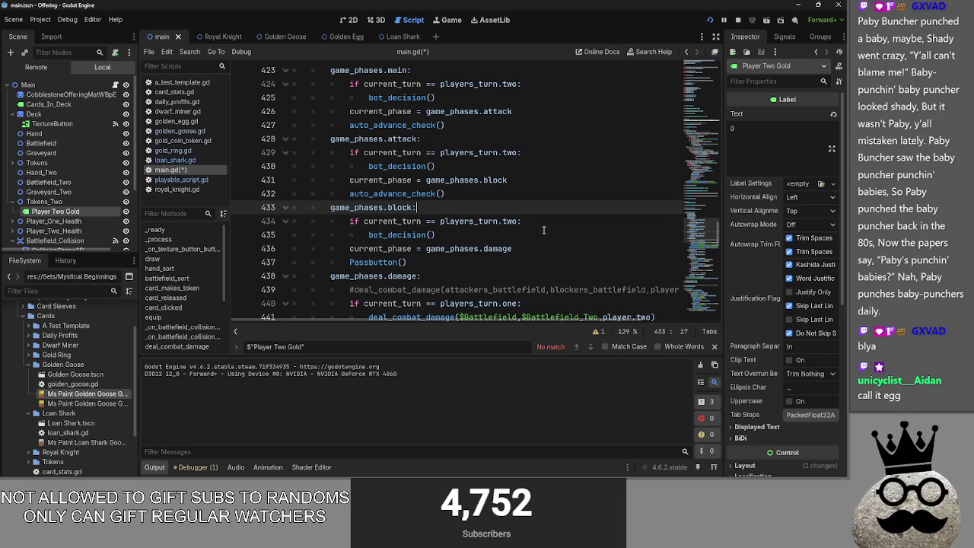
- Review main.gd around line 426 and the 0.3 timer delay
scroll(540, 193, "up", 1)
left_click(537, 150)
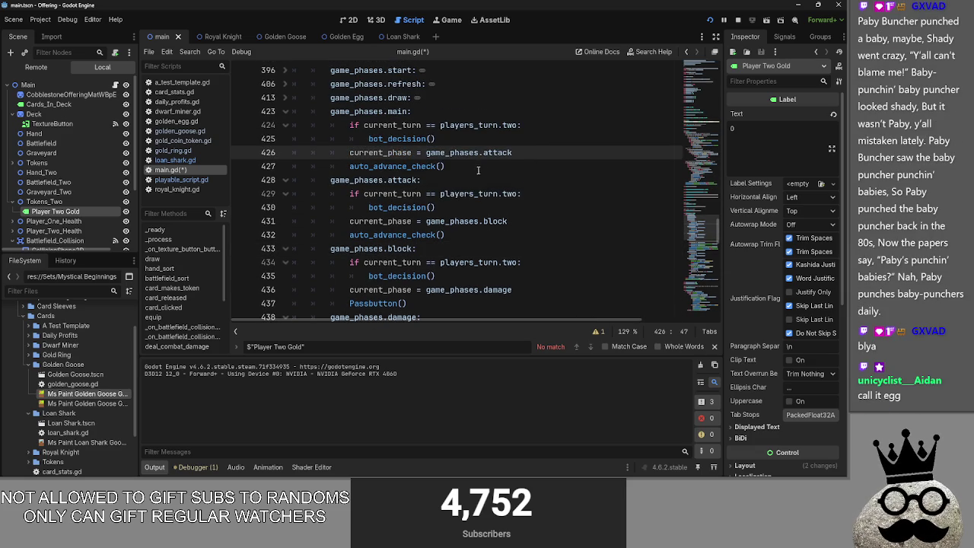
scroll(494, 176, "down", 10)
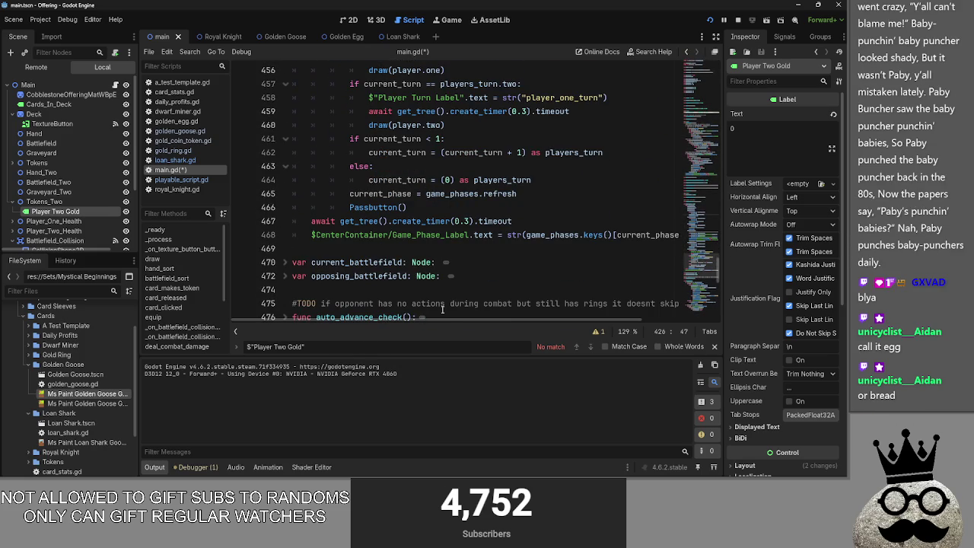
mouse_move(447, 323)
left_mouse_down()
mouse_move(503, 323)
mouse_move(418, 305)
left_mouse_up()
left_click(466, 220)
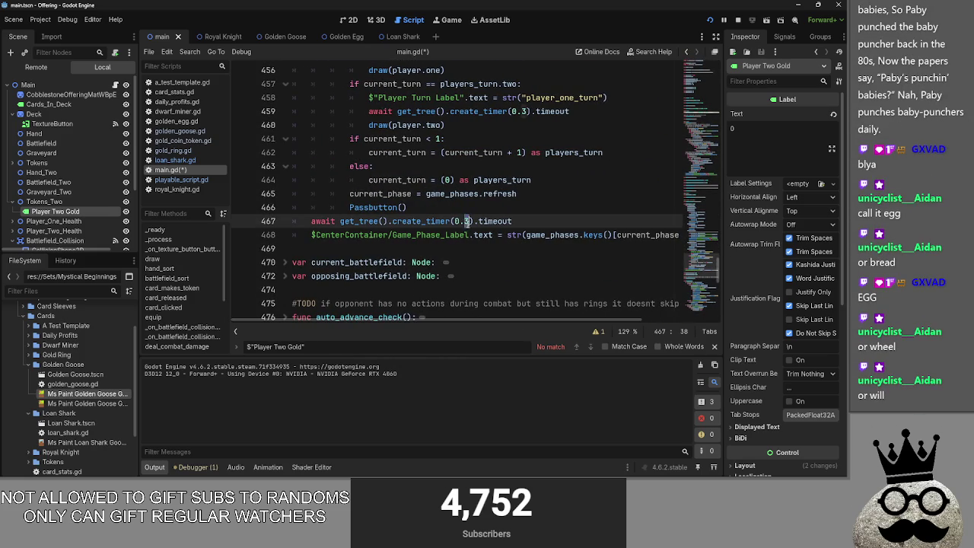
type("1")
scroll(542, 216, "up", 7)
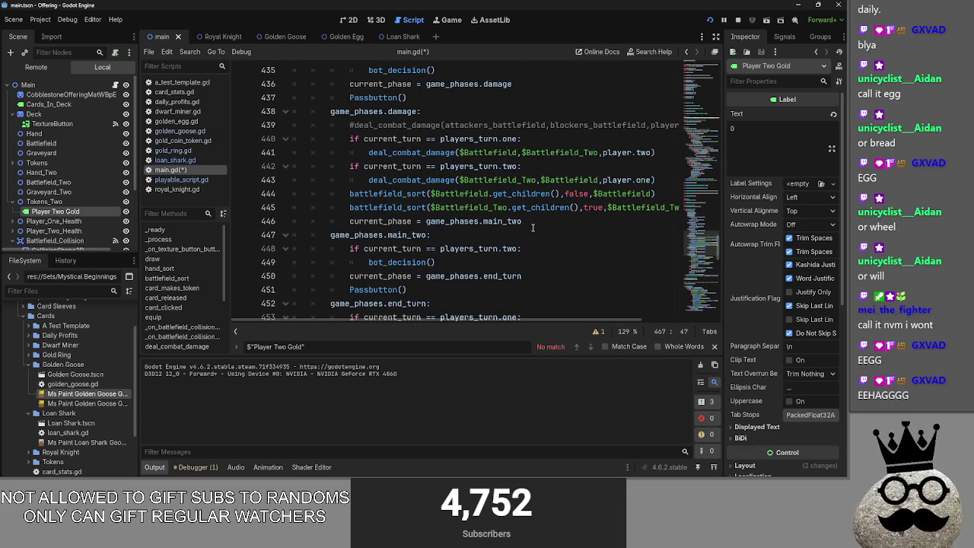
scroll(518, 213, "up", 6)
scroll(477, 194, "up", 20)
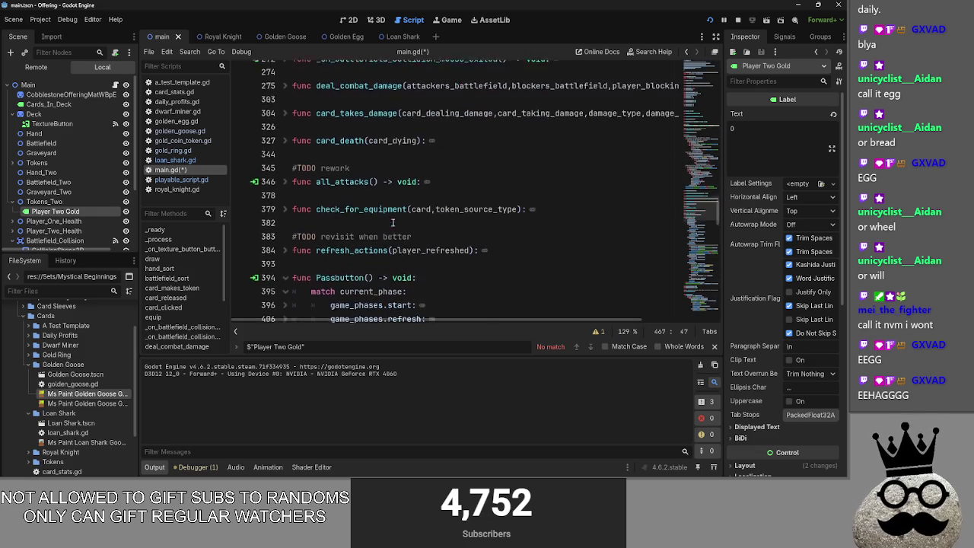
scroll(489, 189, "up", 2)
scroll(489, 190, "down", 5)
scroll(489, 189, "up", 6)
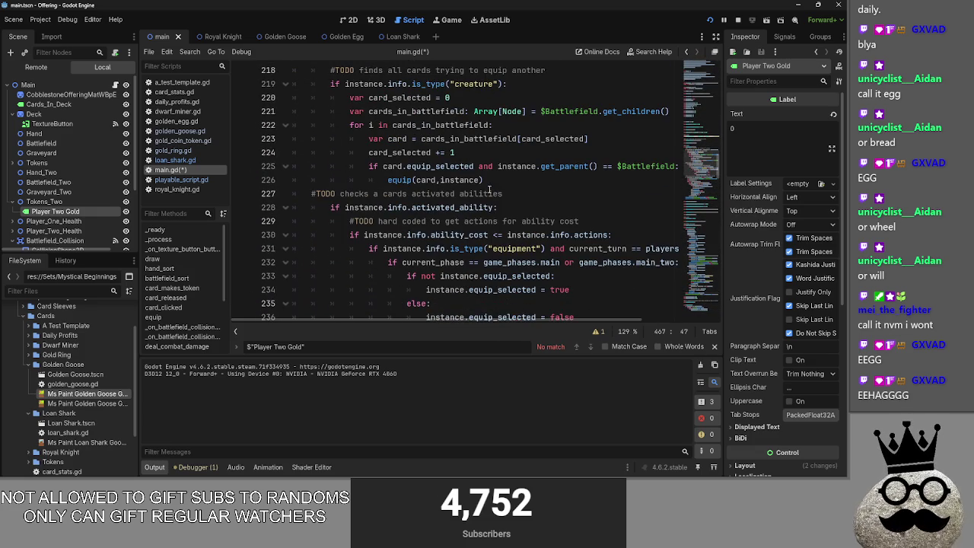
scroll(522, 207, "down", 20)
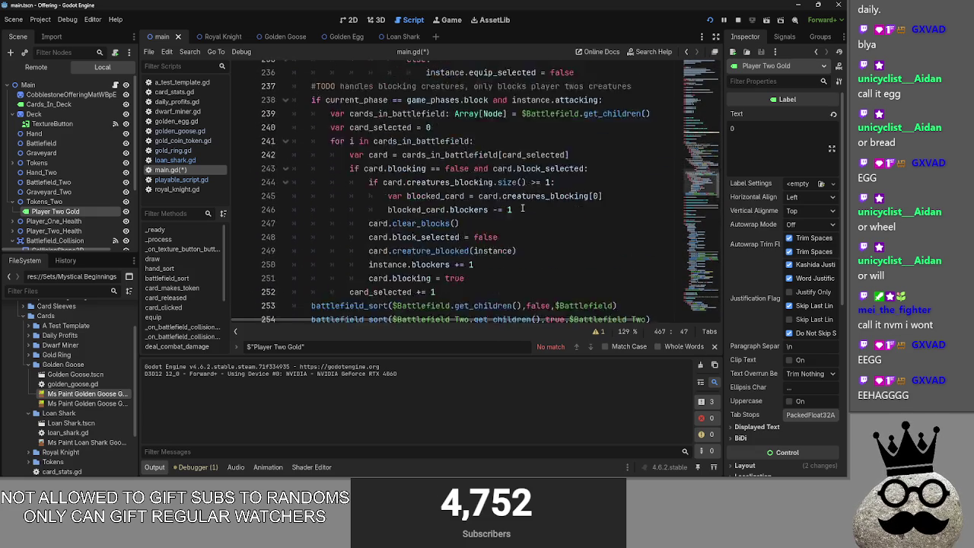
scroll(366, 203, "up", 10)
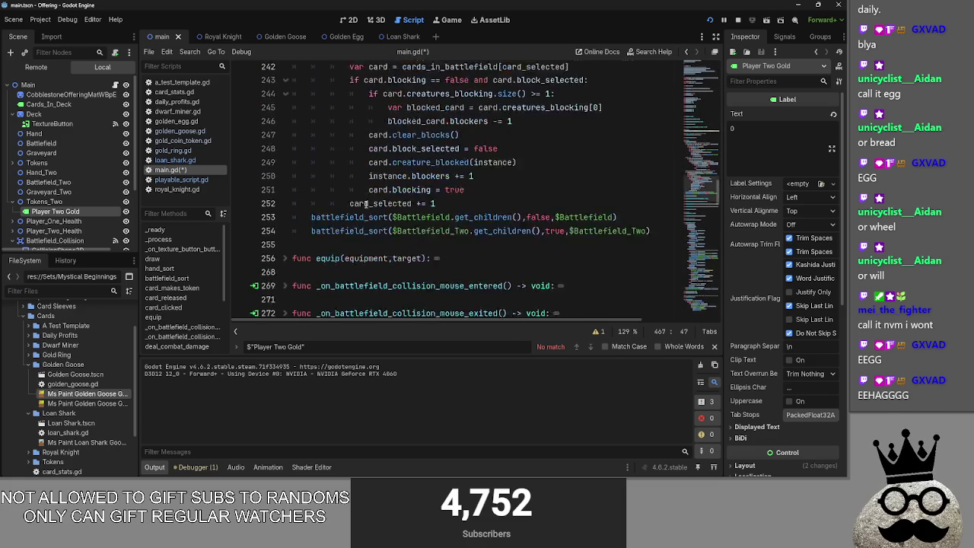
scroll(53, 210, "down", 2)
- Collapse the Tokens_Two branch of the scene tree
left_click(13, 162)
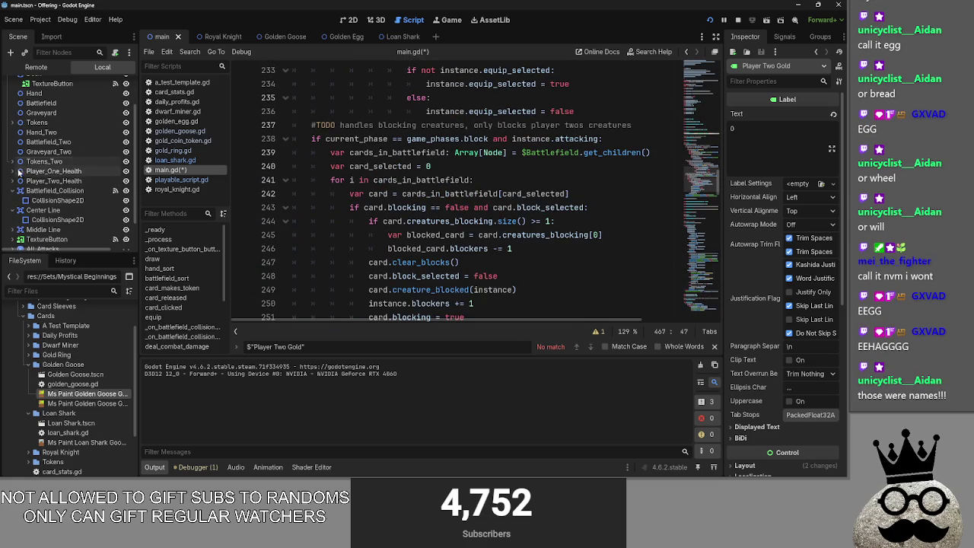
scroll(87, 218, "down", 2)
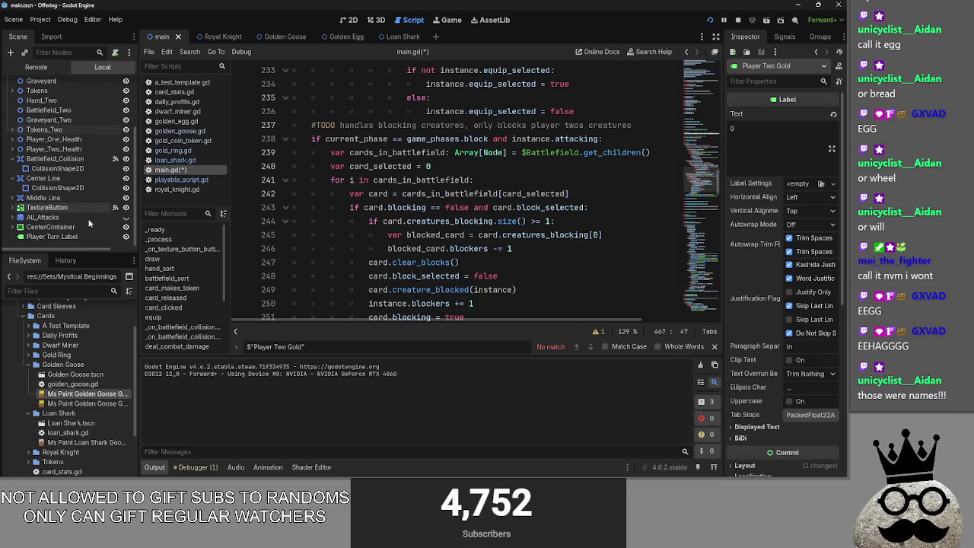
scroll(88, 217, "up", 2)
scroll(491, 204, "up", 2)
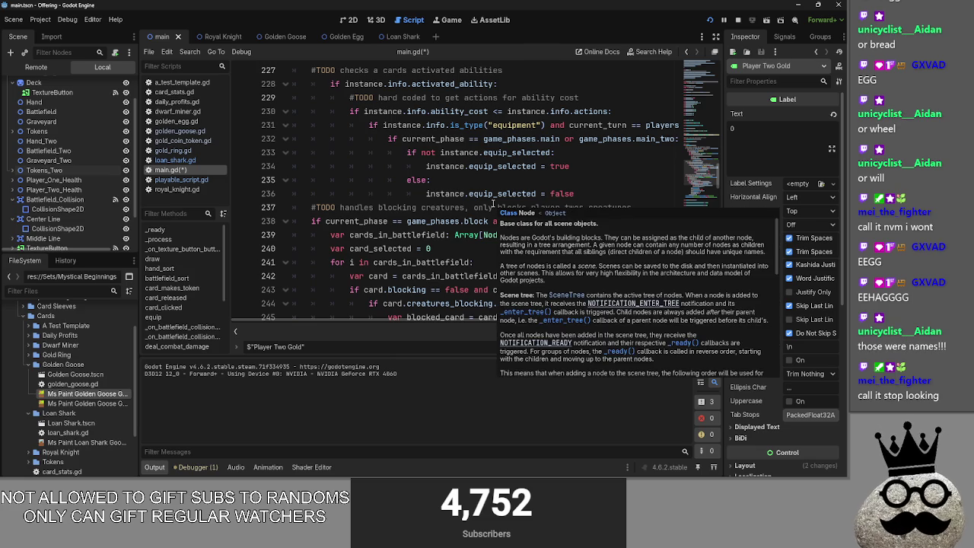
scroll(556, 202, "down", 10)
scroll(612, 195, "up", 10)
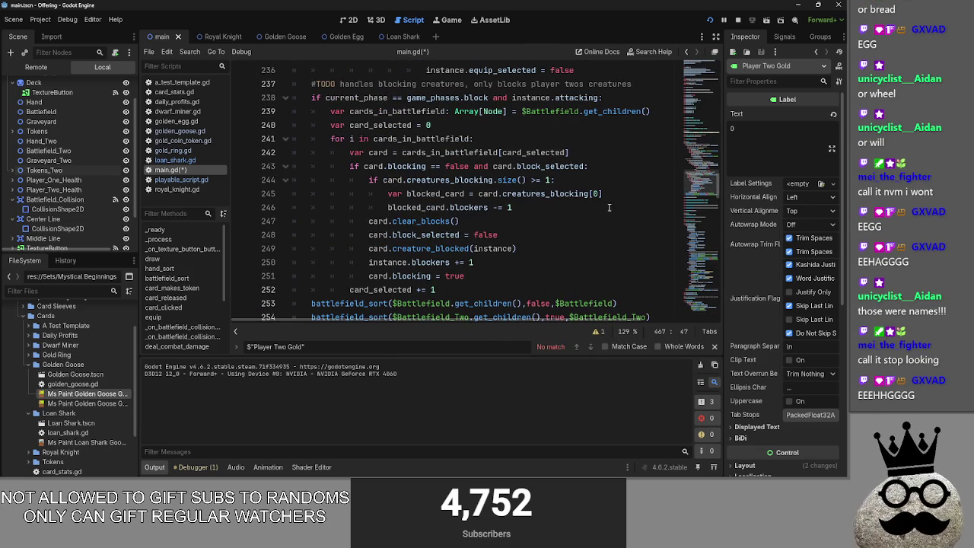
- Inspect lines 247–248 and the attack-phase code on lines 428–432 in main.gd
left_click(540, 220)
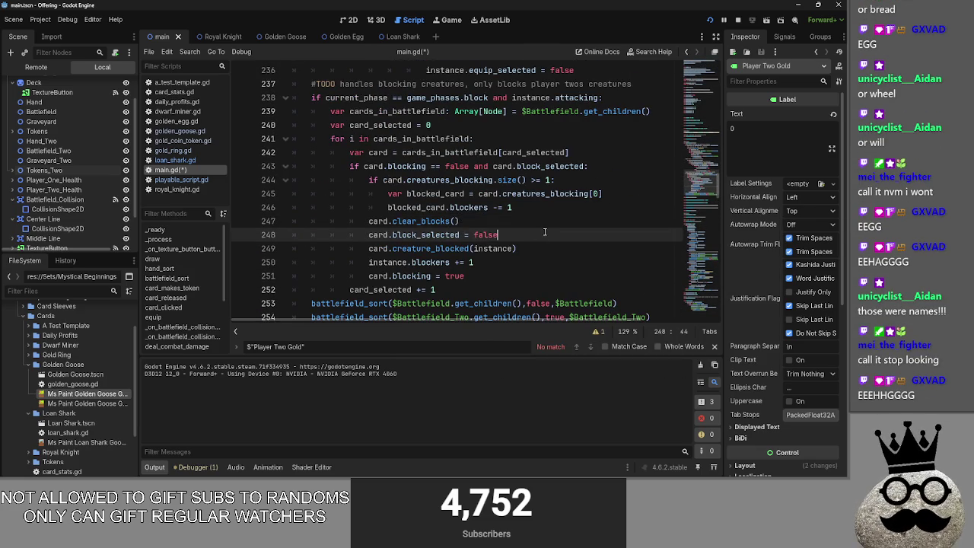
left_click(553, 234)
scroll(554, 234, "down", 20)
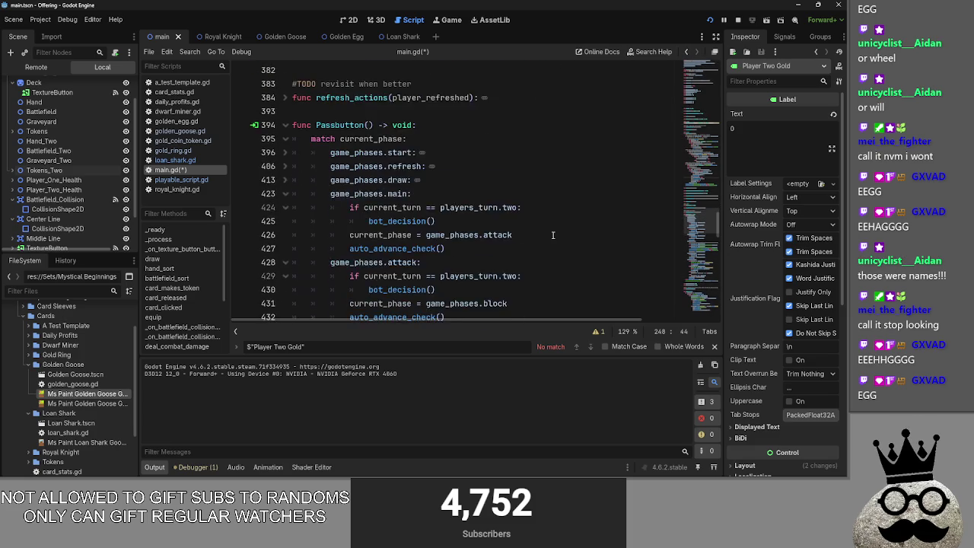
scroll(554, 234, "down", 1)
left_click_drag(350, 192, 563, 235)
left_click(563, 234)
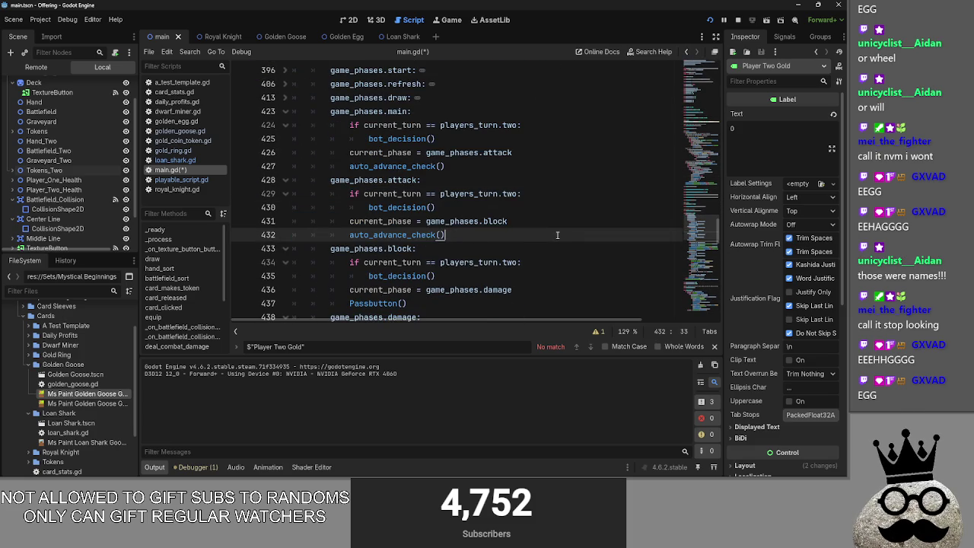
scroll(558, 235, "down", 1)
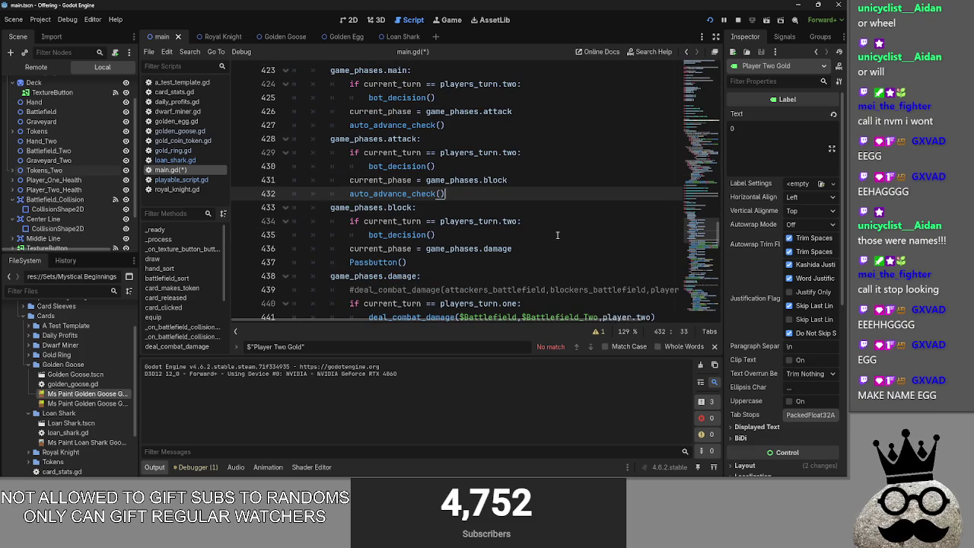
scroll(557, 235, "up", 2)
mouse_move(437, 249)
left_mouse_down()
mouse_move(263, 238)
mouse_move(327, 220)
left_mouse_up()
left_click(473, 259)
left_click(525, 249)
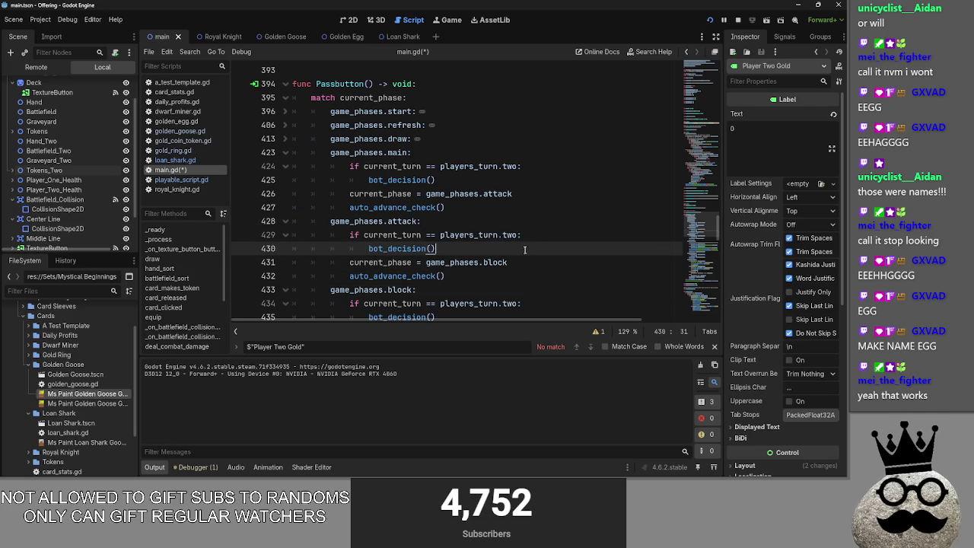
- Select and review the card_clicked code from line 216 to 253
scroll(487, 262, "up", 20)
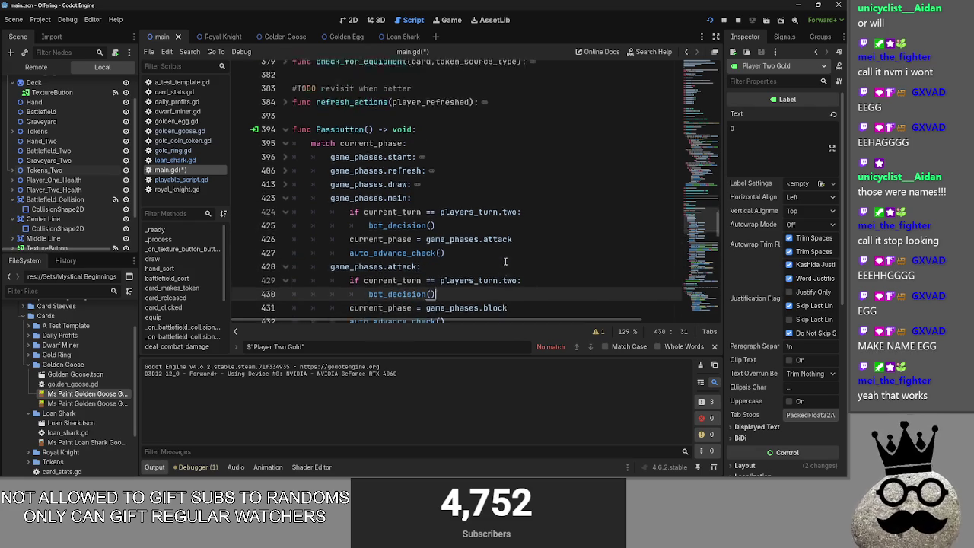
scroll(446, 262, "up", 2)
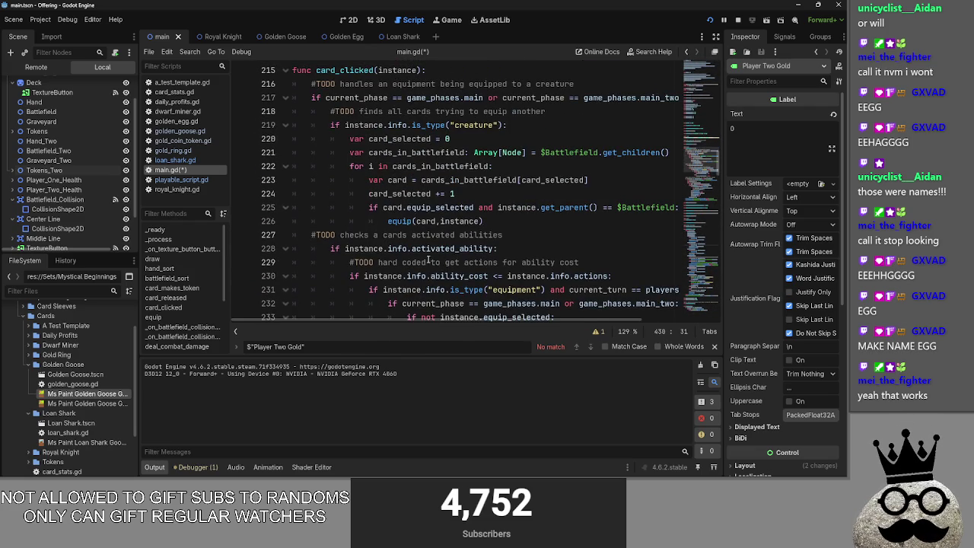
scroll(419, 257, "down", 5)
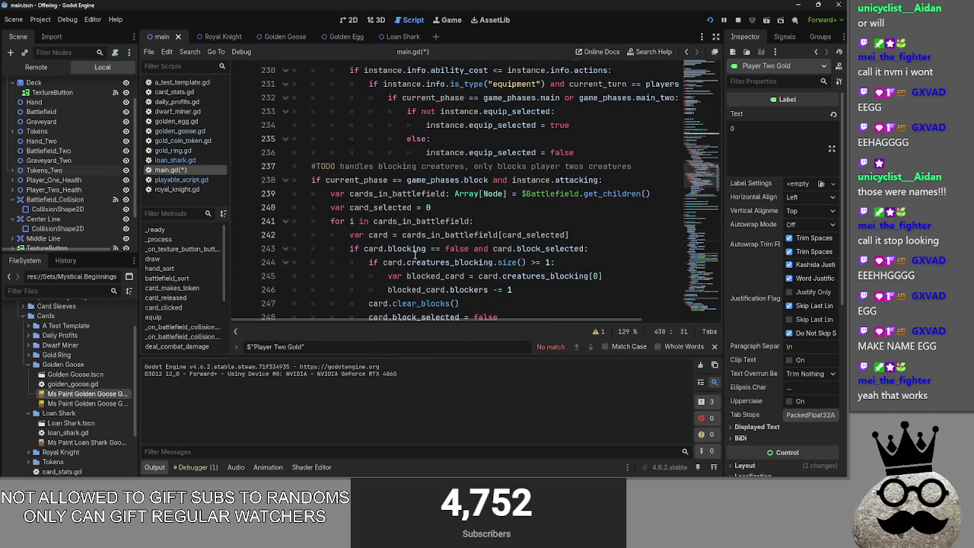
scroll(414, 256, "up", 3)
scroll(415, 255, "down", 5)
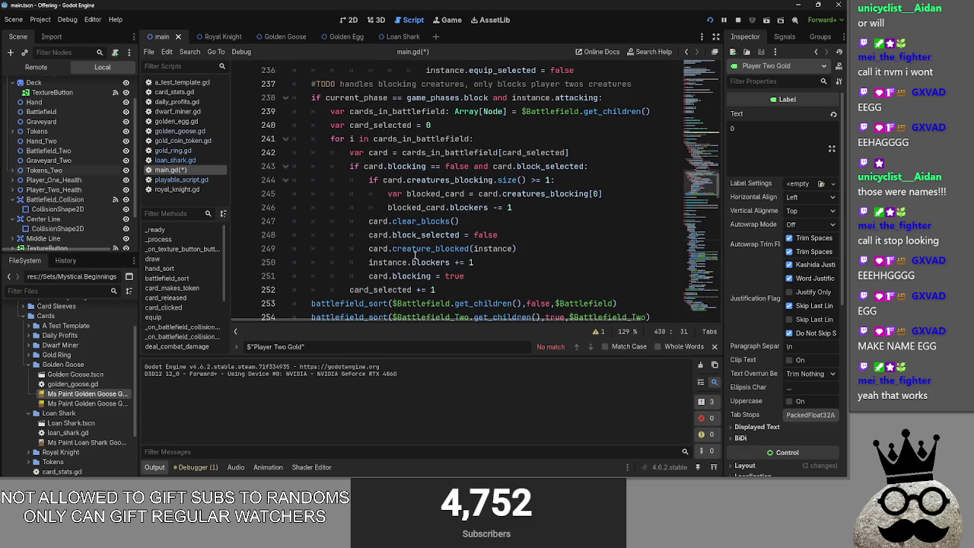
scroll(415, 256, "up", 14)
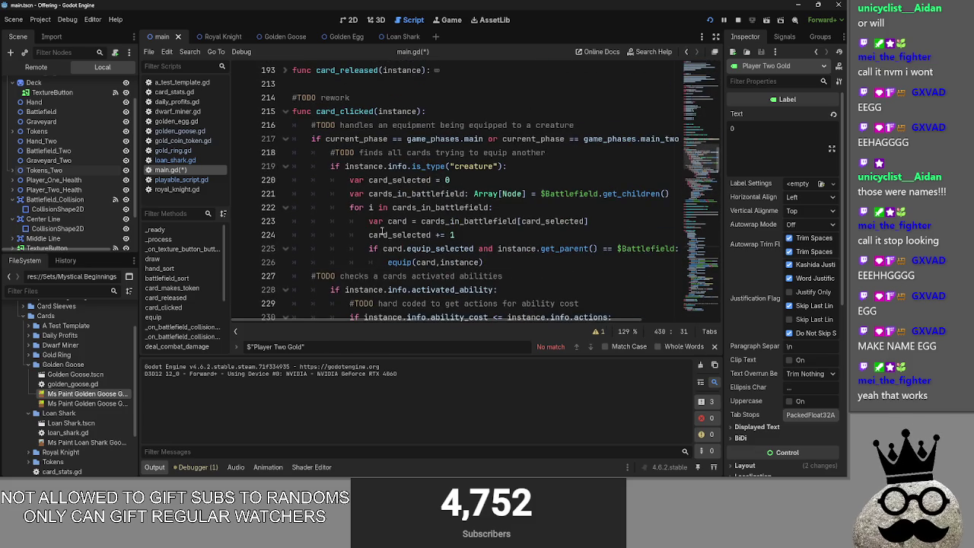
mouse_move(295, 125)
left_mouse_down()
mouse_move(456, 141)
mouse_move(392, 185)
mouse_move(677, 236)
left_mouse_up()
scroll(639, 249, "up", 3)
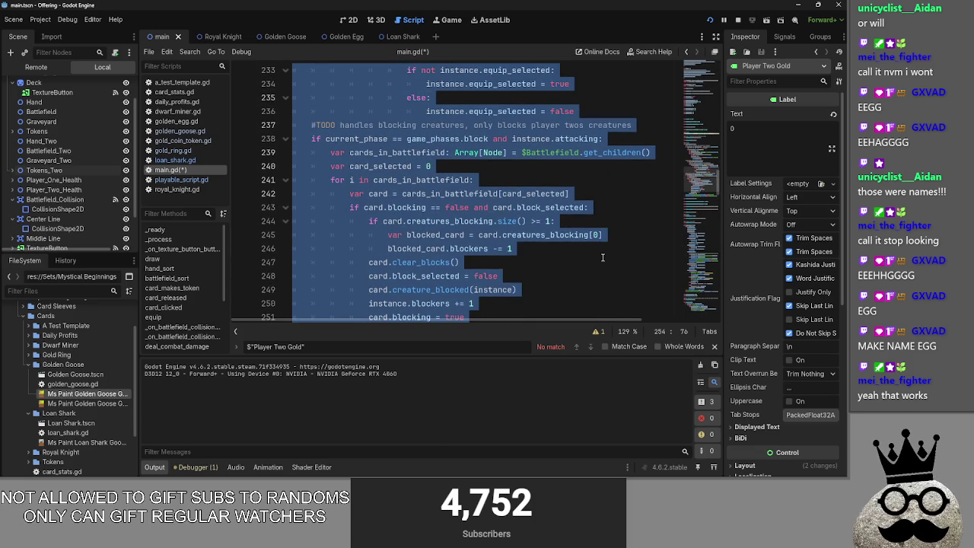
left_click(602, 257)
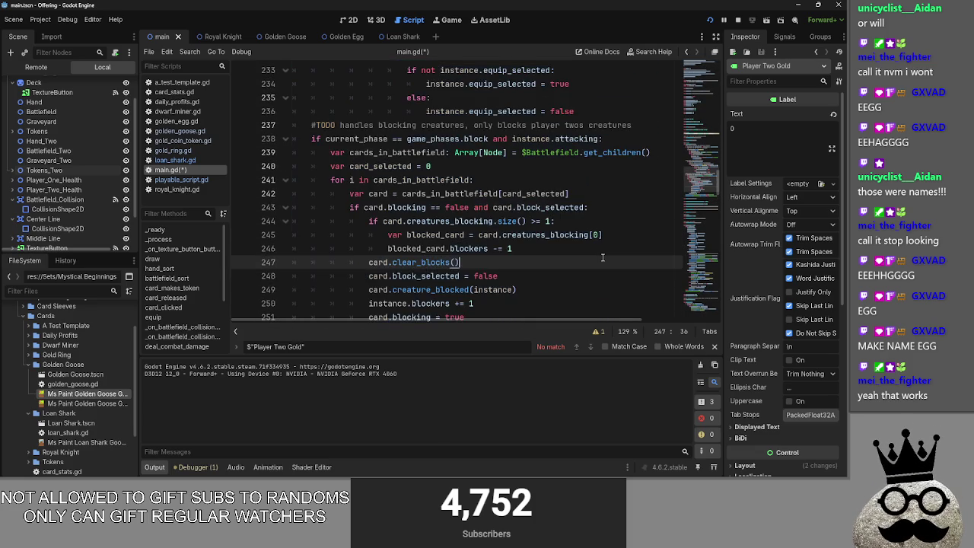
scroll(602, 258, "up", 1)
scroll(570, 246, "down", 4)
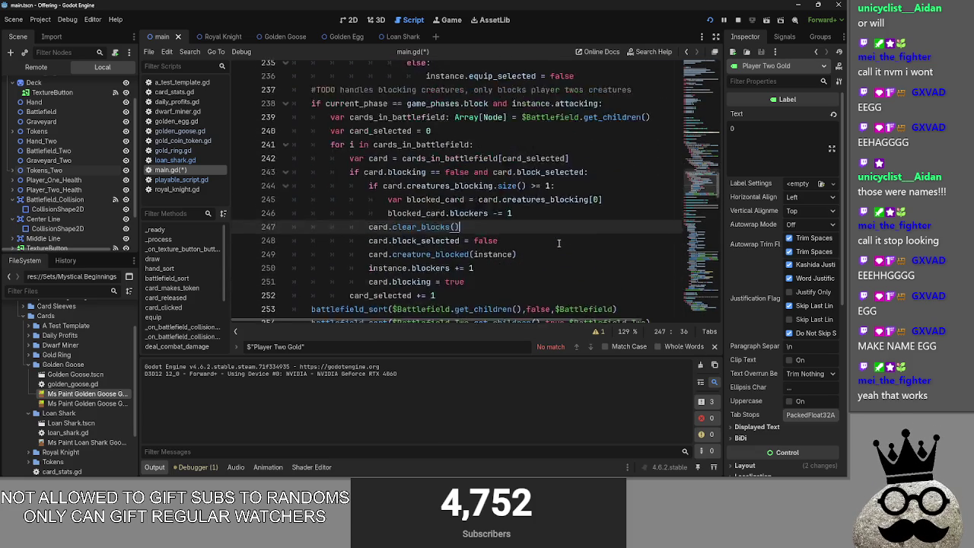
scroll(559, 244, "up", 10)
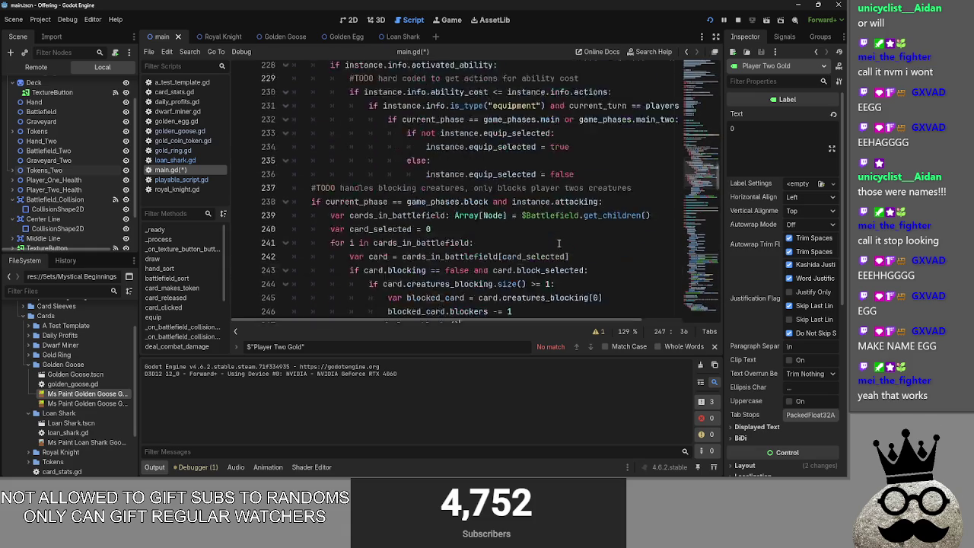
- Fold and unfold the card_clicked function to review its body
left_click(286, 153)
left_click(294, 166)
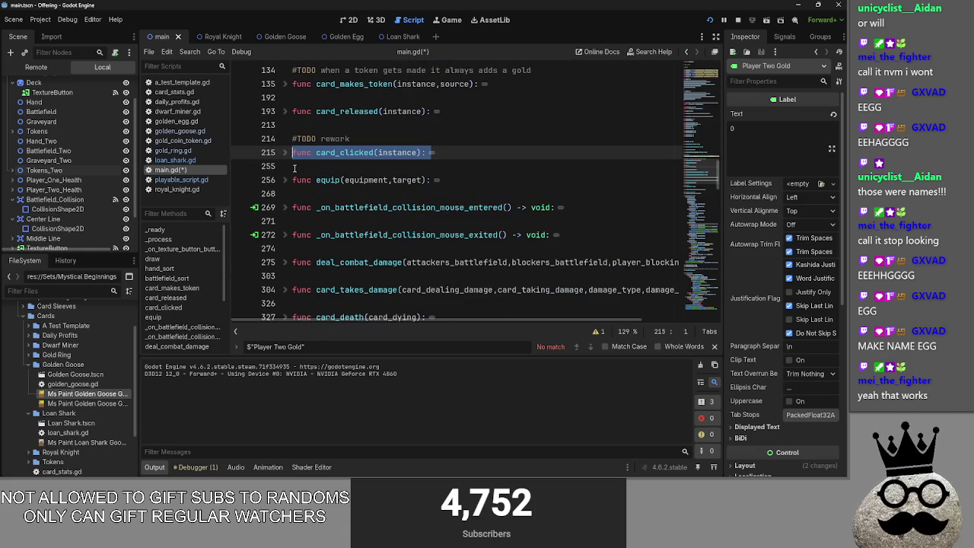
left_click(287, 154)
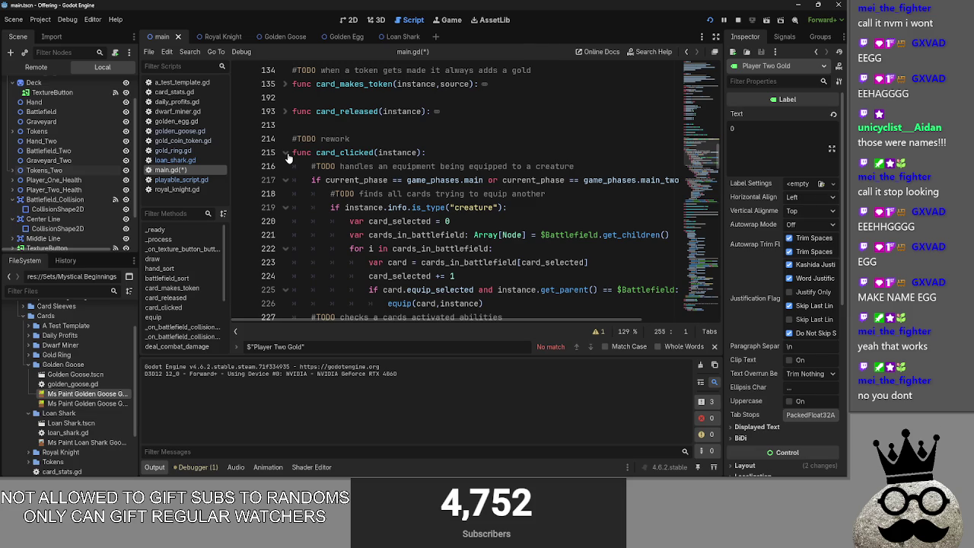
left_click(287, 153)
scroll(383, 191, "up", 1)
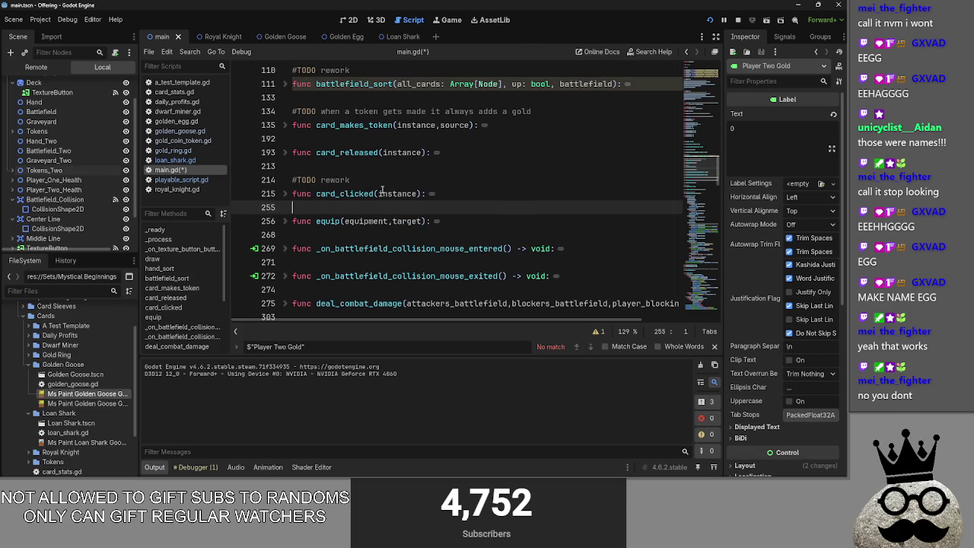
left_click(284, 196)
scroll(286, 201, "down", 4)
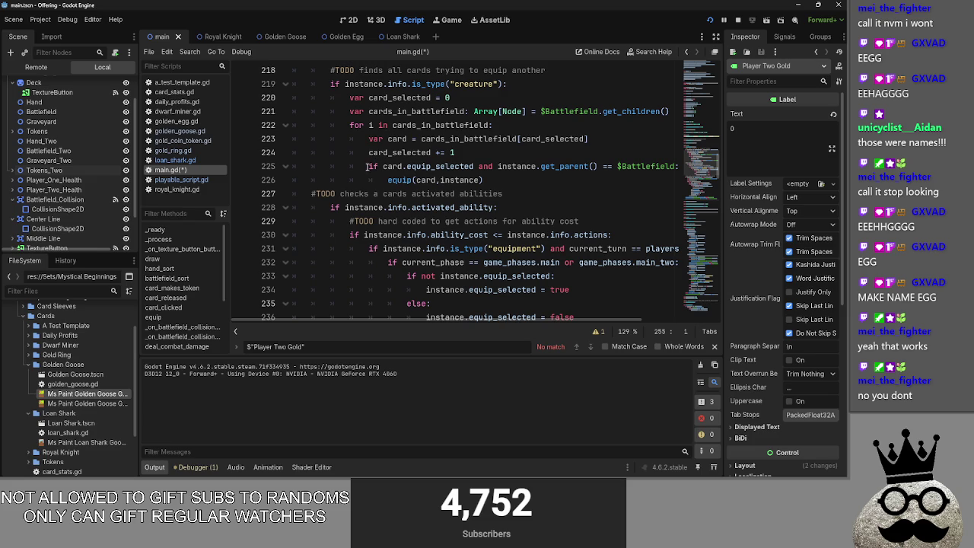
scroll(493, 293, "down", 2)
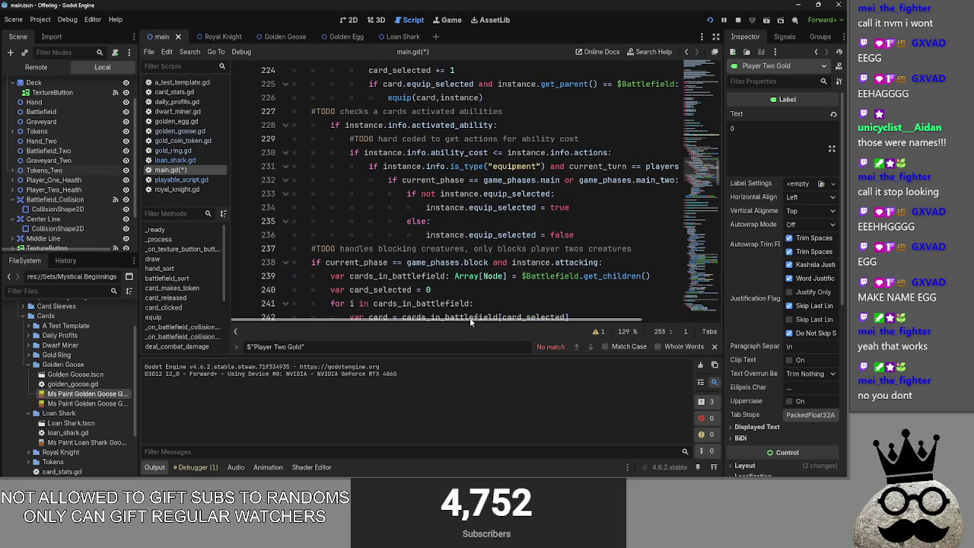
- Open gold_ring.gd to view its equip cost and activated ability code
left_click_drag(479, 321, 585, 318)
scroll(479, 300, "left", 3)
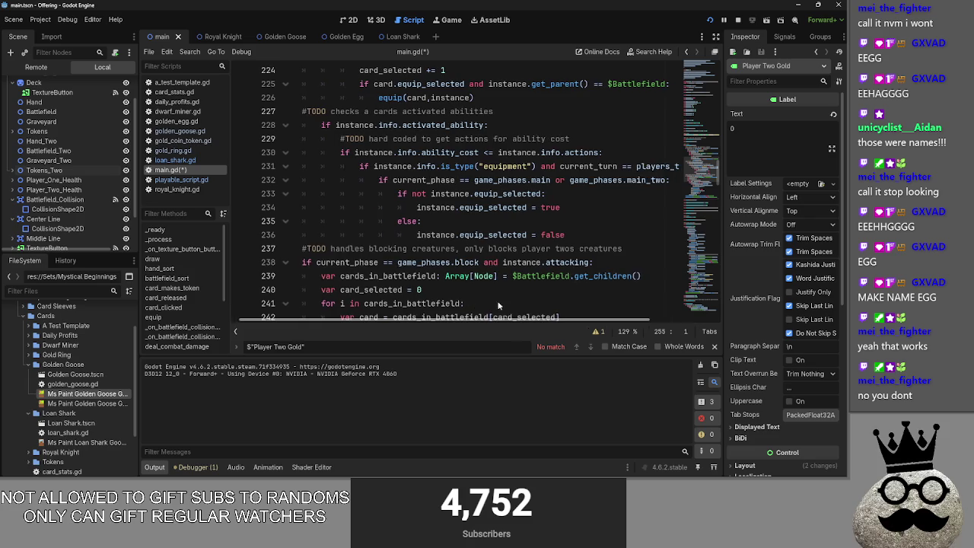
left_click(146, 150)
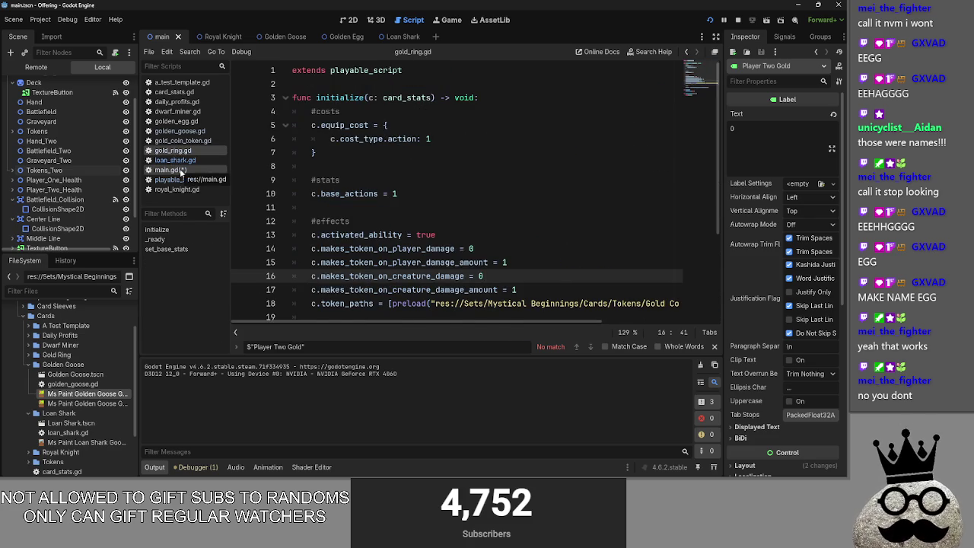
- Switch back to main.gd and scroll to the card_clicked code
left_click(180, 171)
scroll(484, 320, "right", 2)
scroll(484, 314, "left", 4)
scroll(483, 314, "left", 3)
scroll(426, 274, "up", 6)
scroll(415, 259, "up", 3)
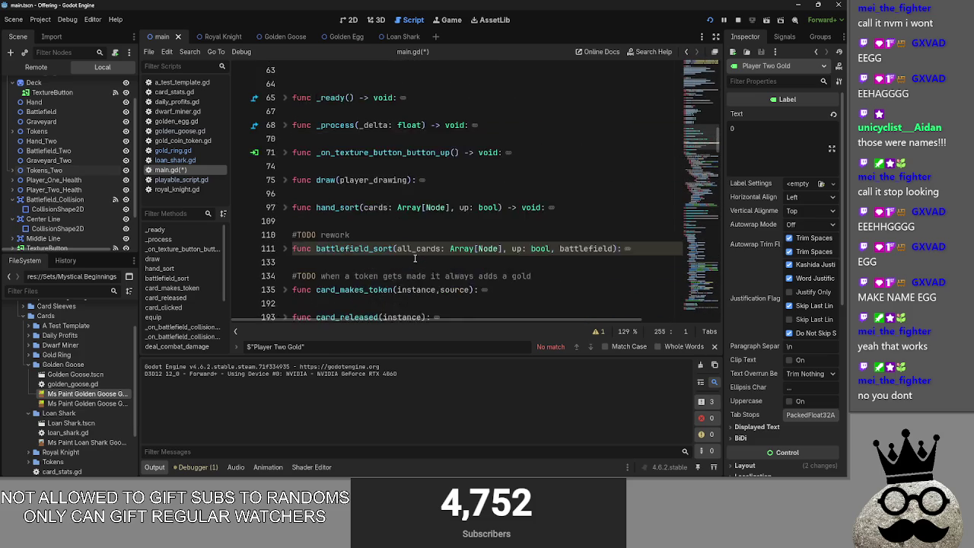
scroll(414, 259, "down", 8)
scroll(414, 258, "down", 9)
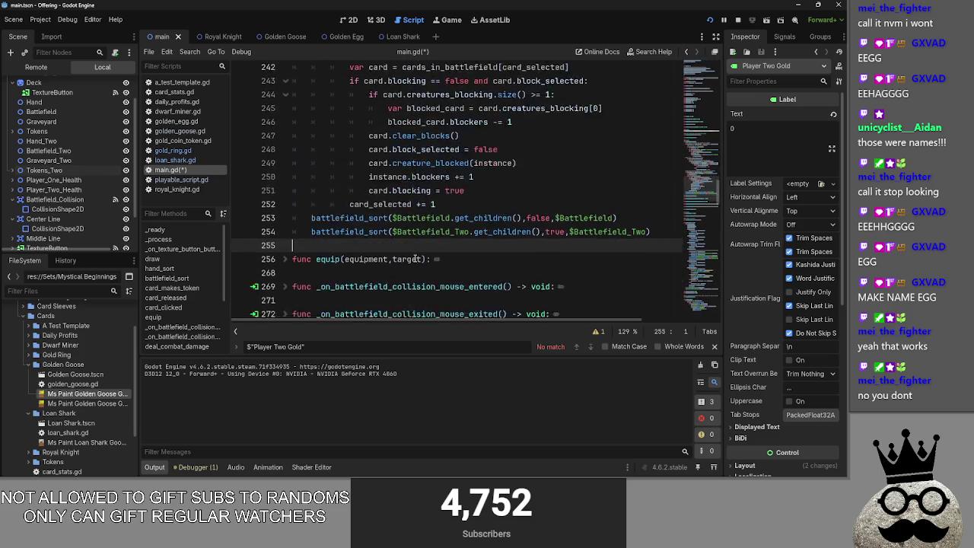
- Unfold the equip function, review it, and fold it back up
left_click(286, 138)
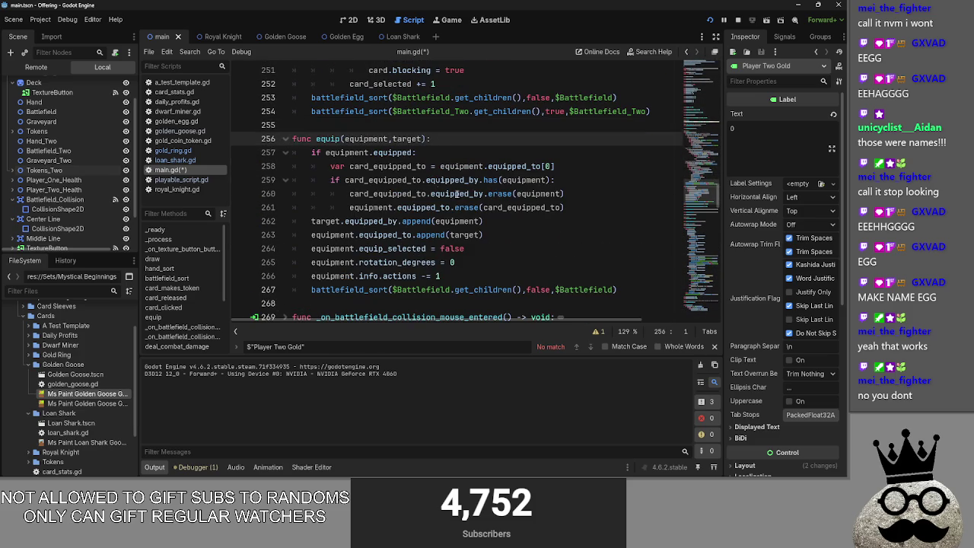
scroll(471, 197, "up", 8)
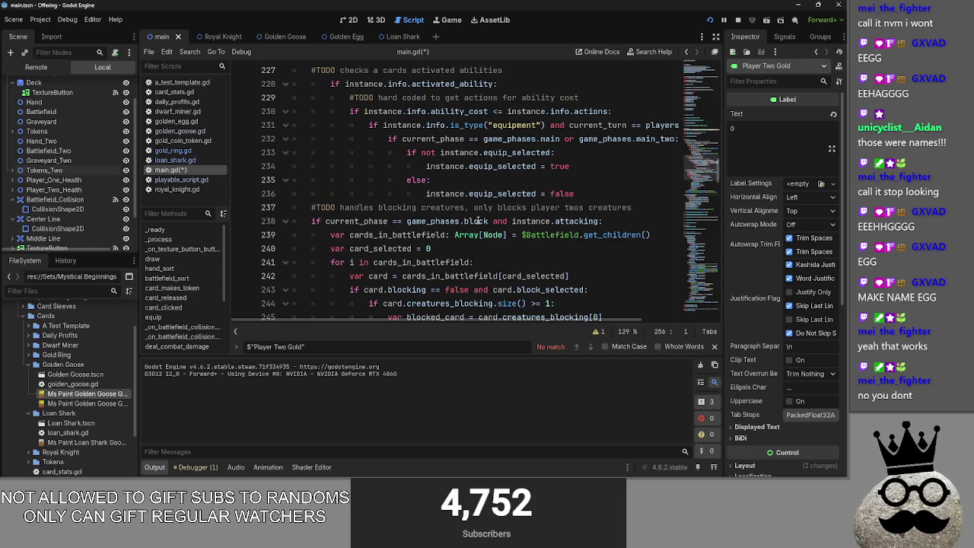
scroll(478, 221, "down", 11)
scroll(477, 220, "up", 6)
scroll(478, 220, "up", 8)
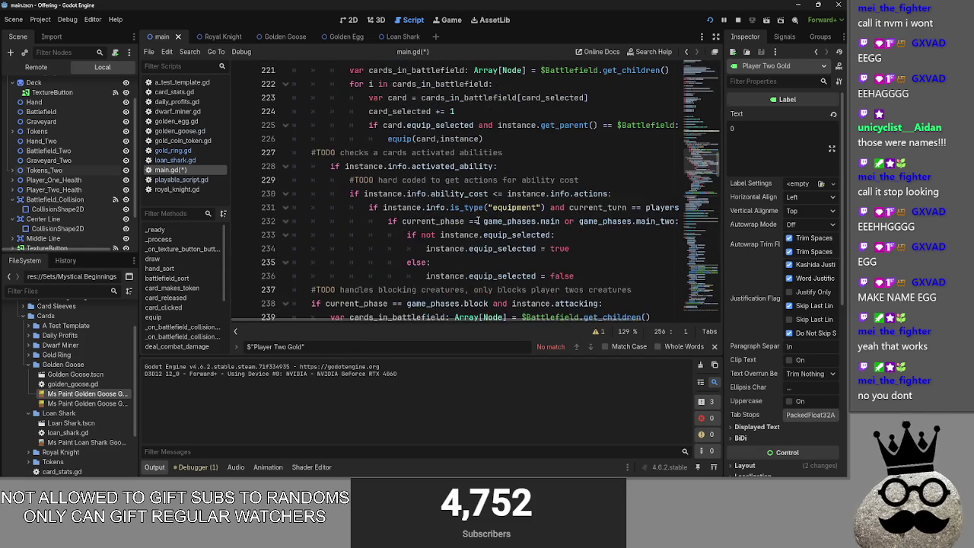
scroll(478, 221, "down", 6)
scroll(478, 220, "down", 4)
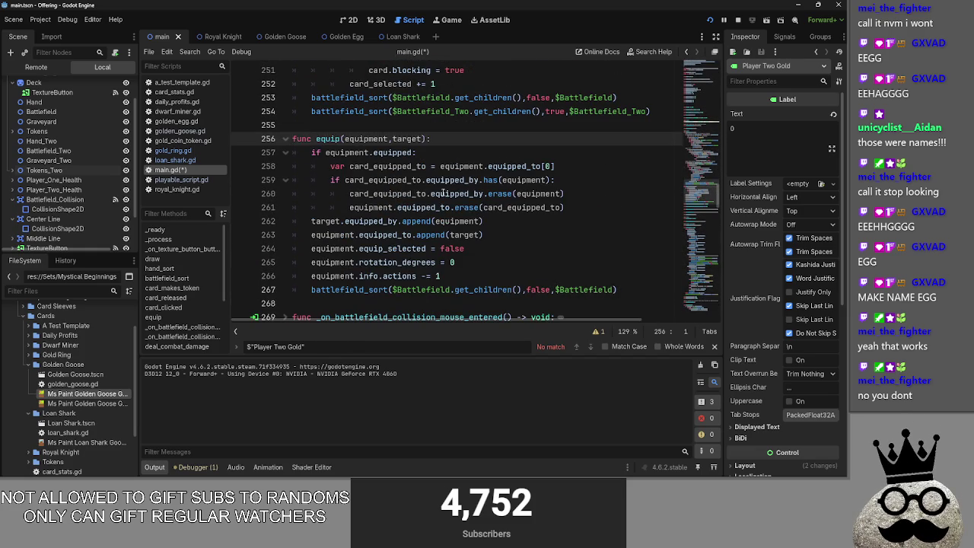
left_click(283, 138)
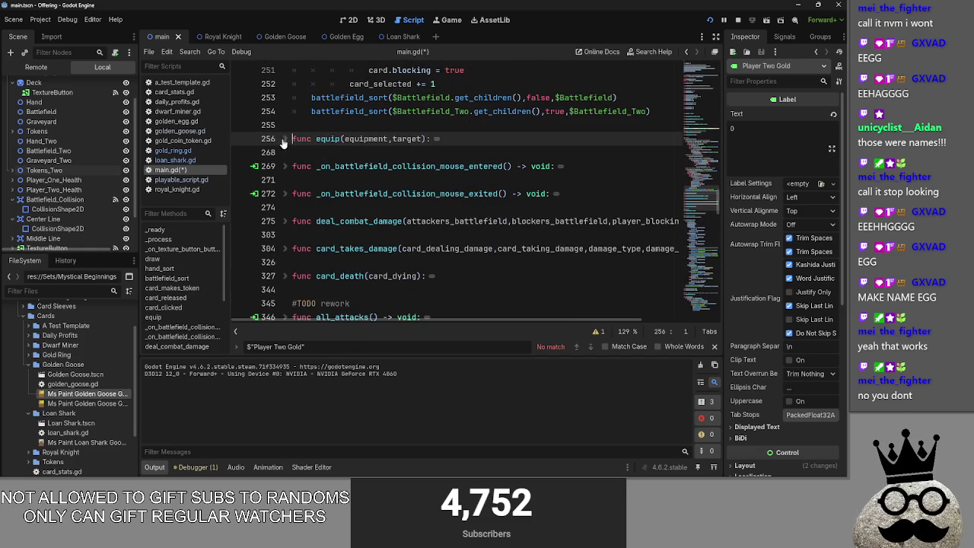
scroll(411, 180, "up", 4)
scroll(410, 180, "up", 5)
scroll(394, 169, "down", 1)
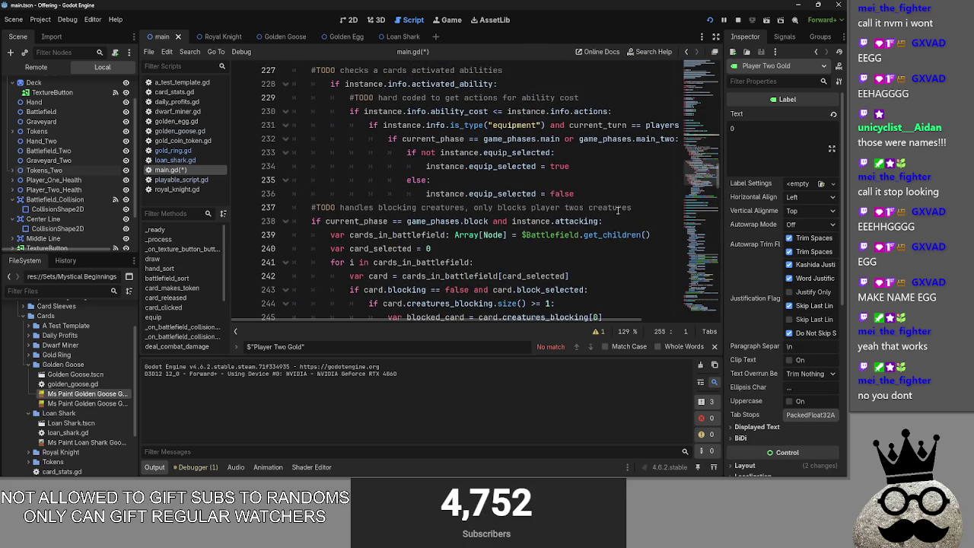
- Check the else branch setting equip_selected to false on lines 235–236
left_click(582, 192)
scroll(597, 192, "up", 2)
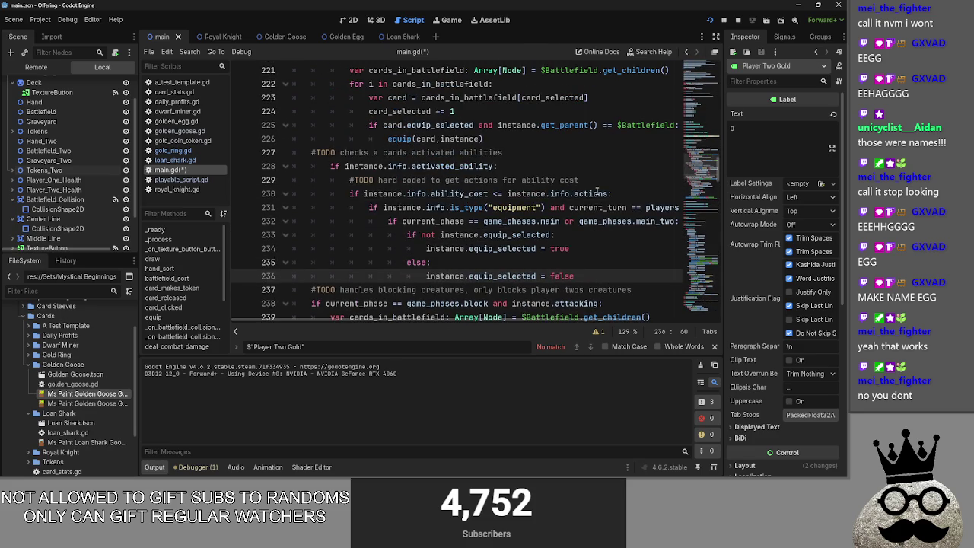
left_click(613, 261)
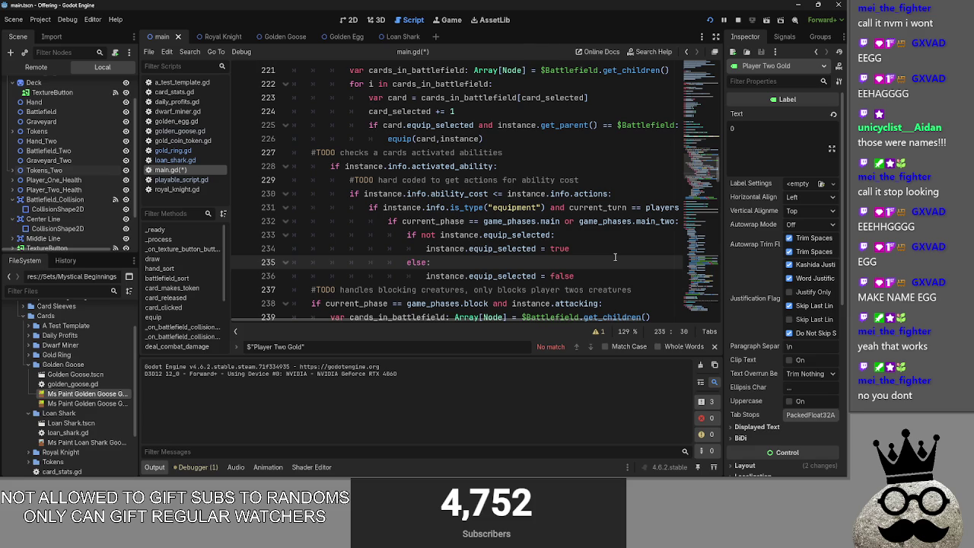
scroll(615, 257, "down", 2)
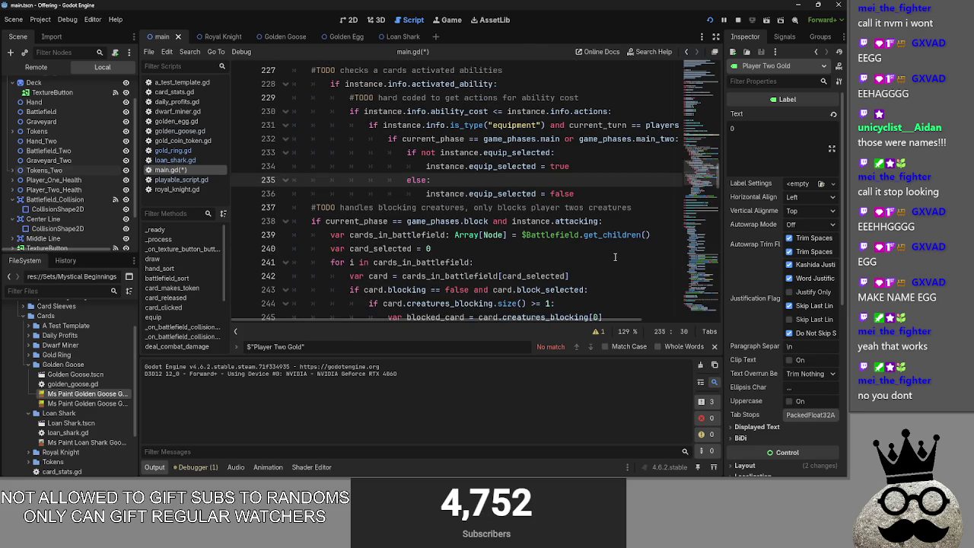
left_click(612, 196)
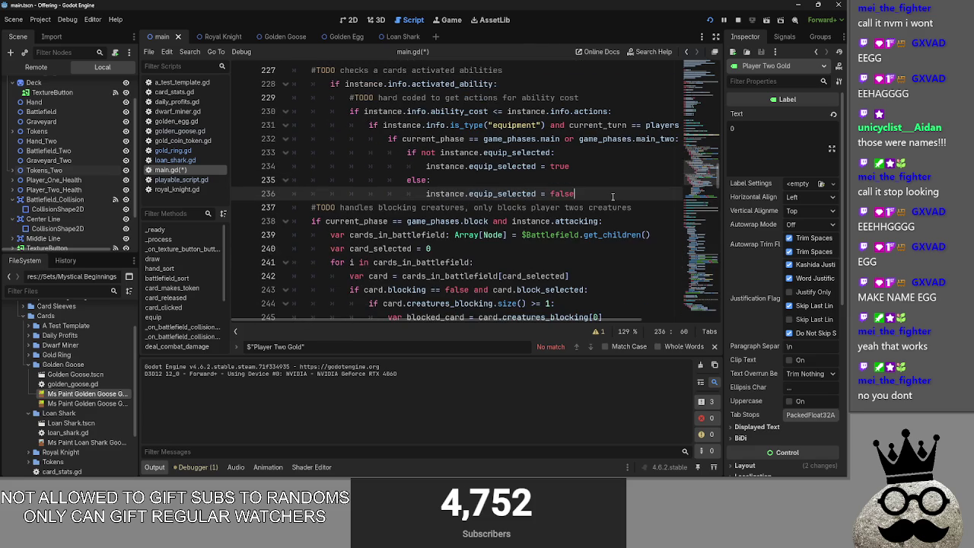
scroll(612, 197, "down", 6)
scroll(613, 197, "down", 3)
scroll(613, 196, "up", 1)
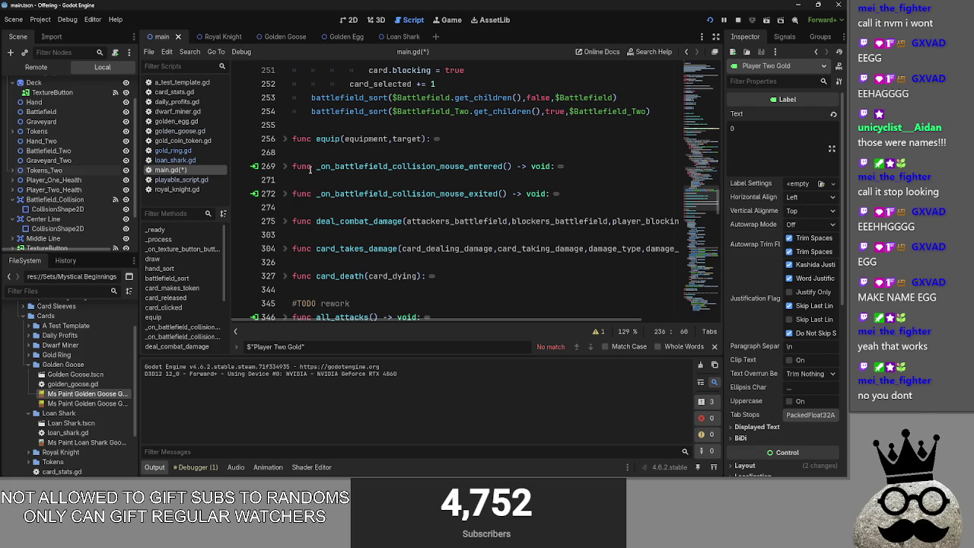
scroll(583, 203, "up", 9)
- Check line 234, where equip_selected is set to true
left_click(583, 203)
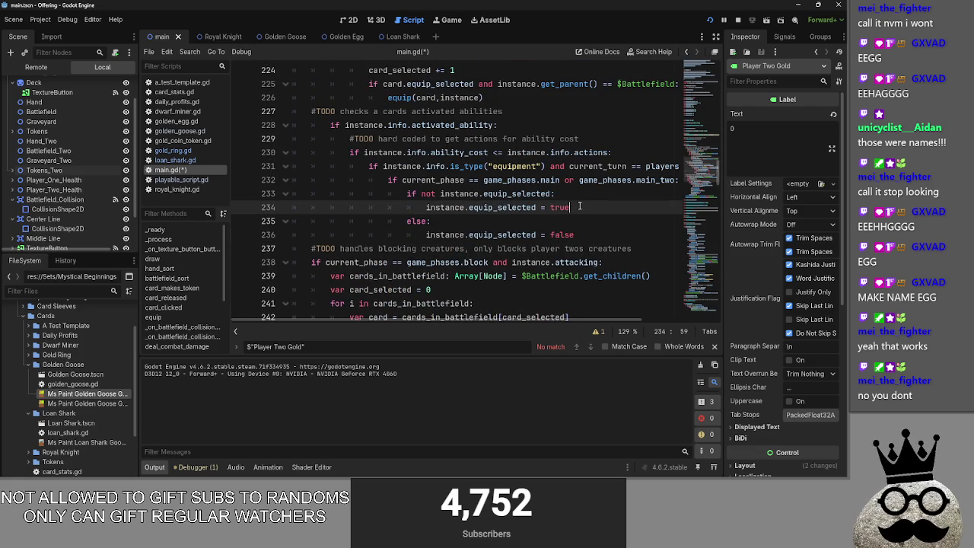
scroll(580, 206, "down", 6)
scroll(580, 206, "up", 5)
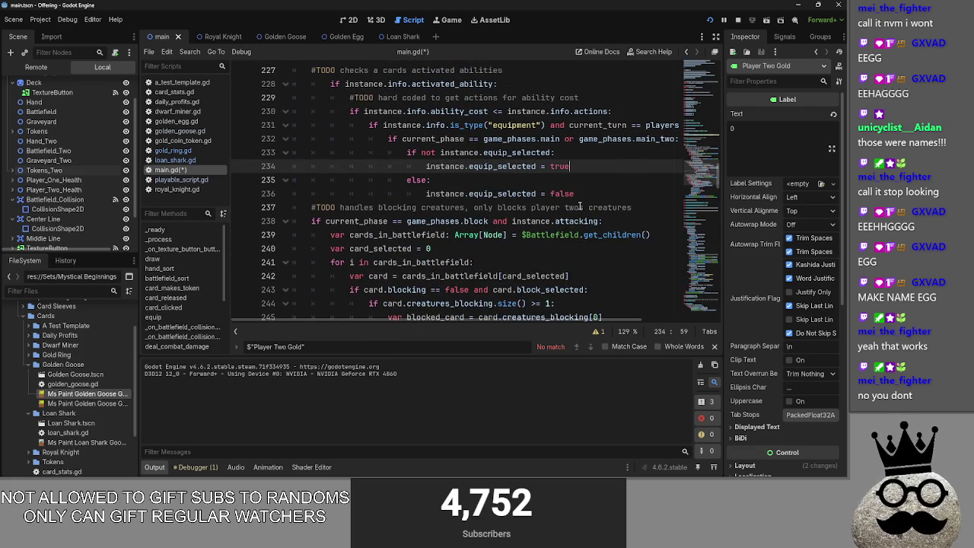
scroll(580, 206, "down", 2)
scroll(580, 206, "up", 7)
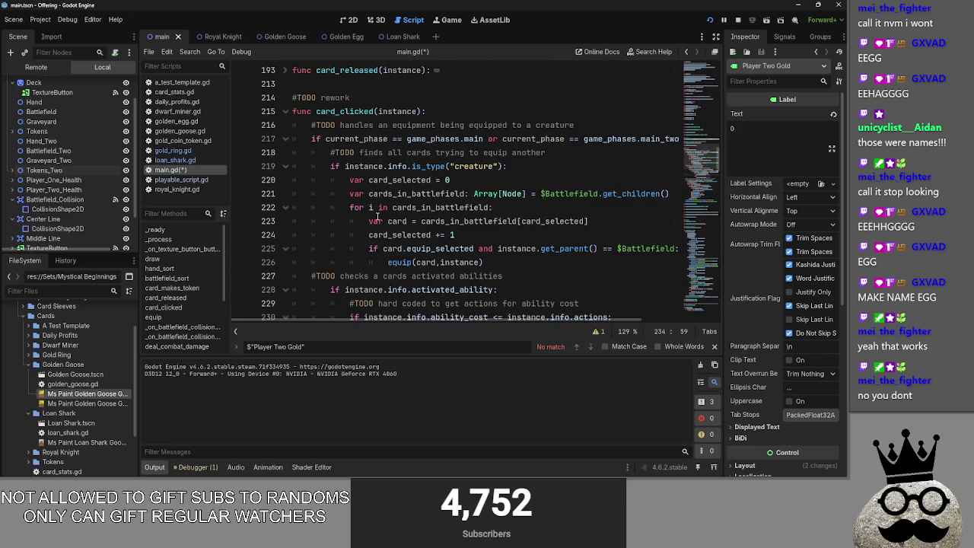
scroll(545, 233, "down", 15)
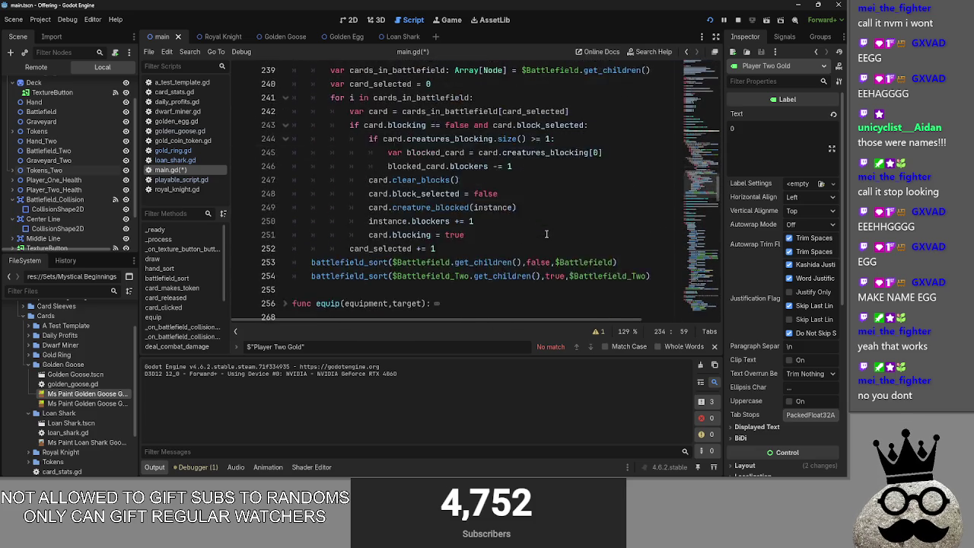
scroll(545, 234, "down", 3)
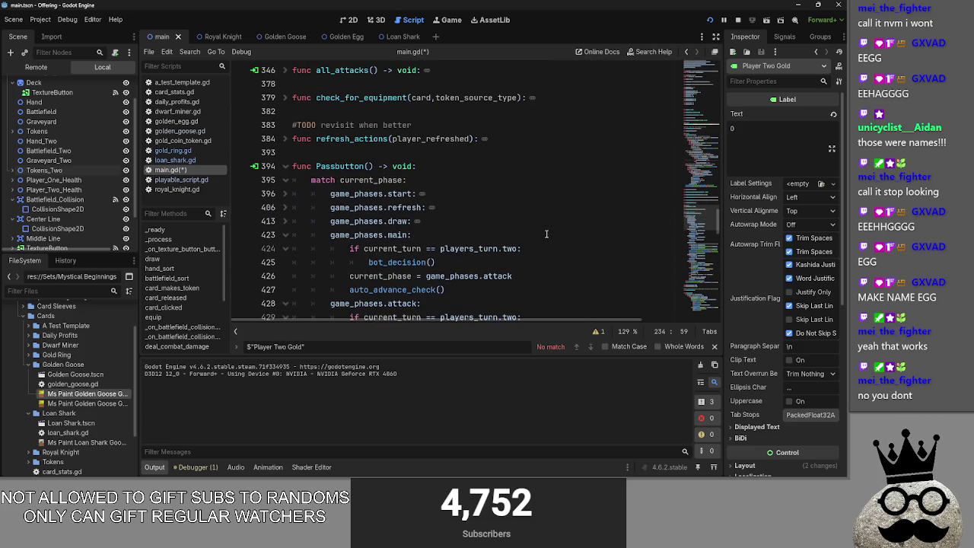
key("alt+Tab")
key("alt+Tab")
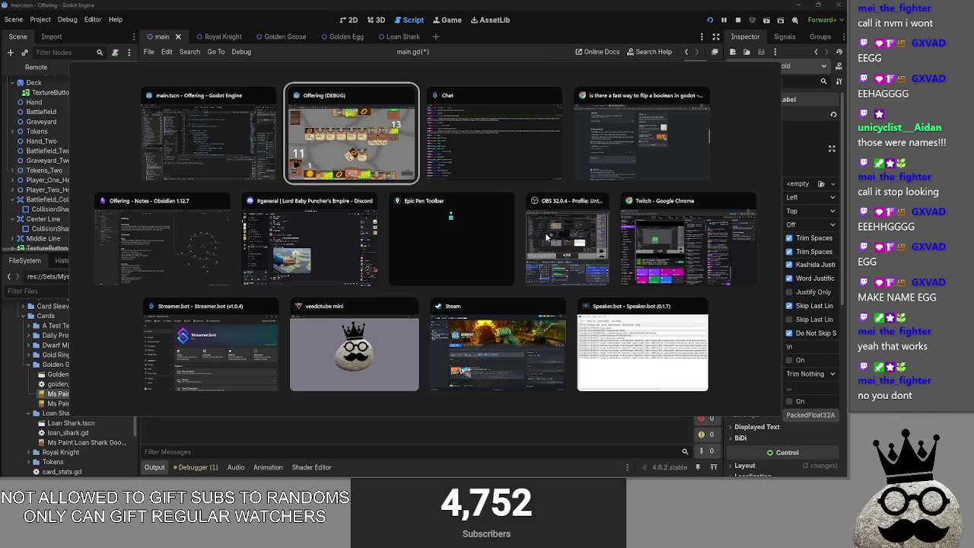
- In Offering (DEBUG), pass player two from main to attack phase, then return to Obsidian
left_click(387, 147)
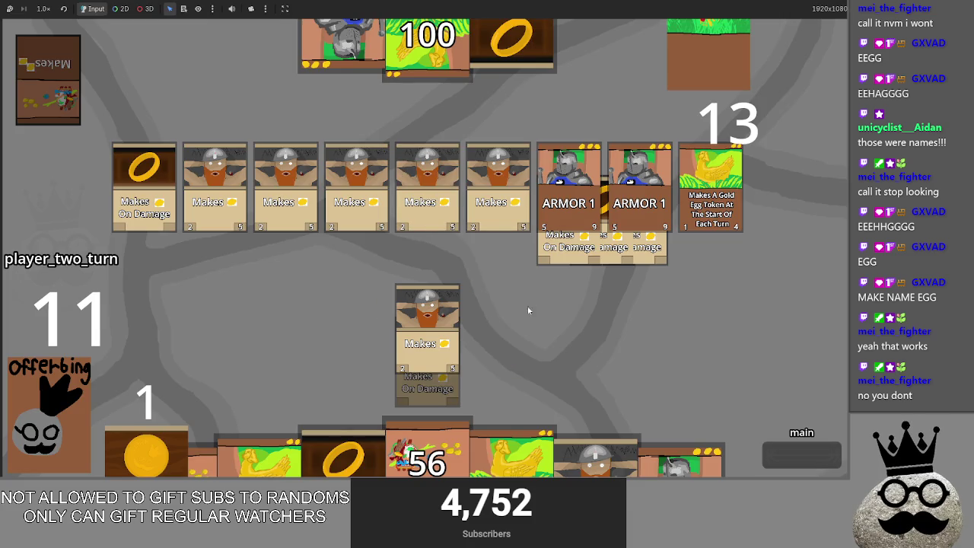
key("alt+Tab")
key("alt+Tab")
key("alt+Tab")
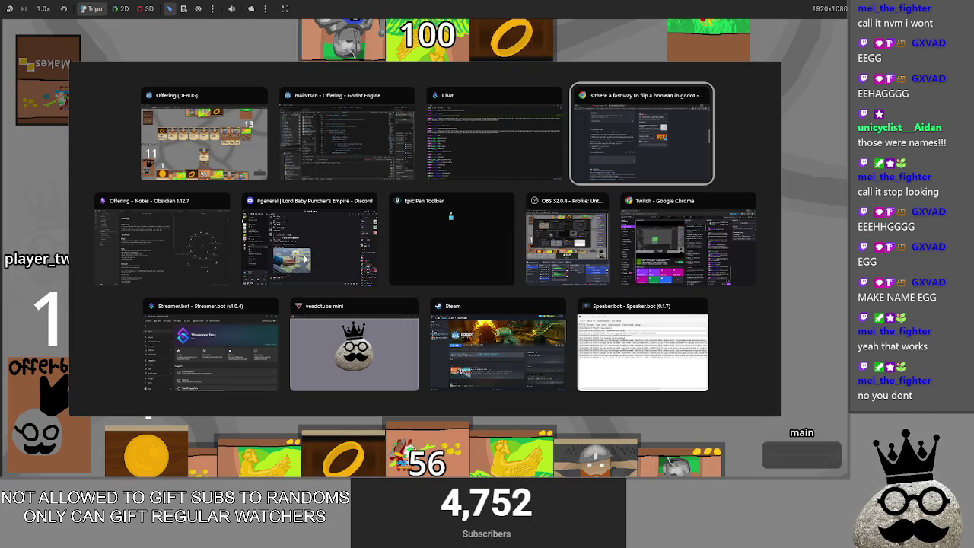
left_click(346, 133)
scroll(499, 254, "down", 2)
key("alt+Tab")
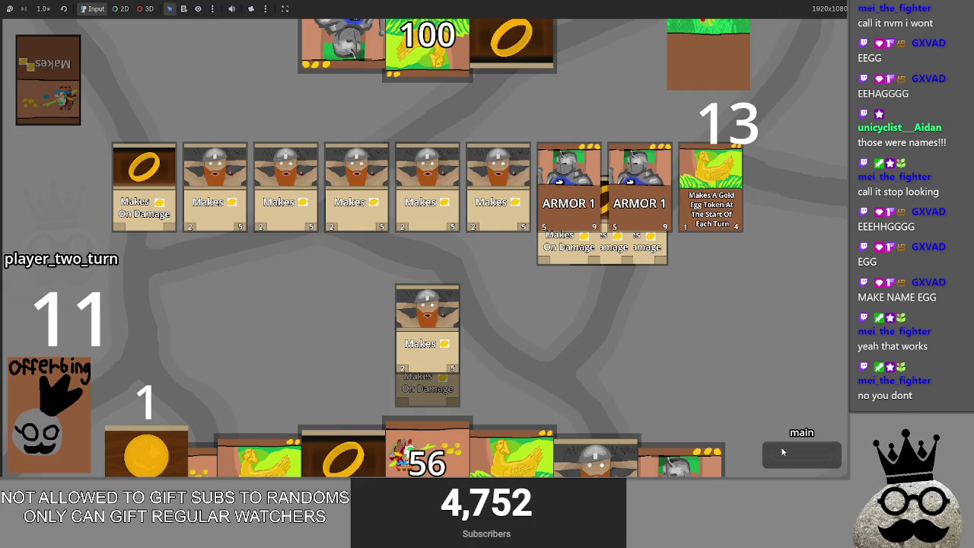
left_click(778, 450)
key("alt+Tab")
key("alt+Tab")
key("alt+Tab")
key("Escape")
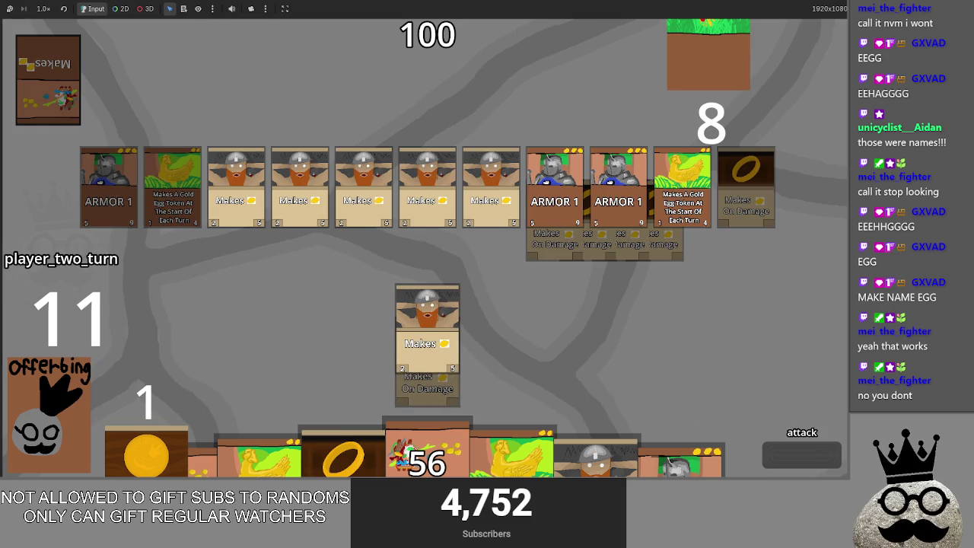
key("alt+Tab")
key("alt+Tab")
key("alt+Tab")
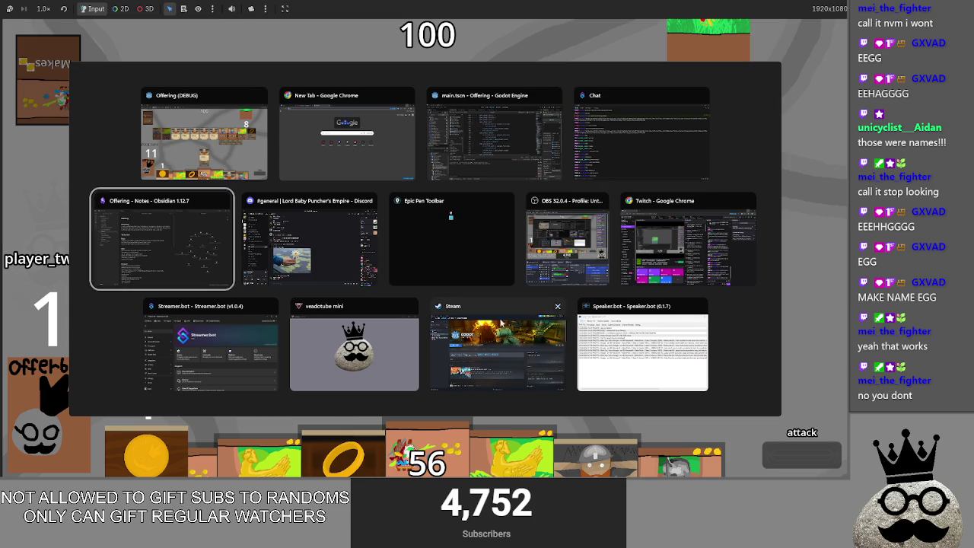
left_click(188, 239)
- Select the 'remove the ability to skip phases during opponents turn' bug line
left_click_drag(346, 216, 187, 224)
mouse_move(349, 218)
left_mouse_down()
mouse_move(168, 220)
mouse_move(343, 218)
mouse_move(216, 220)
left_mouse_up()
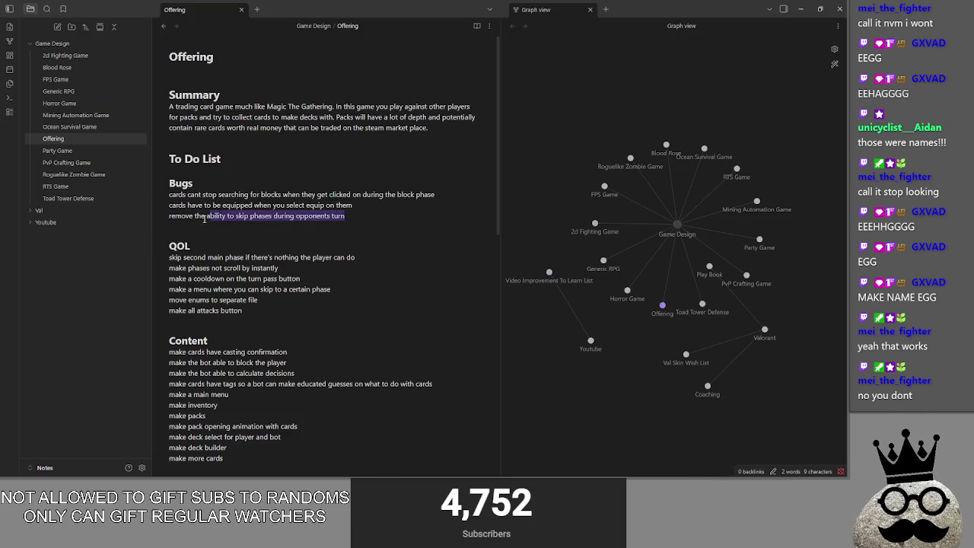
left_click(362, 218)
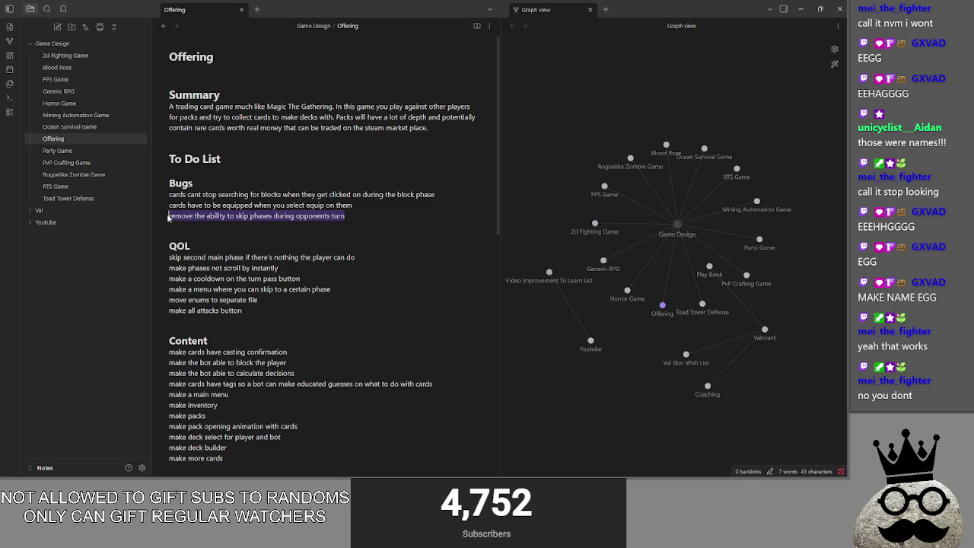
left_click_drag(347, 217, 171, 215)
left_click_drag(355, 217, 163, 220)
left_click(361, 221)
- Select the six QOL to-do lines in the Offering note
scroll(344, 244, "down", 2)
scroll(349, 242, "down", 2)
scroll(351, 241, "up", 1)
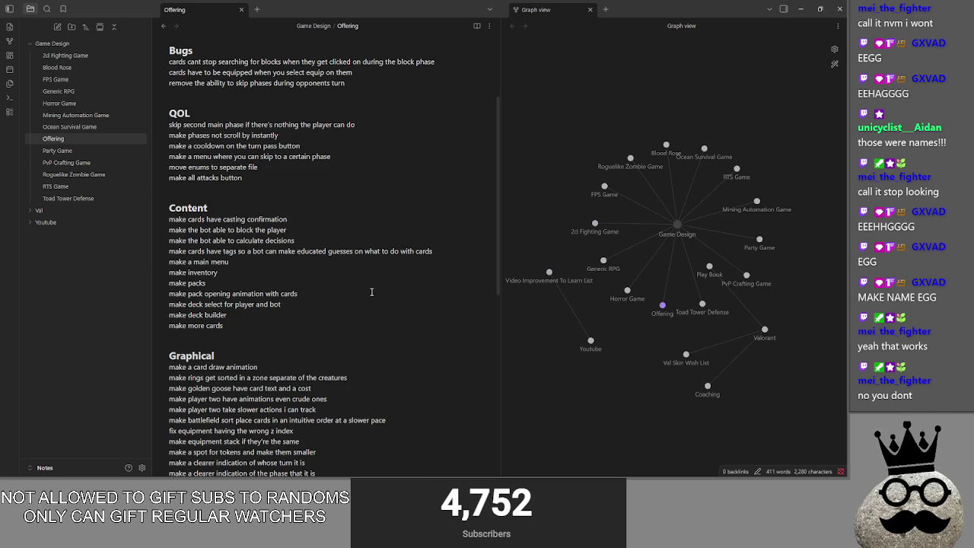
scroll(371, 293, "down", 2)
scroll(372, 291, "up", 1)
scroll(371, 292, "up", 3)
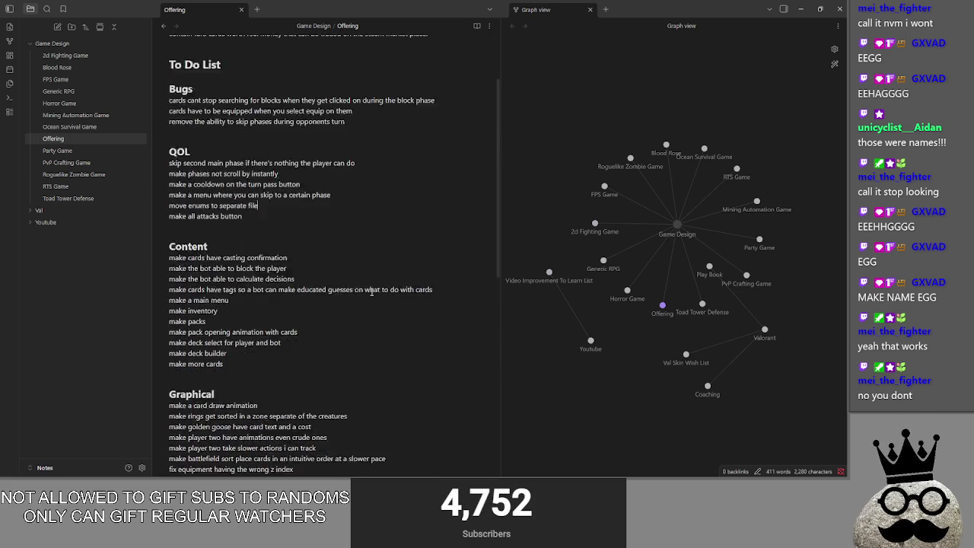
left_click_drag(270, 265, 142, 231)
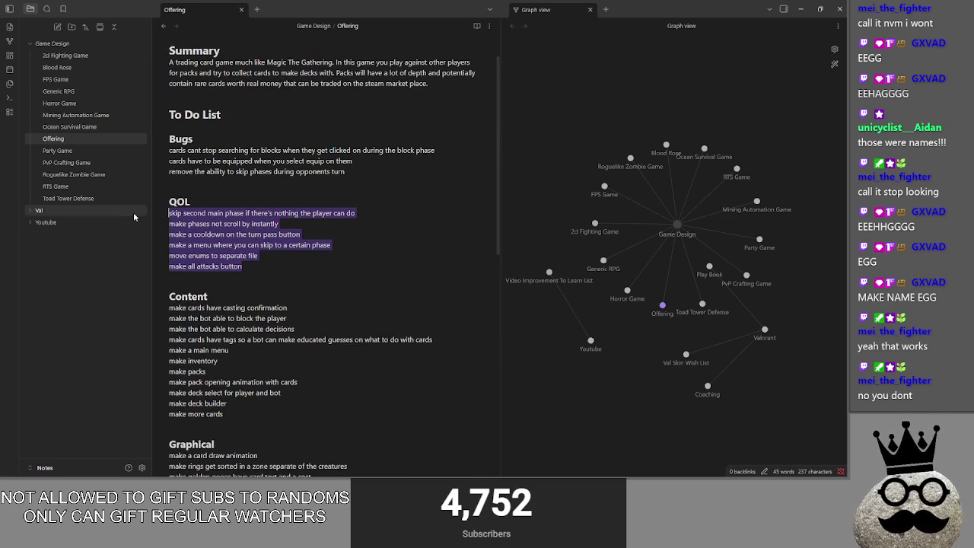
left_click(272, 262)
left_click_drag(272, 263, 163, 221)
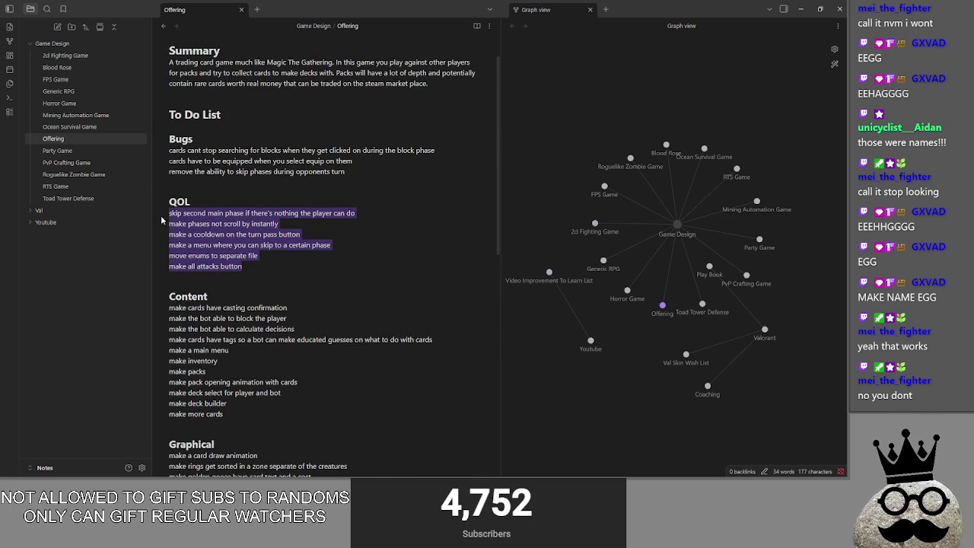
- Add and then remove a blank line after 'make more cards' in the Content list
scroll(303, 280, "down", 1)
left_click(252, 374)
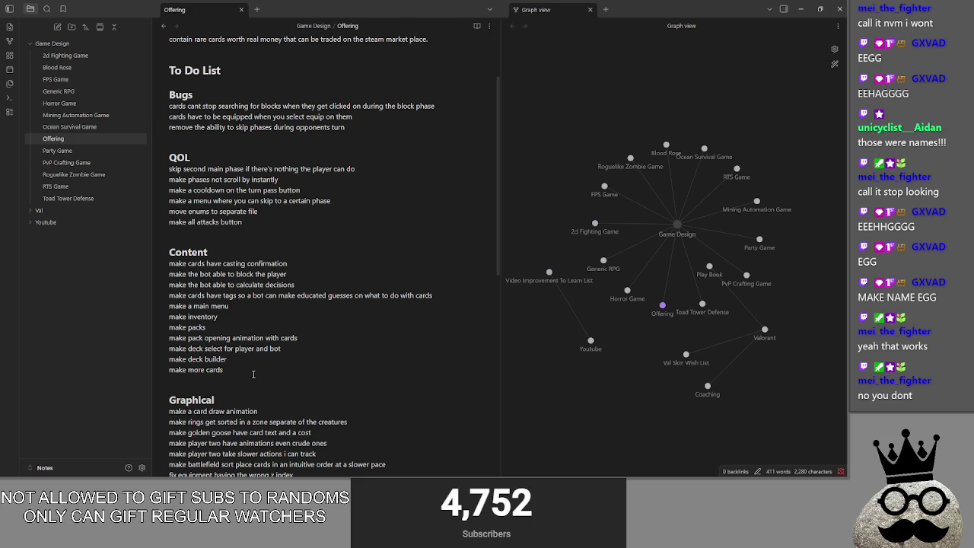
key("Return")
key("Return")
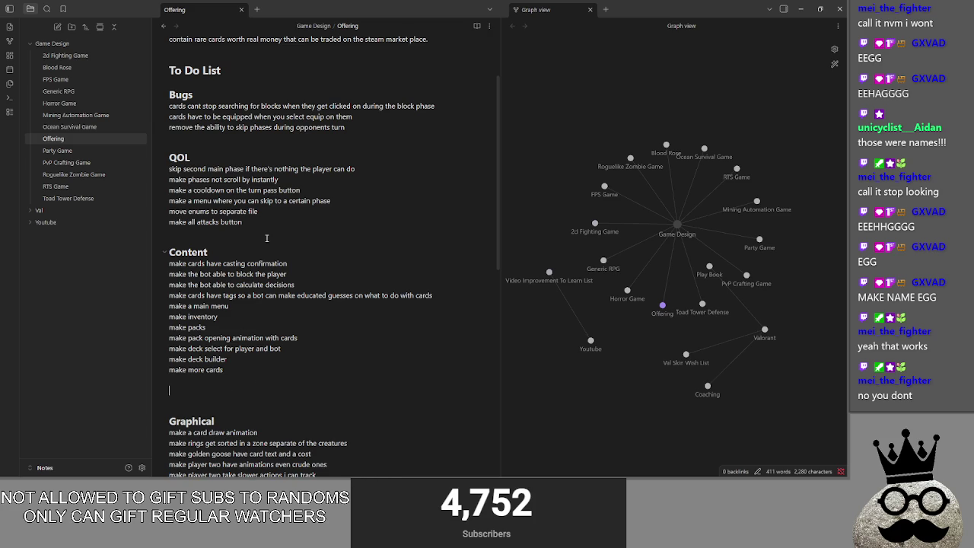
key("BackSpace")
key("BackSpace")
- Delete the 'make a menu where you can skip to a certain phase' QOL item
scroll(257, 354, "down", 3)
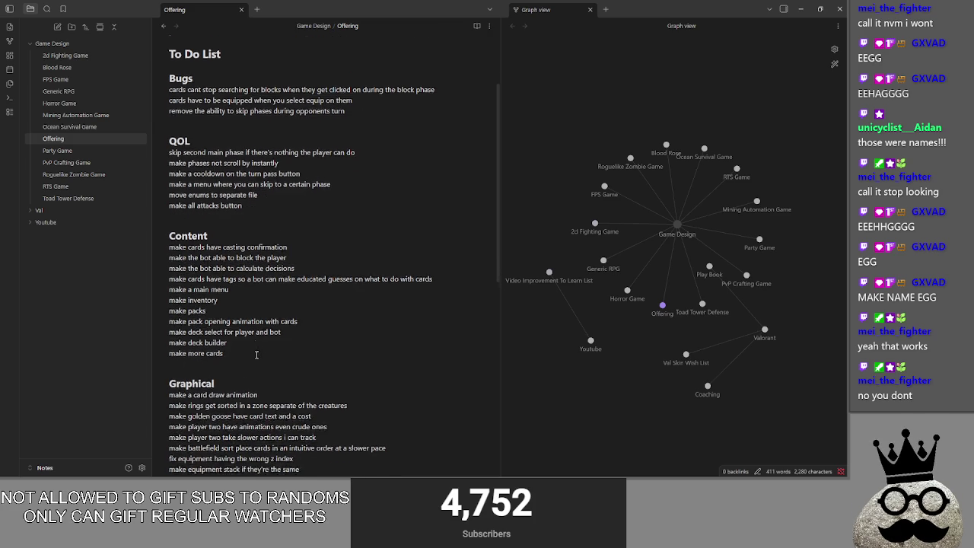
scroll(256, 355, "down", 1)
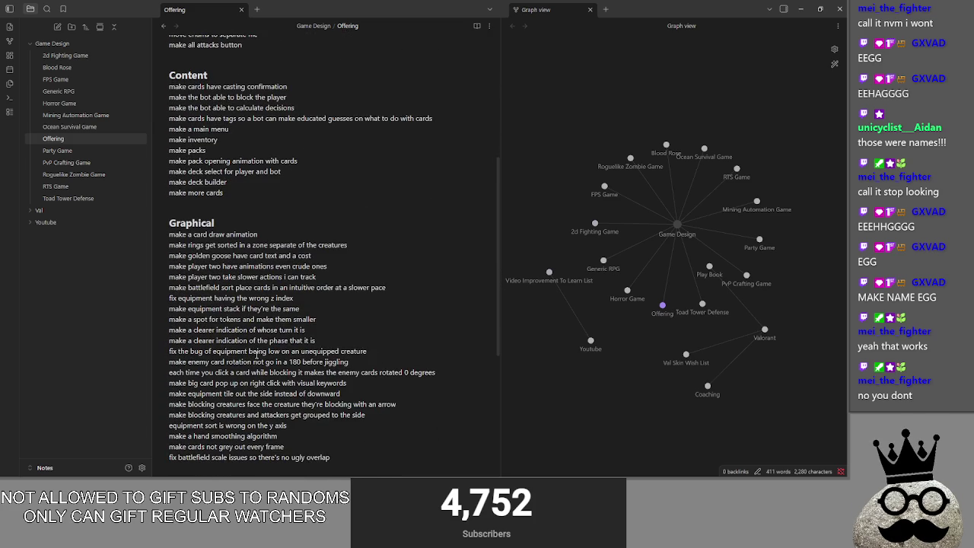
scroll(257, 354, "up", 6)
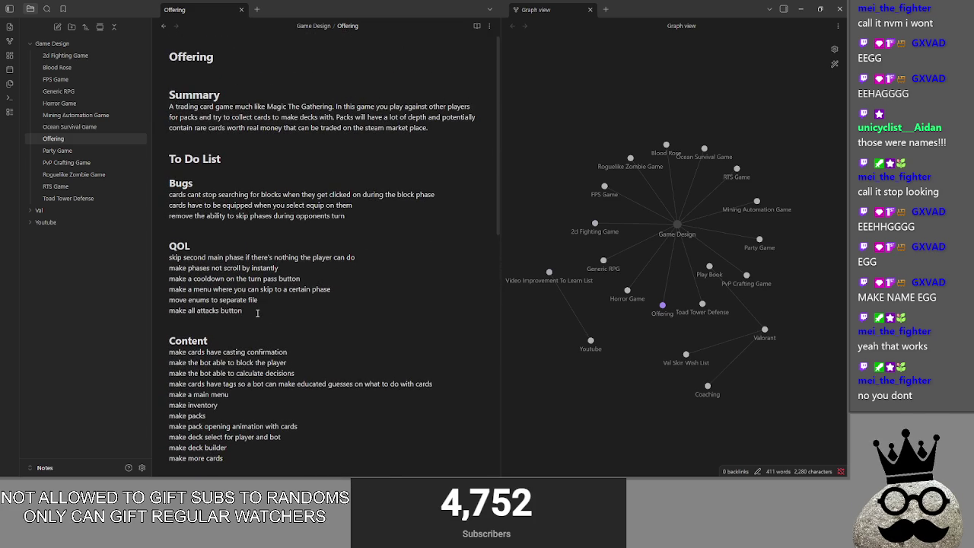
left_click_drag(346, 291, 189, 289)
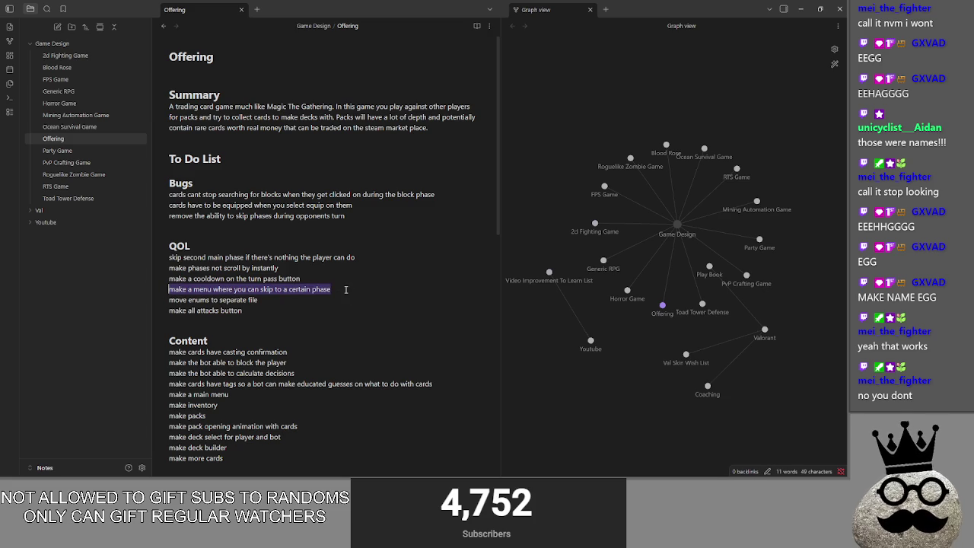
key("BackSpace")
- Remove the 'move enums to separate file' QOL line
left_click(274, 291)
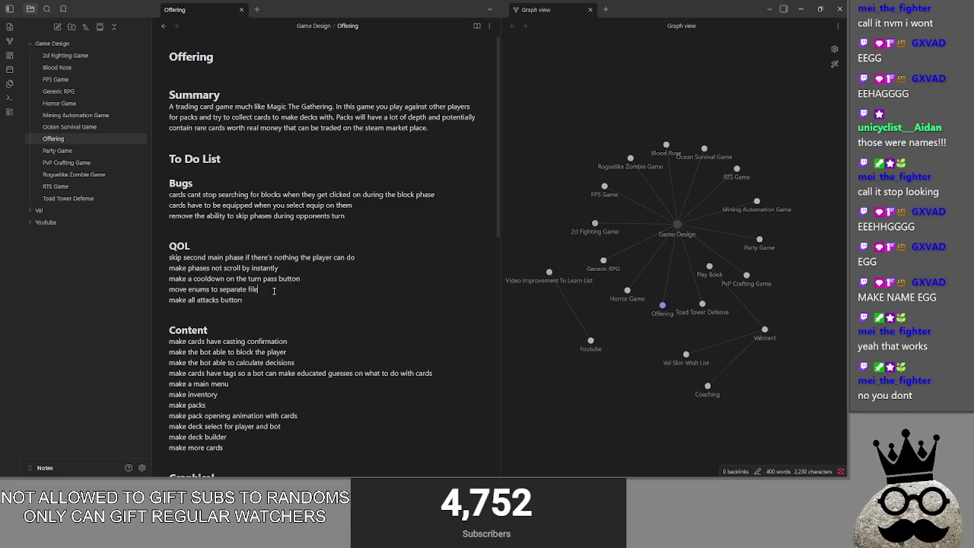
key("BackSpace")
key("BackSpace")
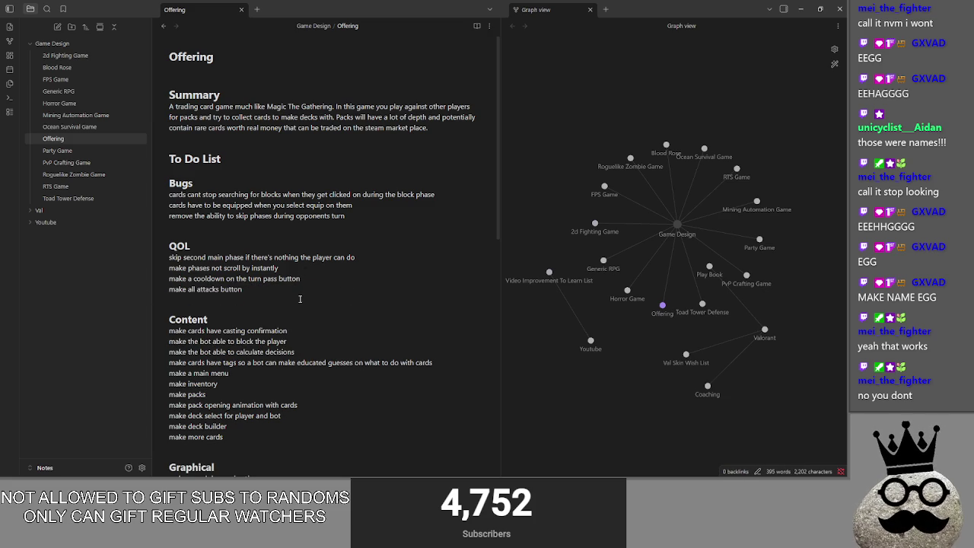
scroll(361, 222, "down", 8)
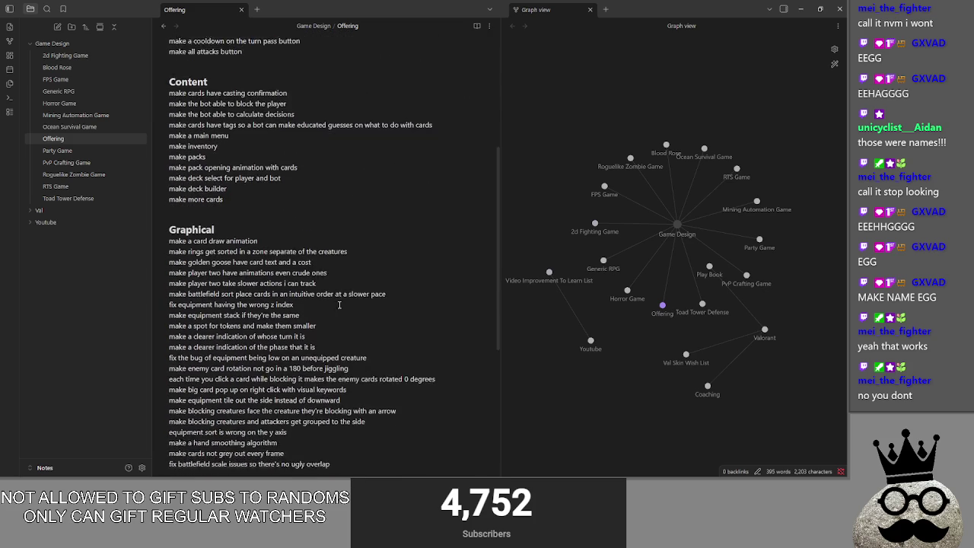
left_click(351, 390)
- Add 'move enums to separate file' at the note's end, correcting 'seperate' to 'separate'
key("Return")
type("move enums to seperate file")
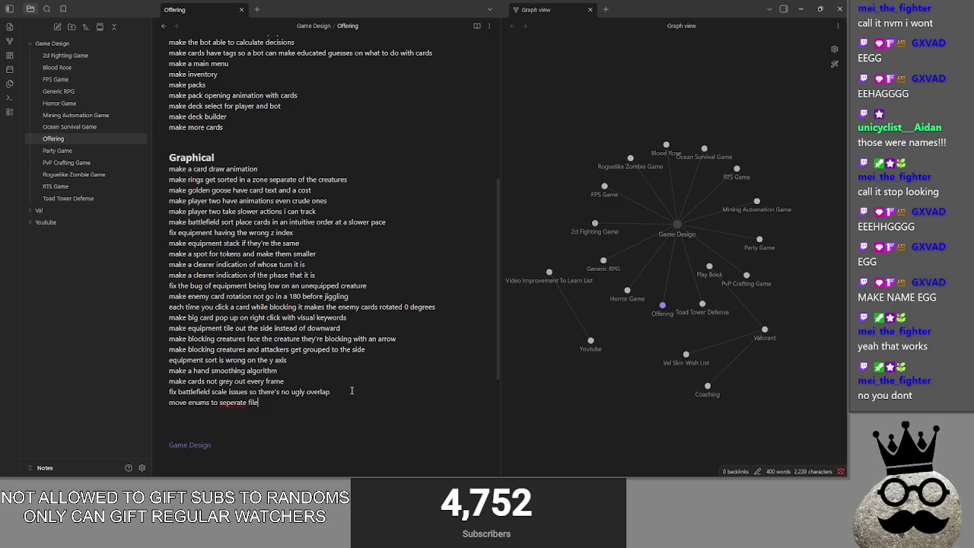
right_click(231, 403)
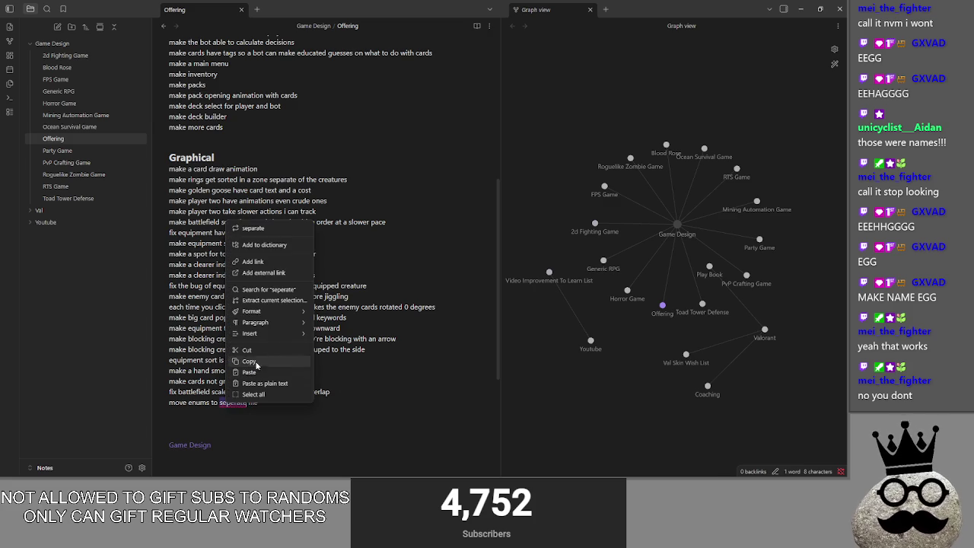
left_click(257, 227)
- Move the enums line up so it closes the QOL list after 'make all attacks button'
scroll(350, 409, "up", 5)
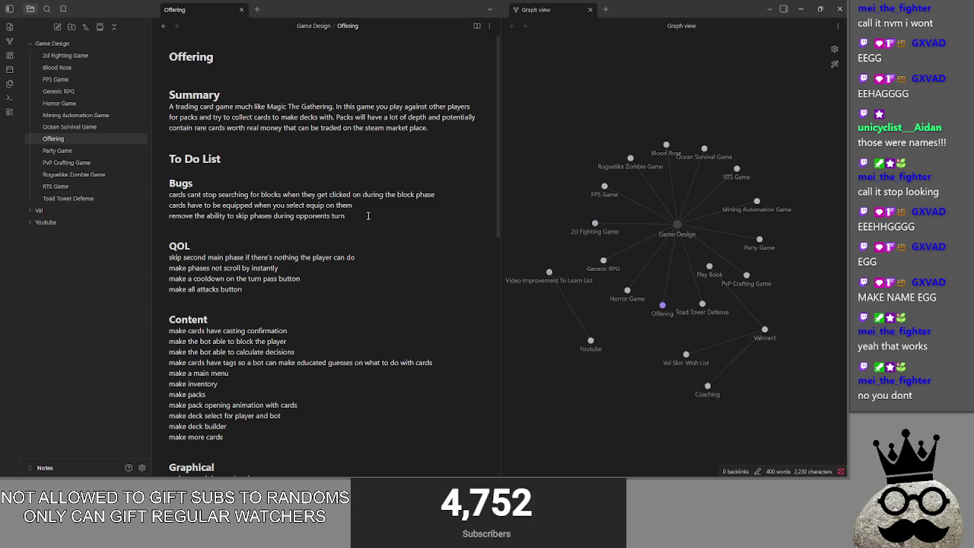
left_click(397, 223)
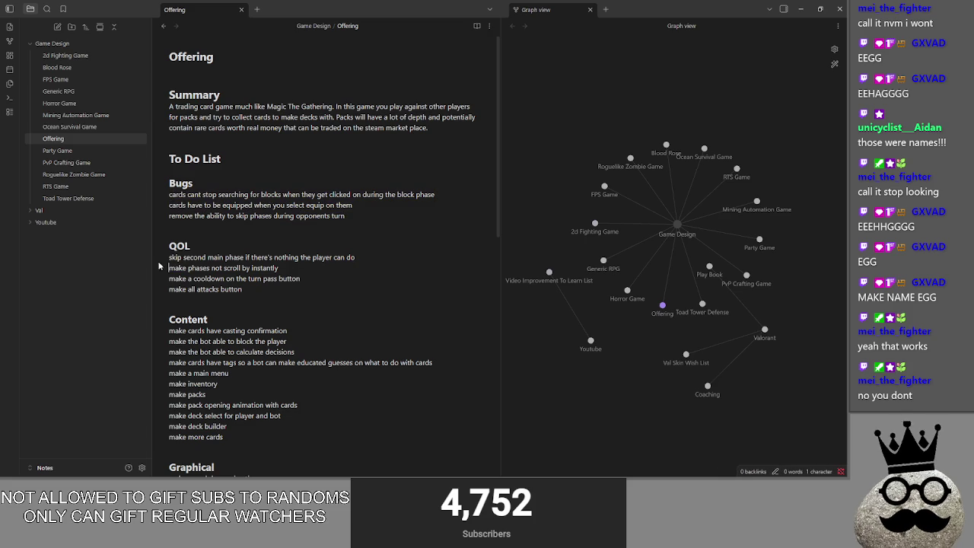
left_click_drag(355, 258, 169, 258)
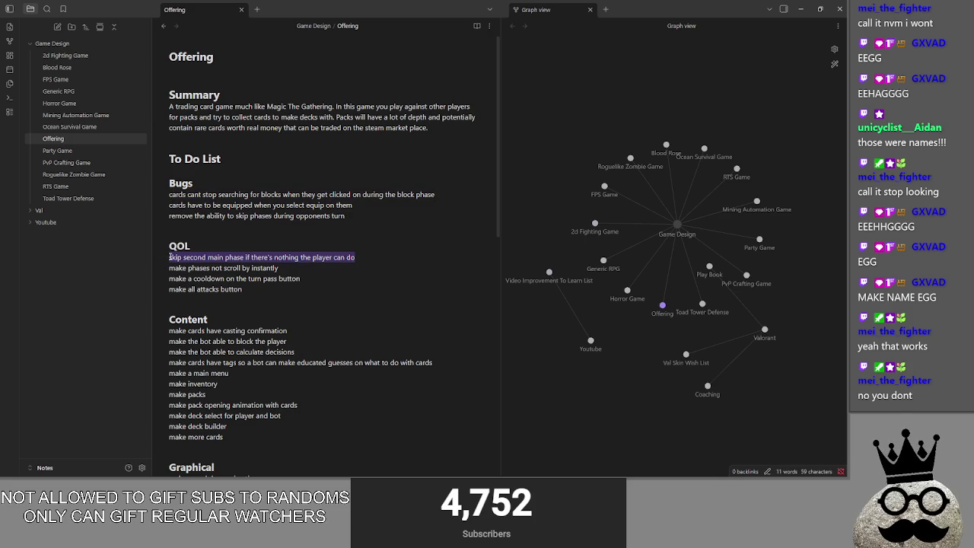
key("Left")
scroll(254, 295, "down", 2)
left_click_drag(245, 245, 141, 212)
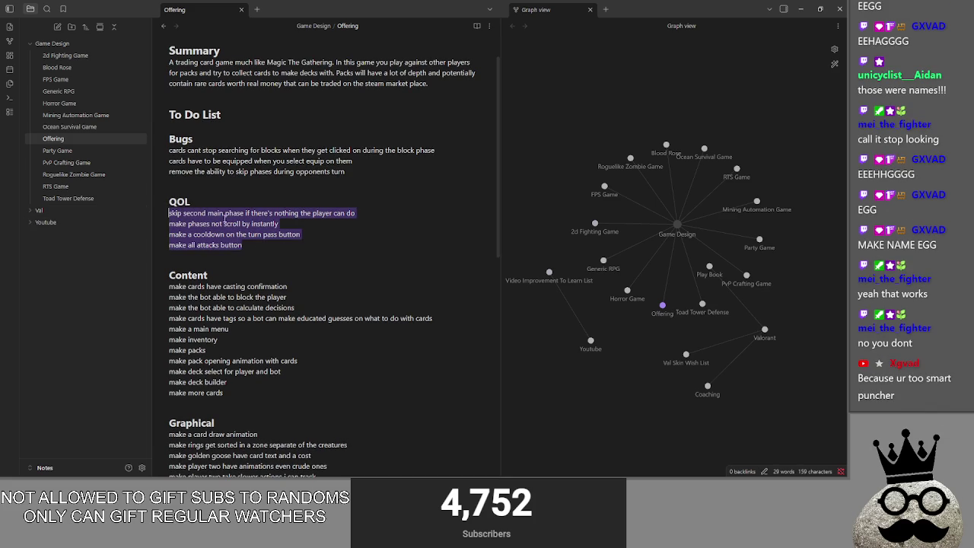
left_click(281, 239)
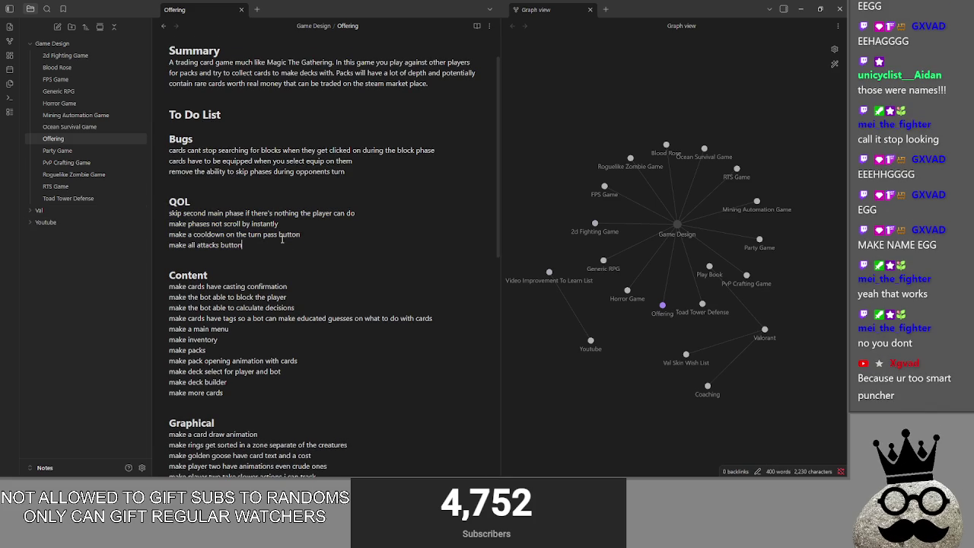
scroll(281, 238, "down", 1)
scroll(282, 239, "down", 5)
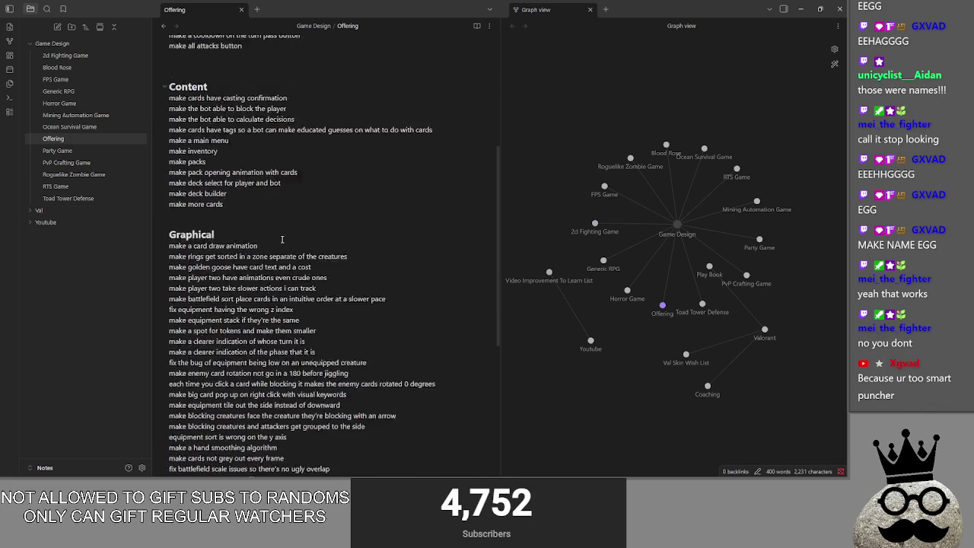
scroll(156, 416, "up", 1)
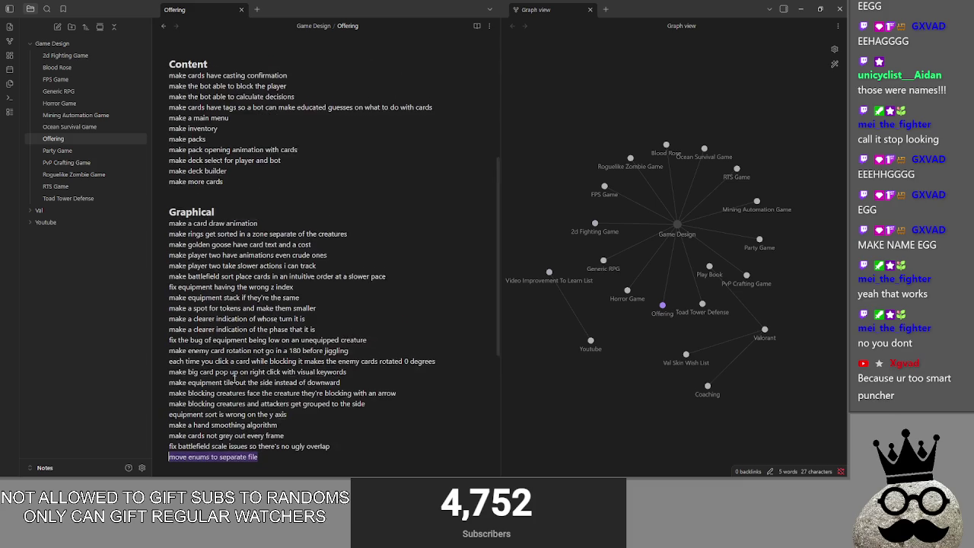
mouse_move(214, 457)
left_mouse_down()
mouse_move(196, 333)
mouse_move(236, 46)
mouse_move(235, 69)
left_mouse_up()
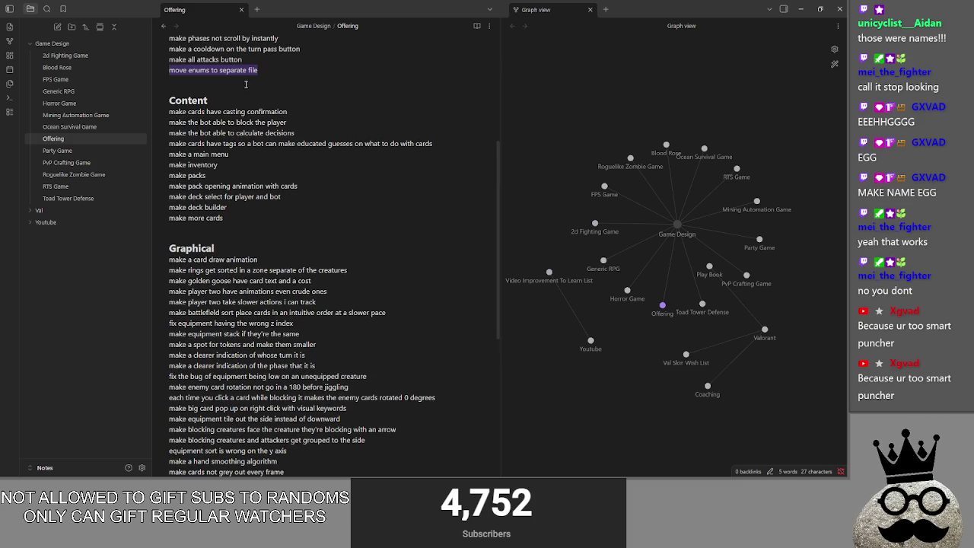
scroll(286, 292, "down", 4)
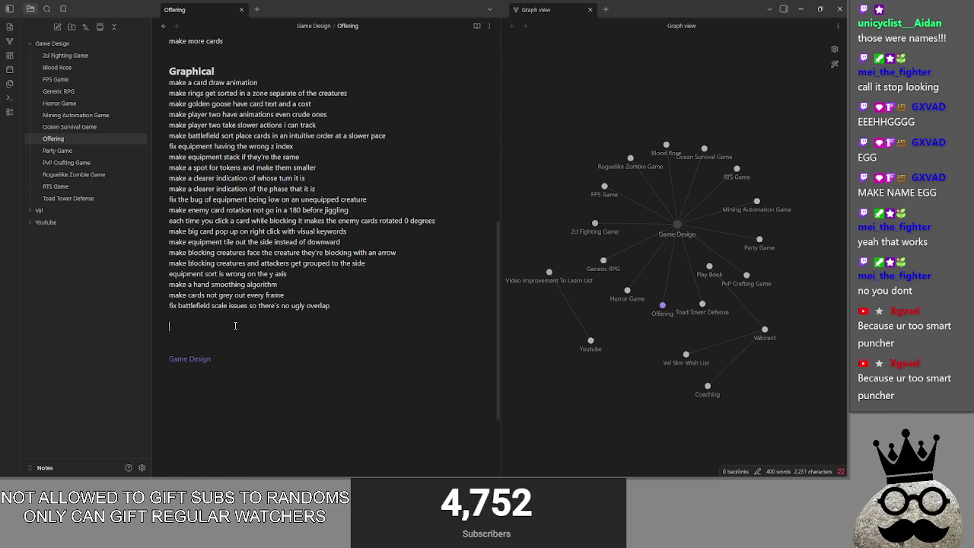
- Move the QOL section below the Content list and tidy the blank line after 'make more cards'
scroll(285, 312, "up", 7)
scroll(292, 296, "up", 1)
left_click_drag(266, 251, 160, 202)
left_click_drag(229, 225, 221, 407)
left_click(319, 320)
key("Return")
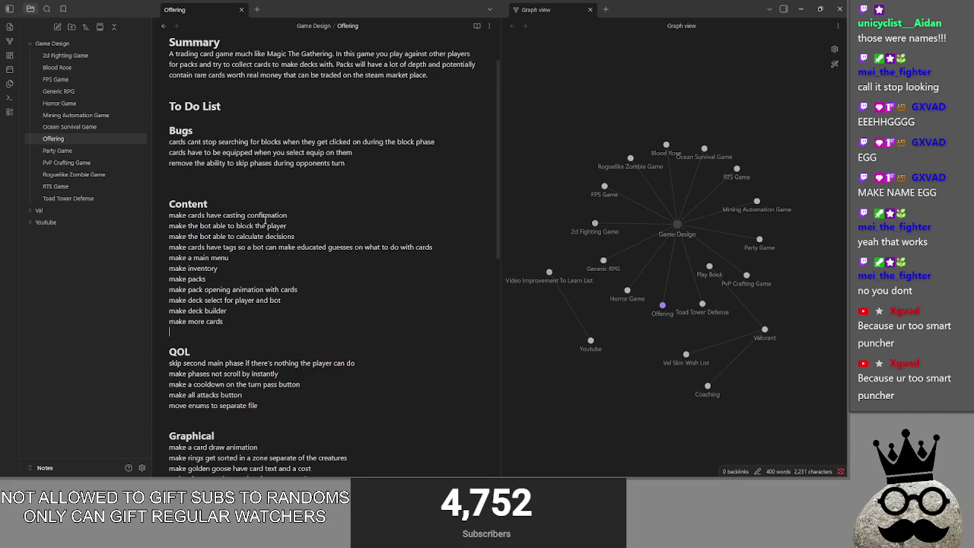
key("Delete")
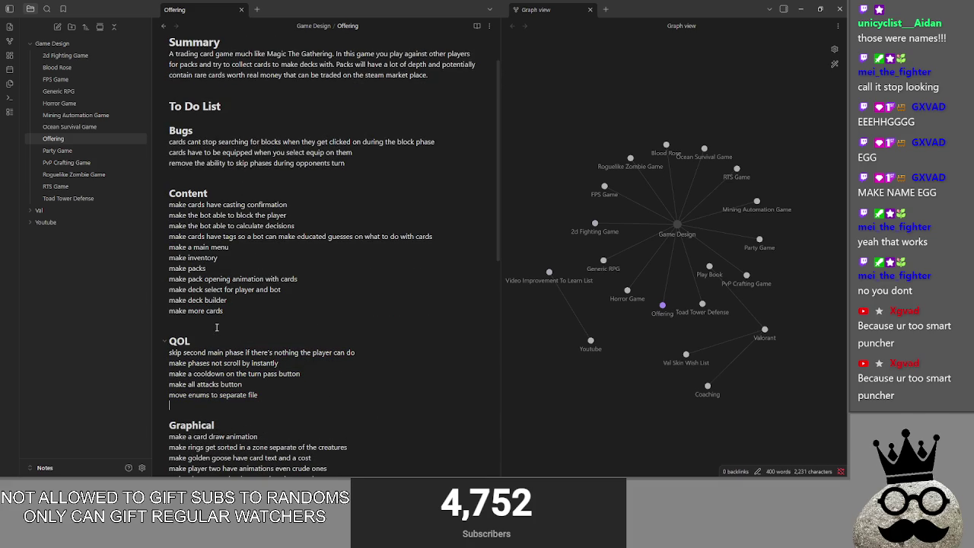
- Look over the Bugs and Content items by selecting each group
scroll(375, 318, "down", 3)
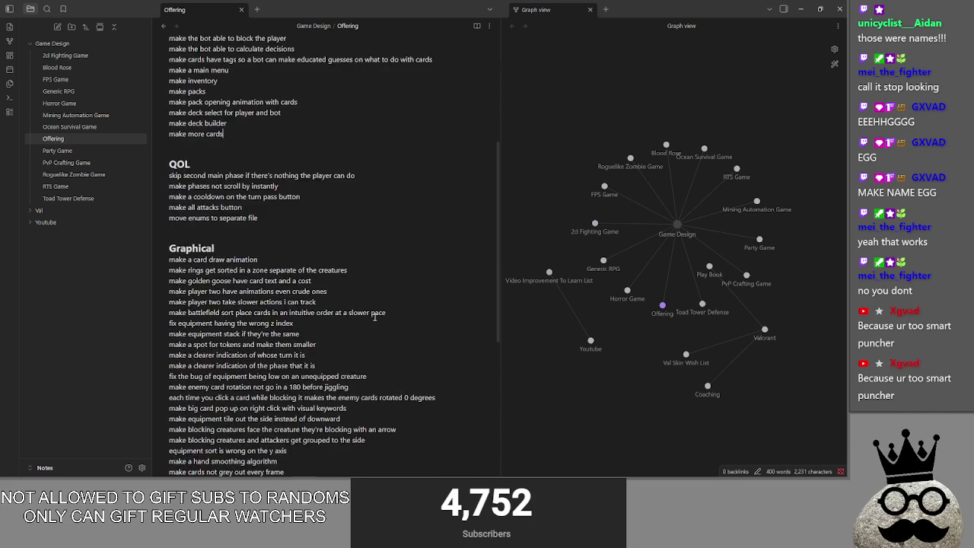
scroll(375, 318, "up", 3)
left_click_drag(172, 131, 408, 163)
left_click(409, 163)
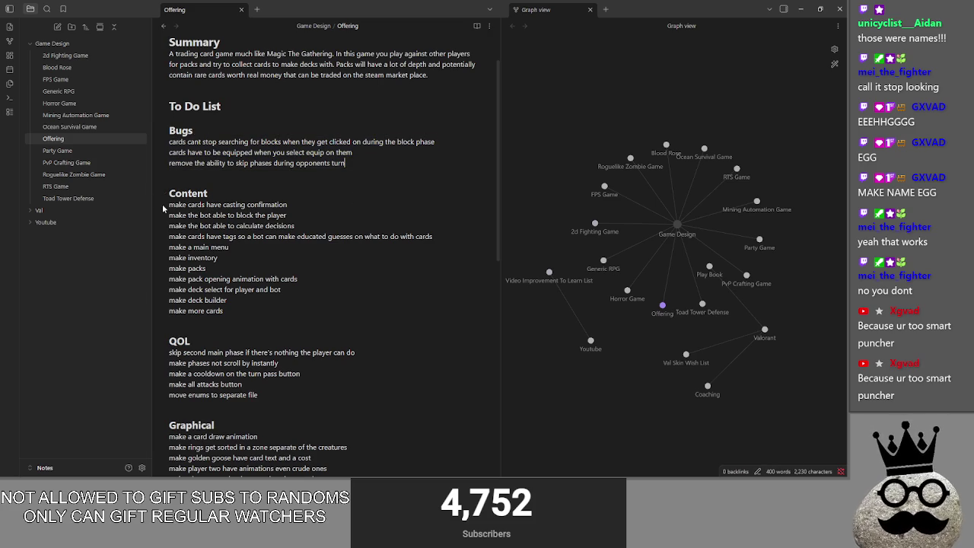
left_click_drag(169, 193, 259, 280)
left_click(258, 280)
left_click_drag(246, 314, 171, 131)
left_click(388, 163)
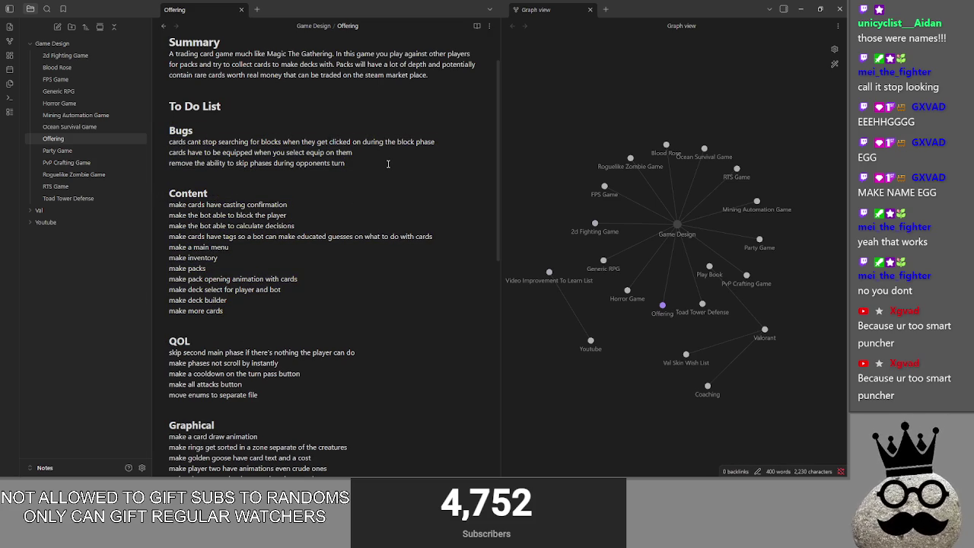
- Delete the equipment y-axis sort, enemy card rotation, and equipment-on-unequipped-creature bug items
scroll(396, 229, "down", 5)
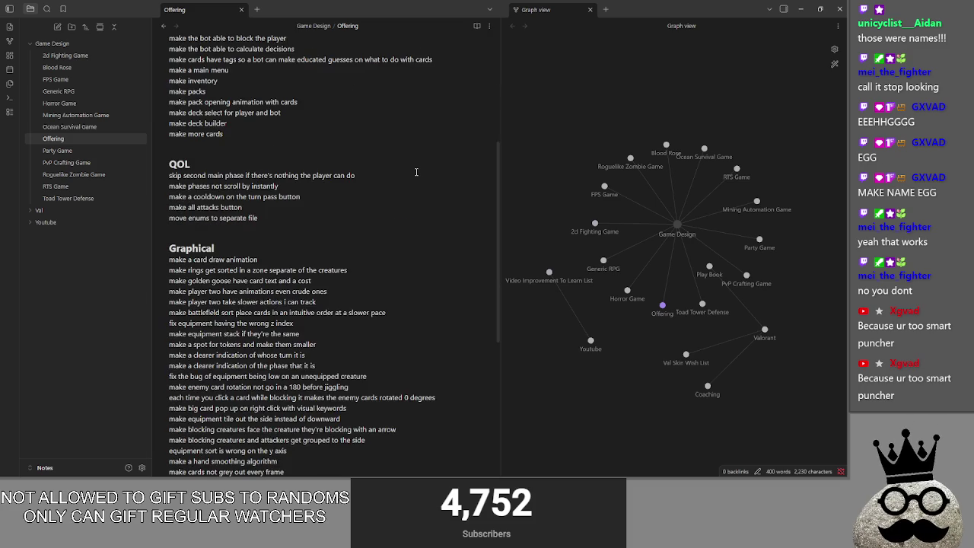
scroll(377, 293, "down", 1)
mouse_move(331, 394)
left_mouse_down()
mouse_move(175, 224)
mouse_move(164, 143)
left_mouse_up()
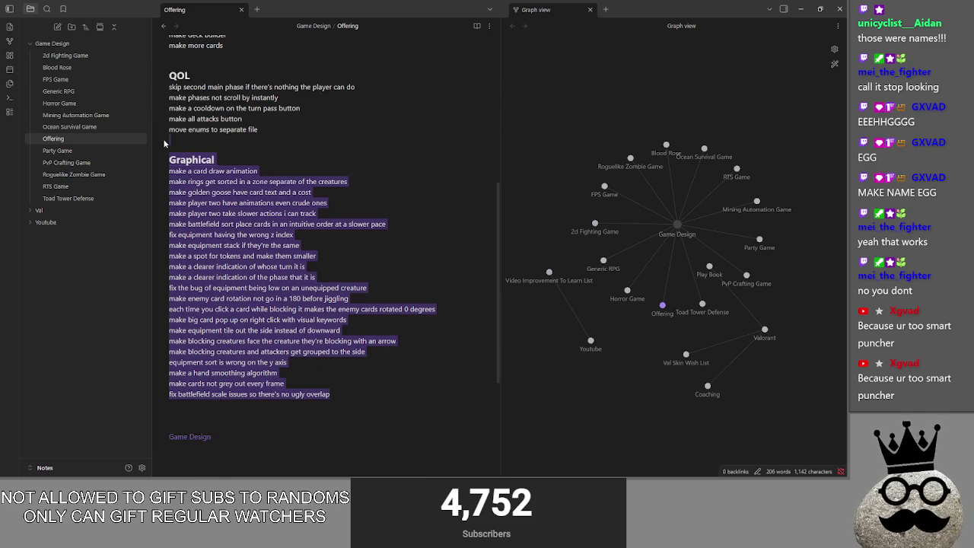
left_click(301, 361)
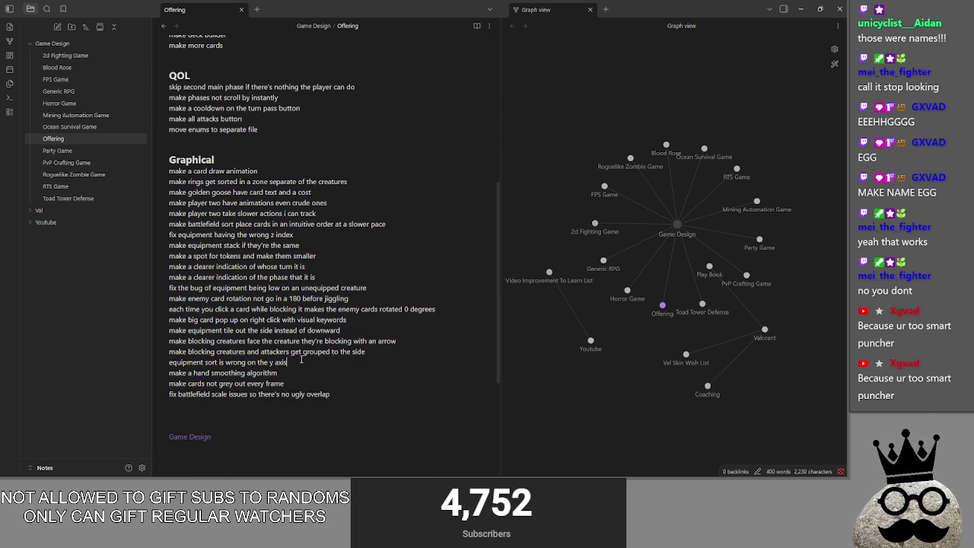
key("BackSpace")
key("BackSpace")
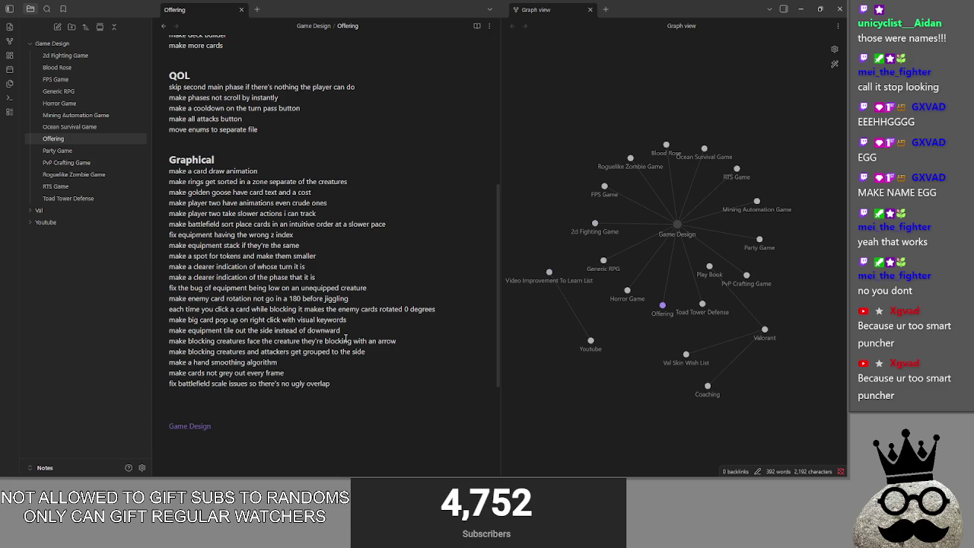
left_click_drag(349, 298, 138, 296)
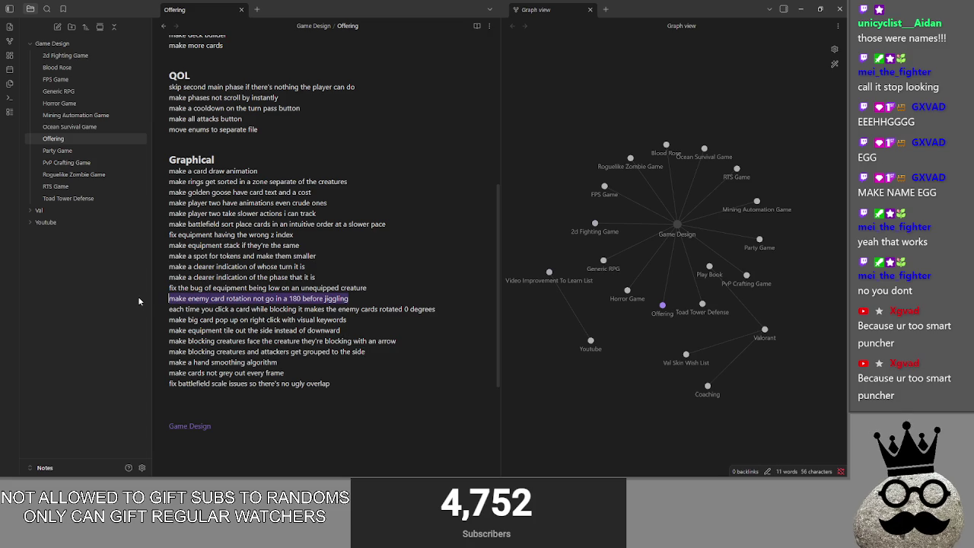
key("BackSpace")
key("BackSpace")
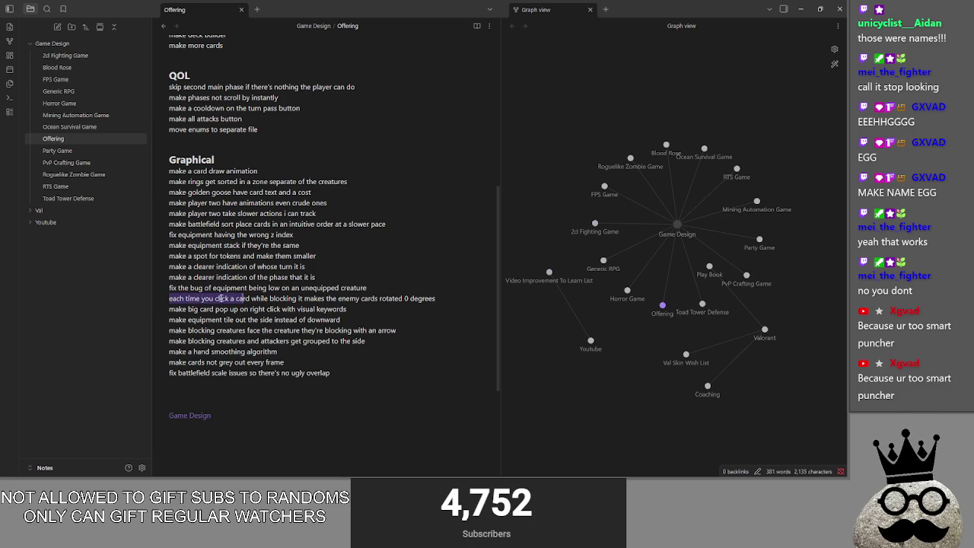
left_click_drag(367, 288, 137, 293)
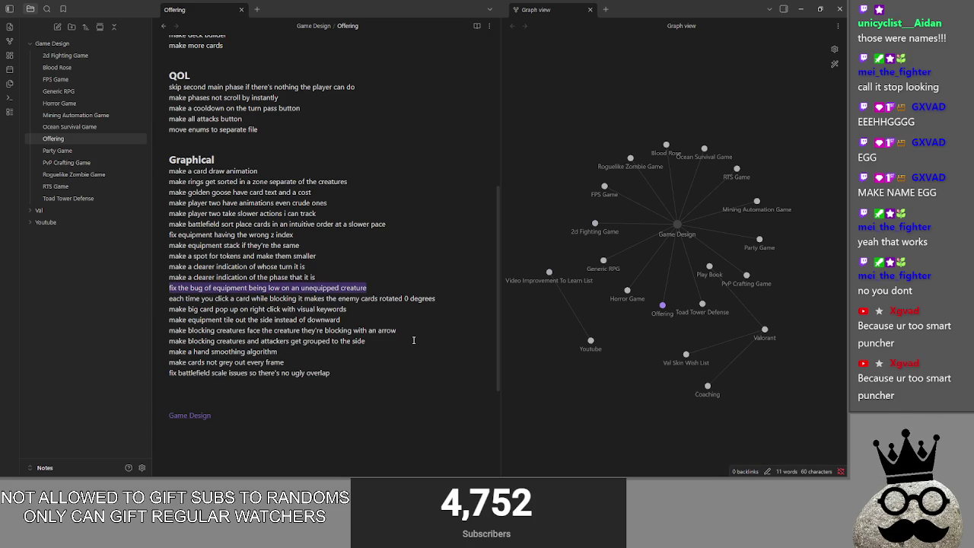
key("BackSpace")
key("BackSpace")
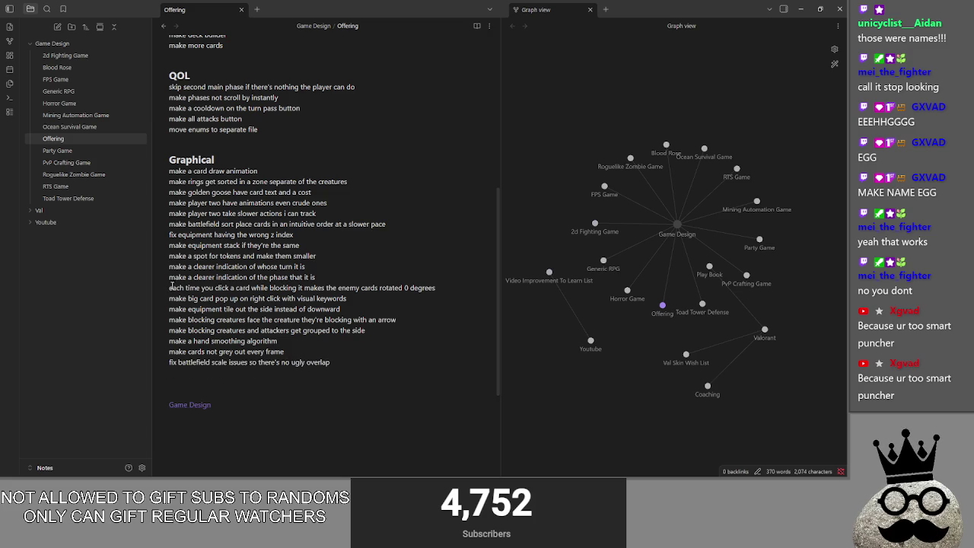
- Delete the click-while-blocking item, then look over the equipment stack and token spot items
left_click_drag(171, 287, 391, 289)
left_click(453, 289)
left_click_drag(372, 290, 107, 284)
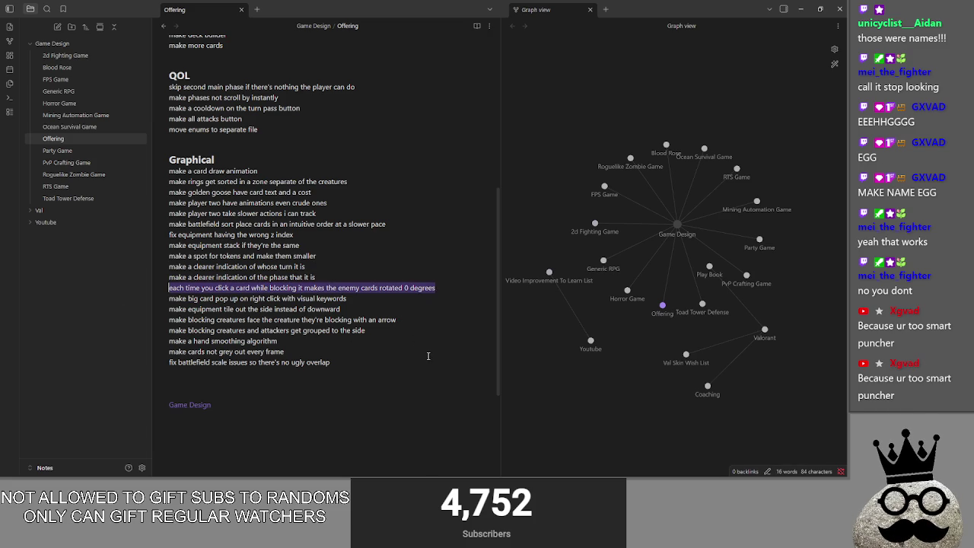
key("BackSpace")
key("BackSpace")
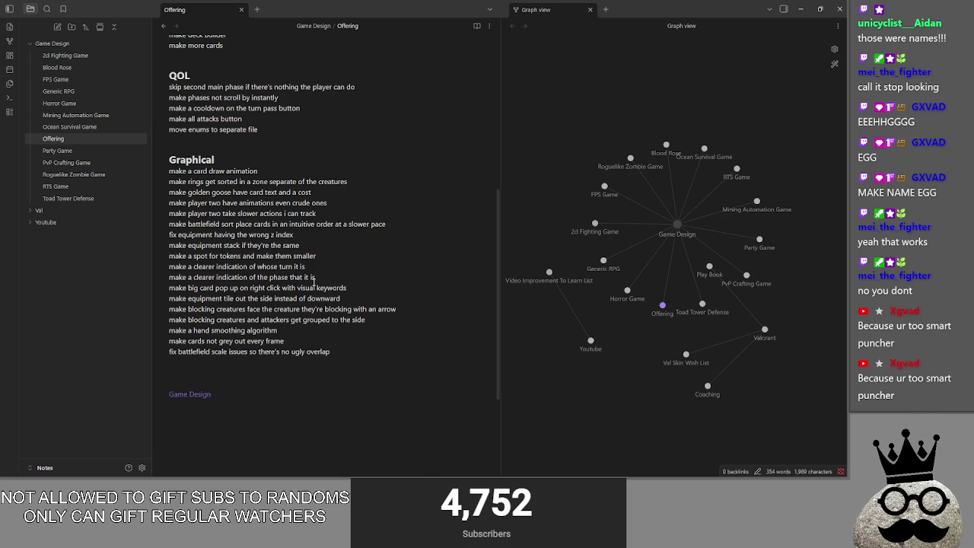
left_click_drag(312, 247, 128, 251)
mouse_move(312, 245)
left_mouse_down()
mouse_move(141, 248)
mouse_move(325, 245)
left_mouse_up()
mouse_move(334, 258)
left_mouse_down()
mouse_move(145, 264)
mouse_move(327, 258)
left_mouse_up()
- Inspect the casting confirmation item in the Content list
scroll(362, 357, "up", 5)
scroll(360, 356, "down", 2)
scroll(358, 356, "up", 2)
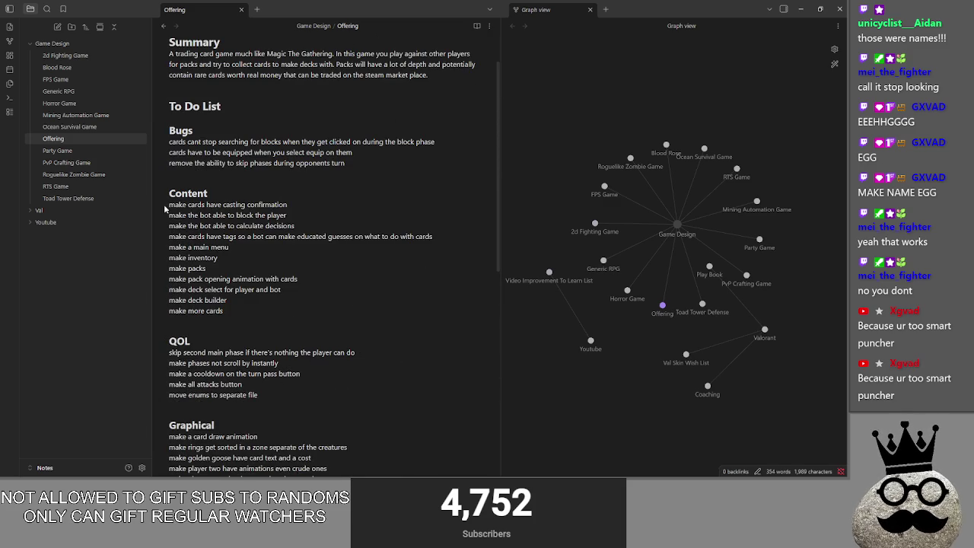
left_click_drag(169, 204, 325, 205)
left_click(325, 205)
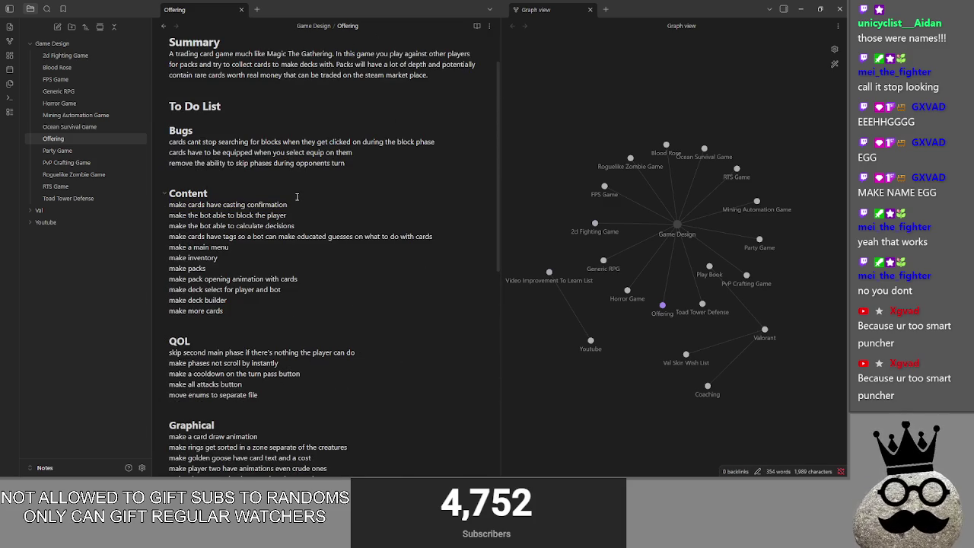
triple_click(289, 205)
left_click(312, 203)
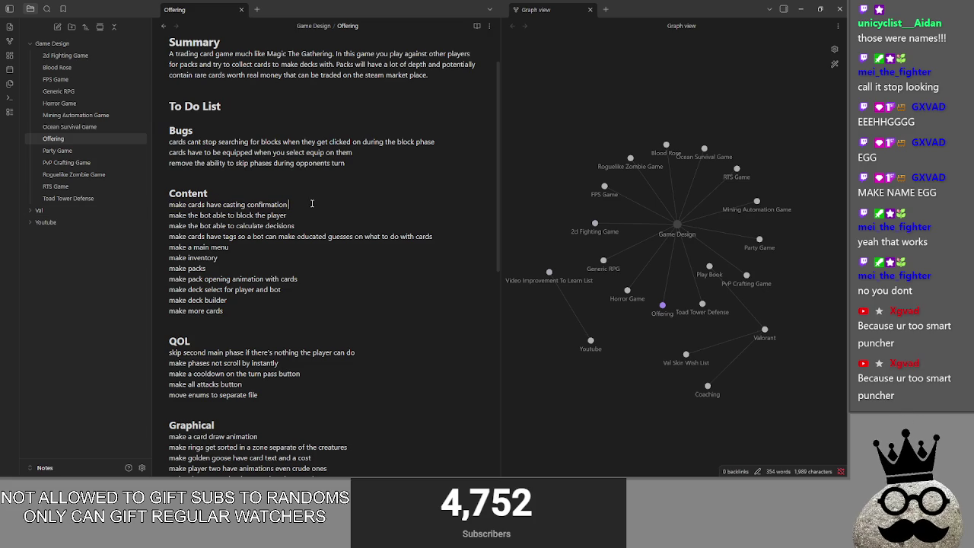
- Glance at the game window, then check the bot-blocking item and move down to 'make packs'
key("alt+Tab")
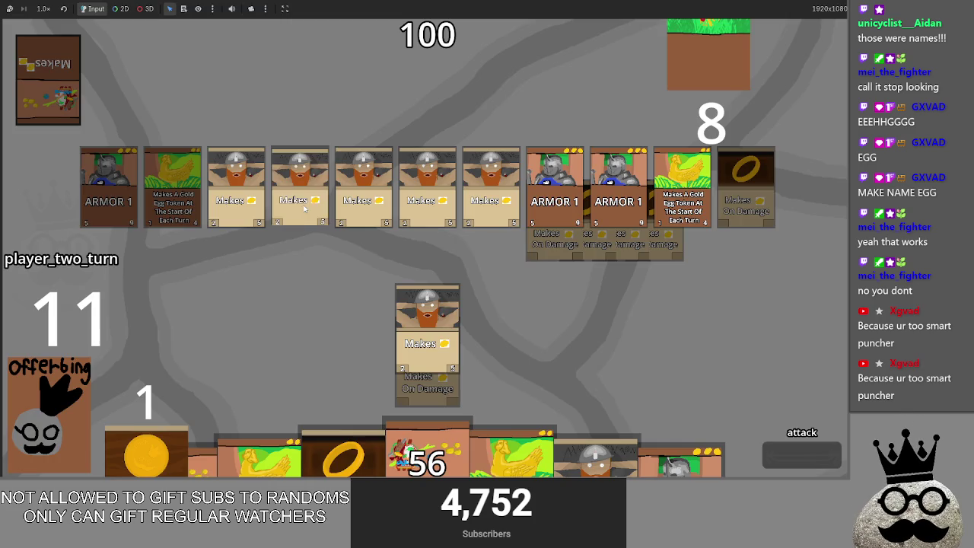
key("alt+Tab")
left_click_drag(170, 215, 304, 215)
left_click(304, 215)
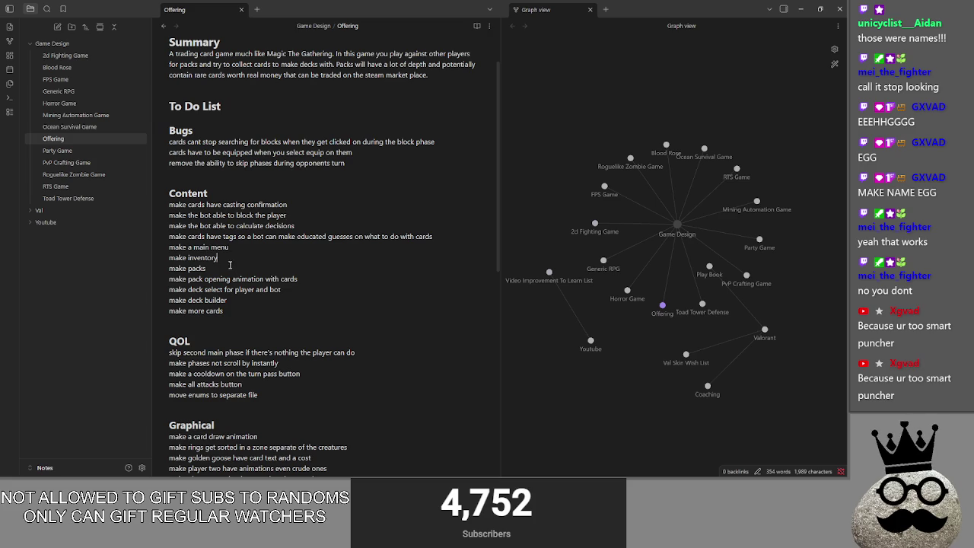
key("Down")
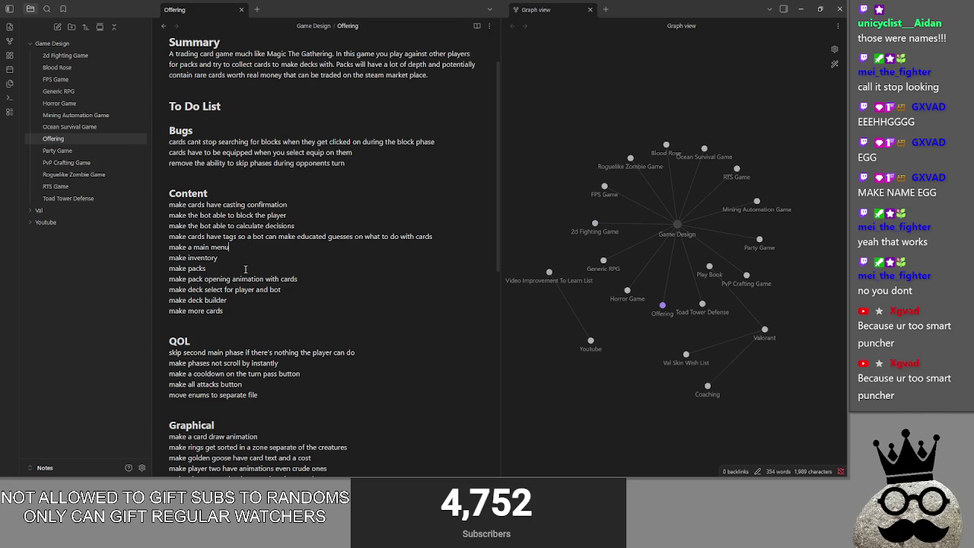
- Run and stop the game in Godot, then add an empty line after 'make more cards'
key("alt+Tab")
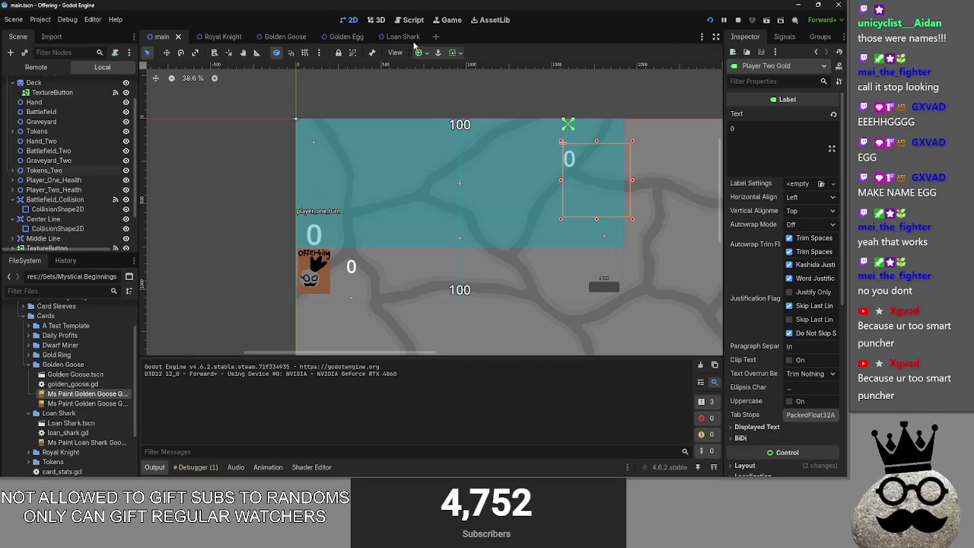
key("F5")
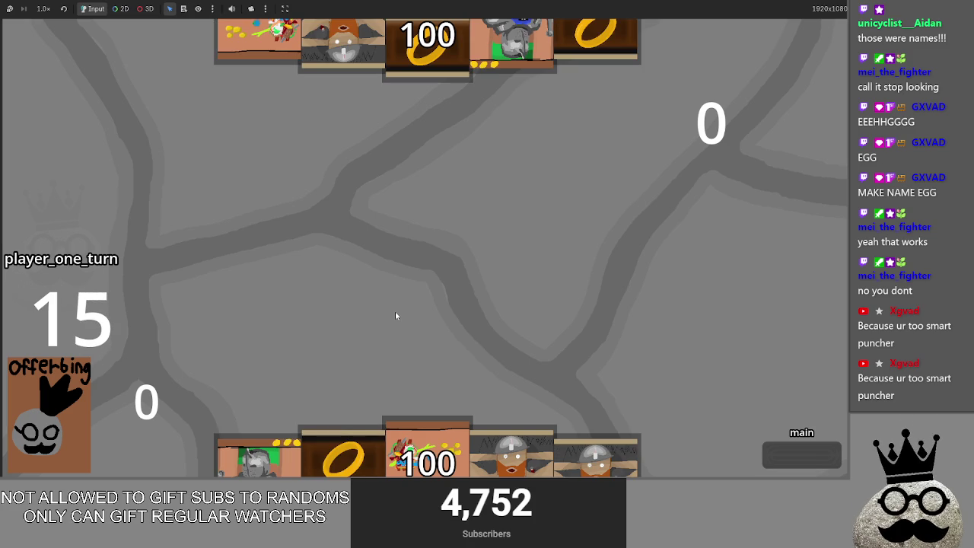
key("F8")
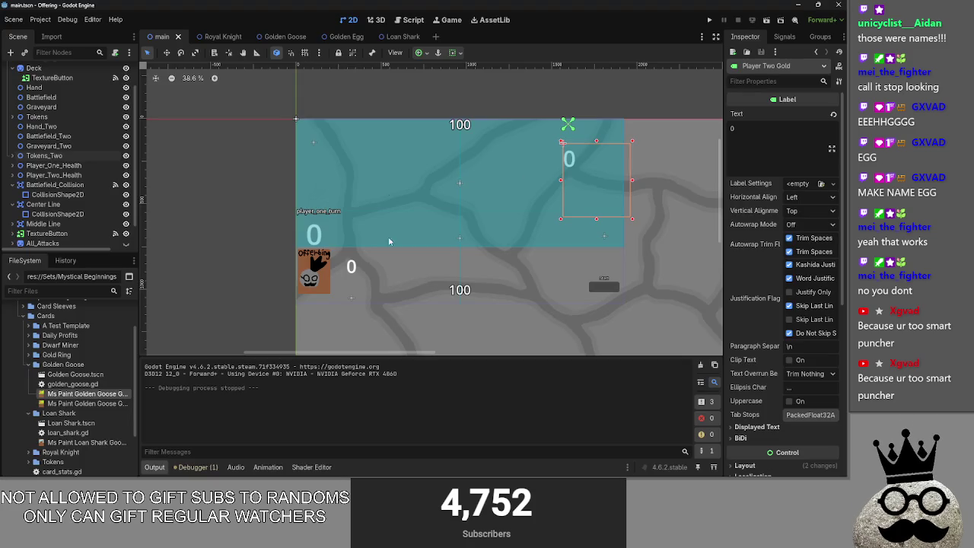
key("alt+Tab")
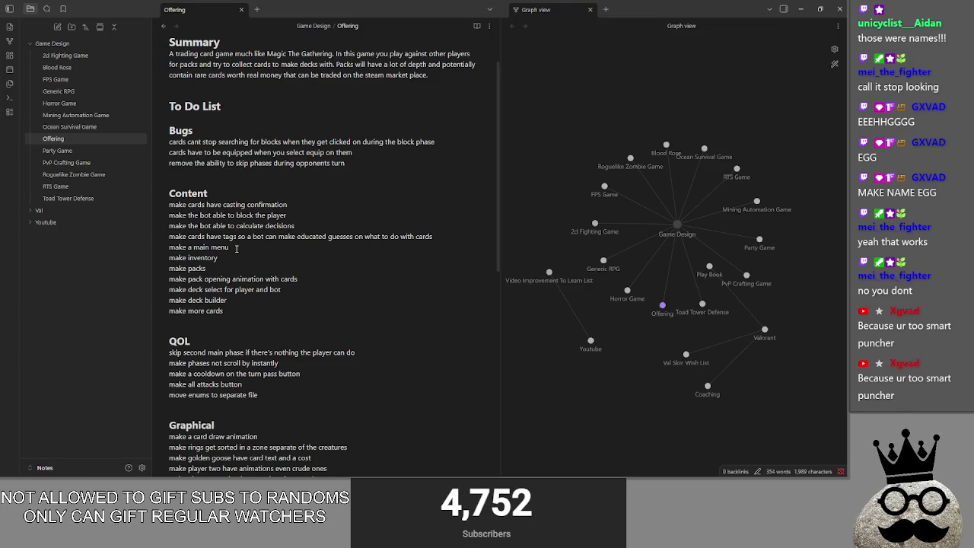
key("Return")
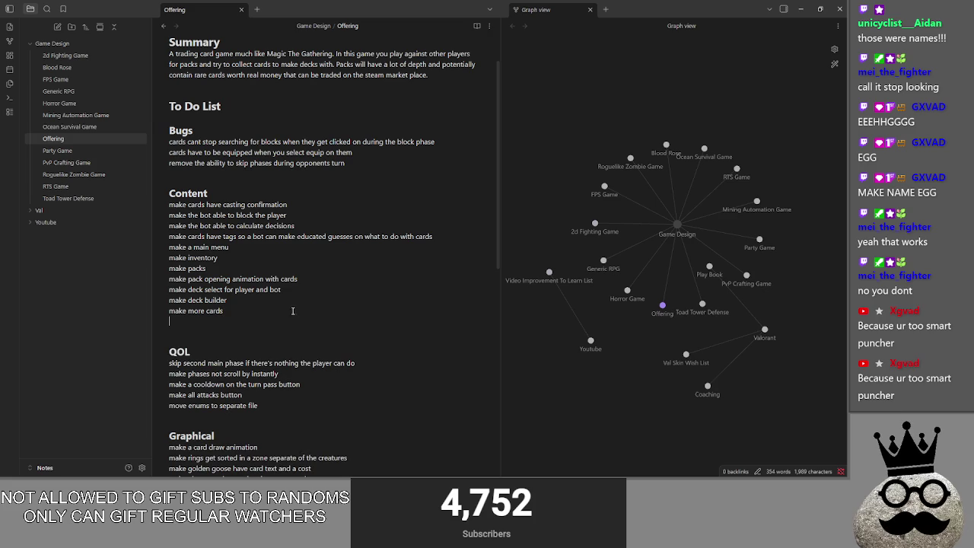
mouse_move(230, 247)
left_mouse_down()
mouse_move(169, 248)
mouse_move(190, 321)
left_mouse_up()
- Move 'make a main menu', 'make inventory' and 'make packs' to the end of the Content list
left_click(236, 325)
key("Return")
left_click_drag(228, 257, 163, 258)
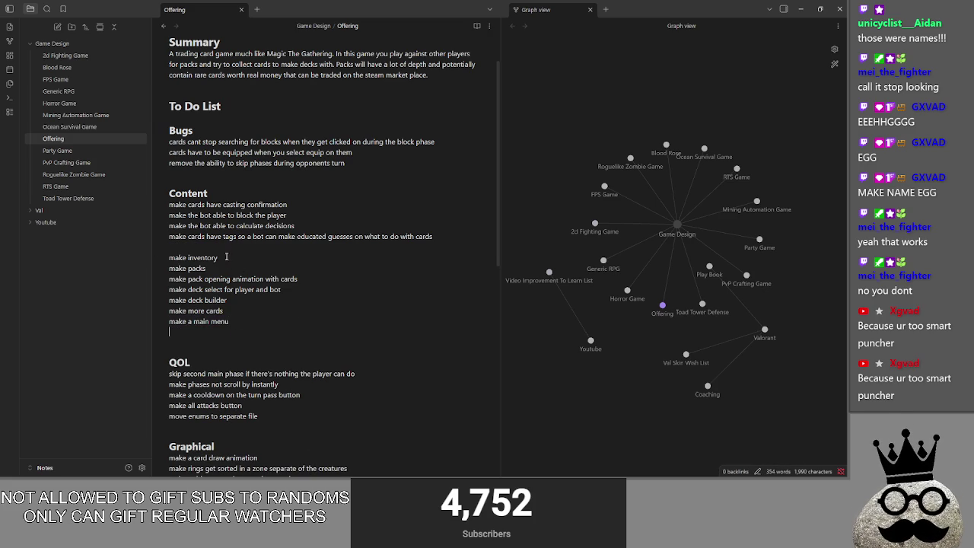
left_click_drag(193, 323, 191, 332)
left_click(253, 332)
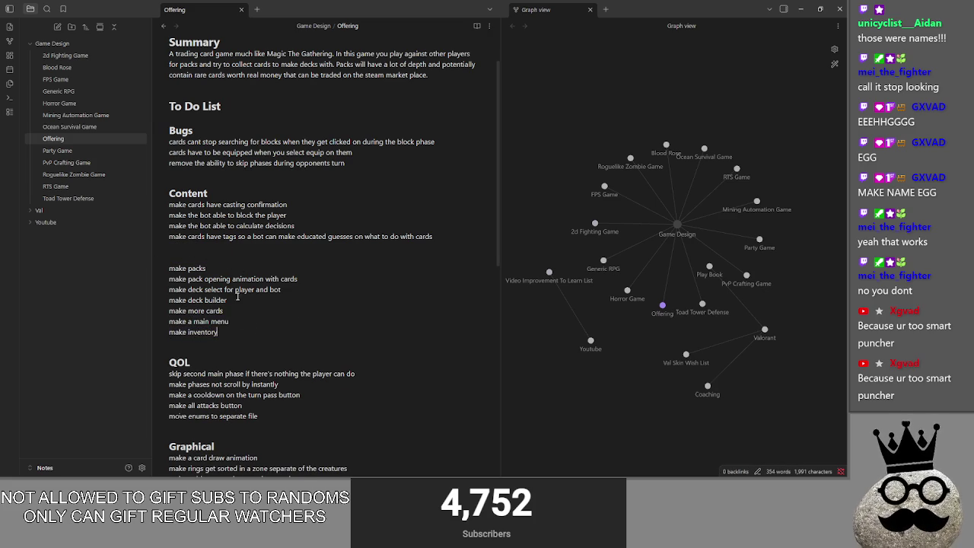
key("Return")
mouse_move(207, 268)
left_mouse_down()
mouse_move(169, 268)
mouse_move(202, 337)
mouse_move(192, 340)
left_mouse_up()
left_click(264, 310)
key("Return")
left_click(418, 267)
key("BackSpace")
key("BackSpace")
key("BackSpace")
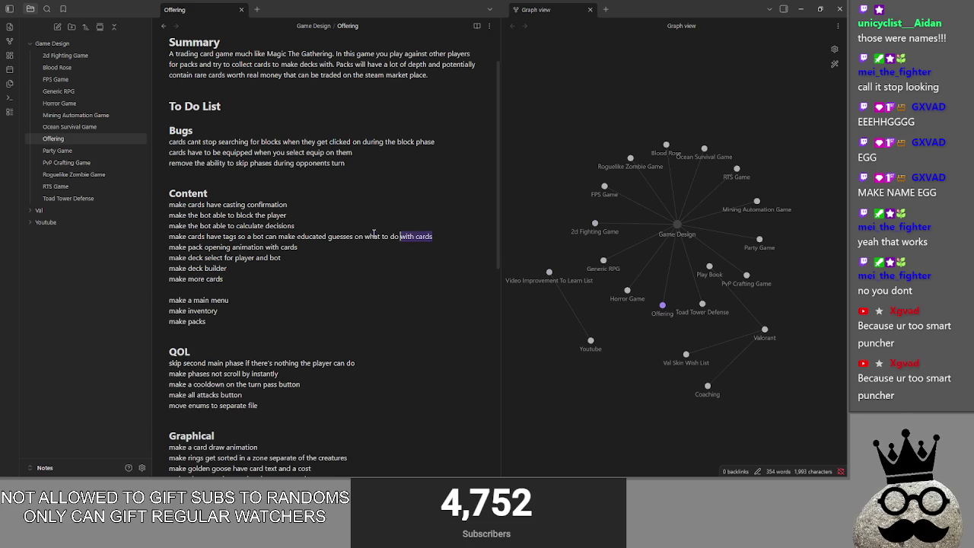
- Move 'block the player' below 'calculate decisions' and 'pack opening animation' below 'make packs'
triple_click(408, 236)
left_click_drag(172, 232, 182, 254)
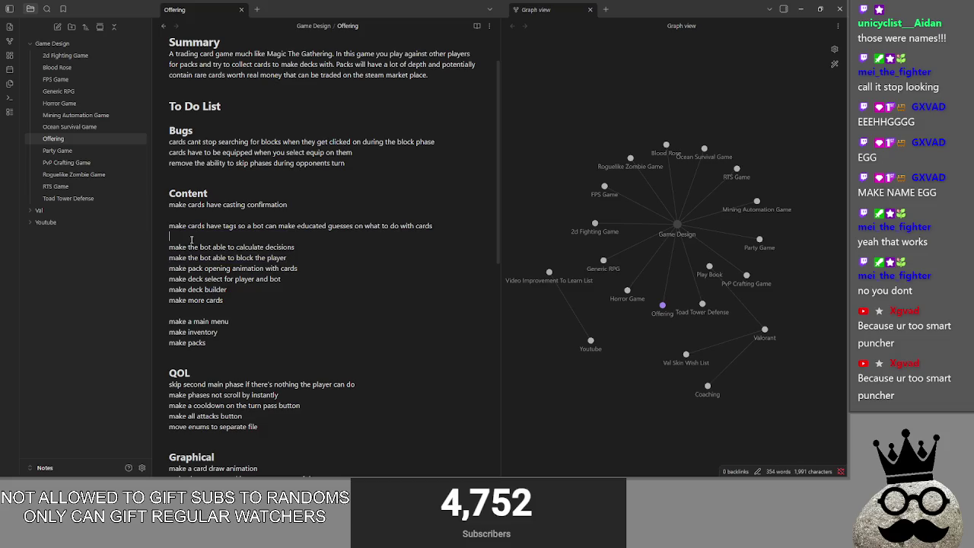
triple_click(314, 269)
mouse_move(172, 268)
left_mouse_down()
mouse_move(201, 322)
mouse_move(202, 353)
mouse_move(302, 355)
left_mouse_up()
left_click(302, 355)
key("Return")
left_click(257, 305)
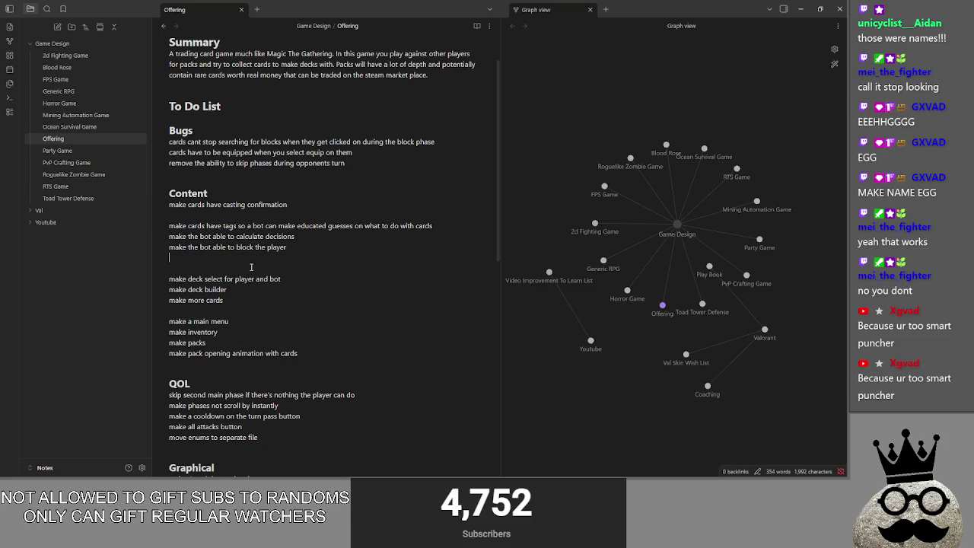
key("BackSpace")
left_click(309, 342)
key("Return")
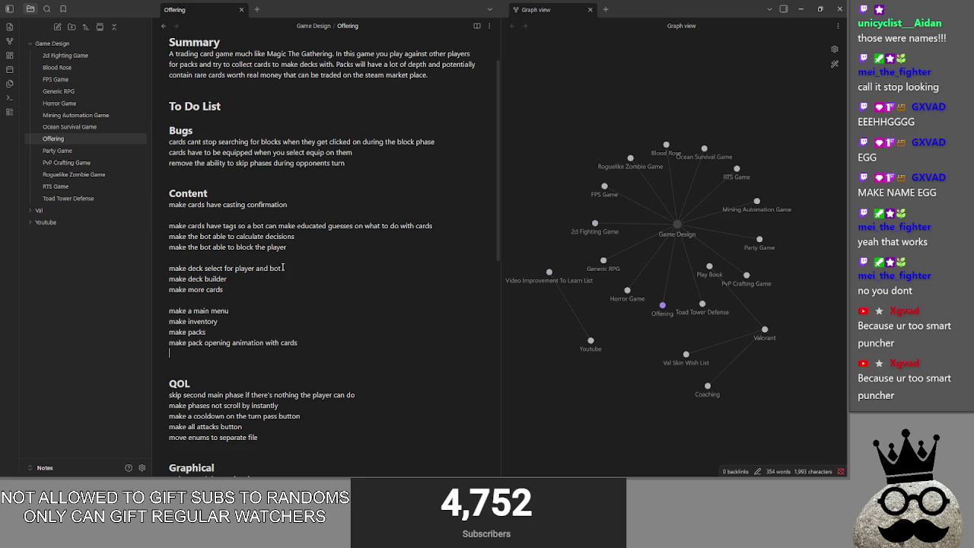
left_click(276, 312)
key("Return")
- Place the deck select and deck builder items below 'make a main menu'
mouse_move(299, 267)
left_mouse_down()
mouse_move(169, 268)
mouse_move(201, 331)
left_mouse_up()
key("ctrl+z")
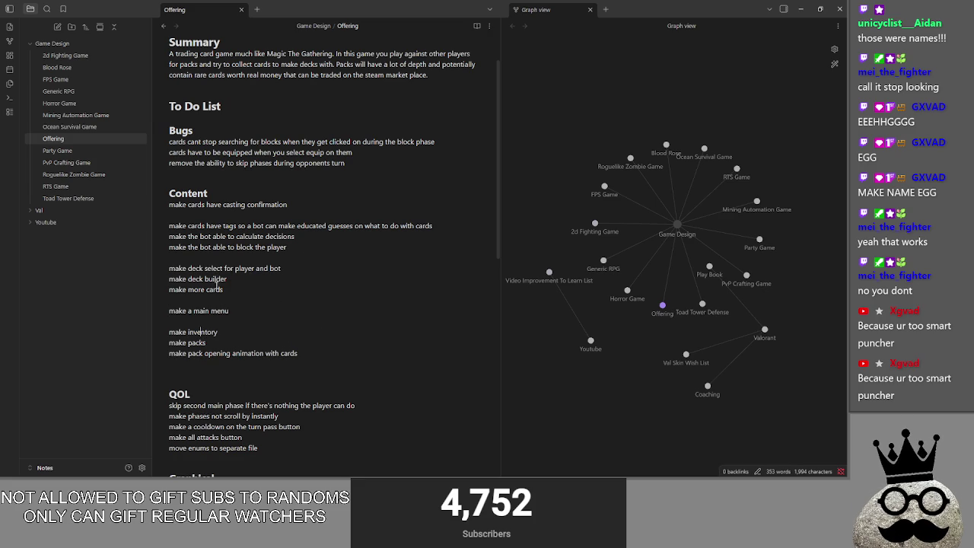
mouse_move(279, 270)
left_mouse_down()
mouse_move(189, 279)
mouse_move(272, 323)
left_mouse_up()
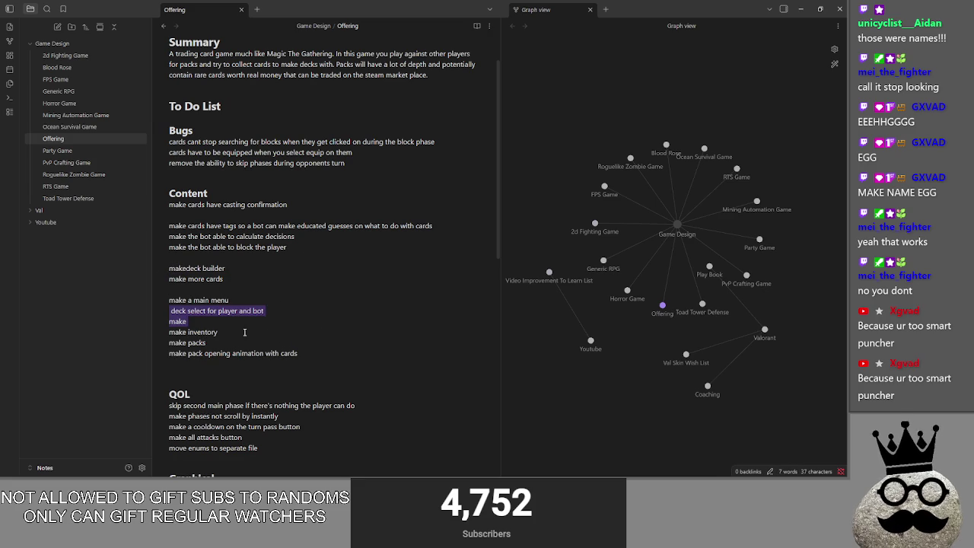
left_click(272, 334)
left_click_drag(181, 321, 170, 312)
mouse_move(238, 271)
left_mouse_down()
mouse_move(171, 271)
mouse_move(228, 320)
left_mouse_up()
left_click(235, 320)
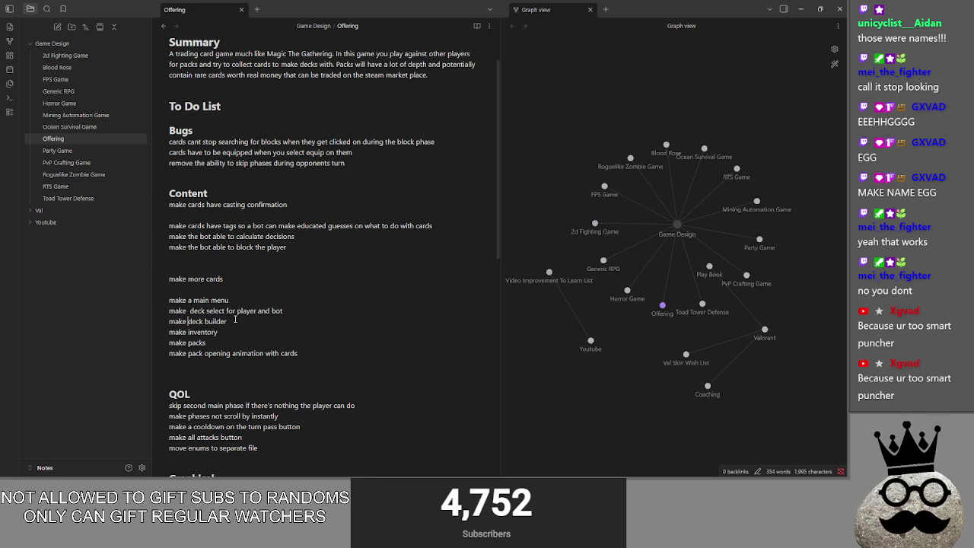
- Move 'make more cards' to the top of the Content list and remove stray empty lines
mouse_move(229, 278)
left_mouse_down()
mouse_move(143, 283)
mouse_move(194, 265)
mouse_move(199, 207)
mouse_move(201, 216)
left_mouse_up()
left_click(217, 286)
key("BackSpace")
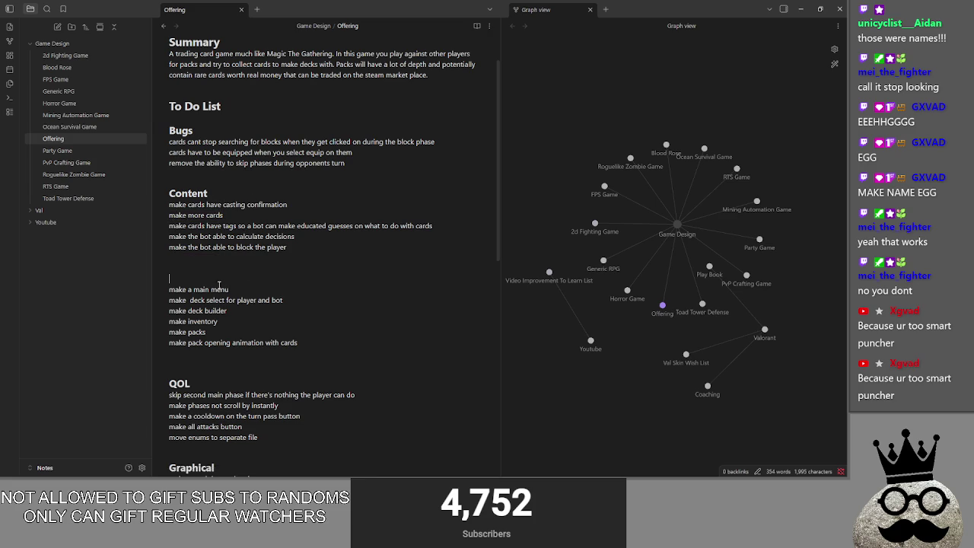
key("BackSpace")
key("BackSpace")
key("Return")
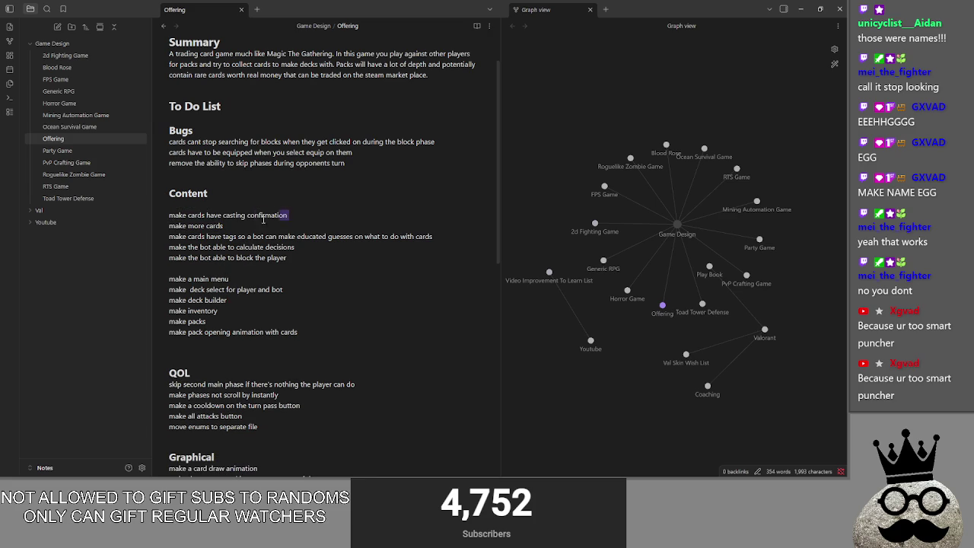
mouse_move(225, 225)
left_mouse_down()
mouse_move(169, 226)
mouse_move(170, 204)
left_mouse_up()
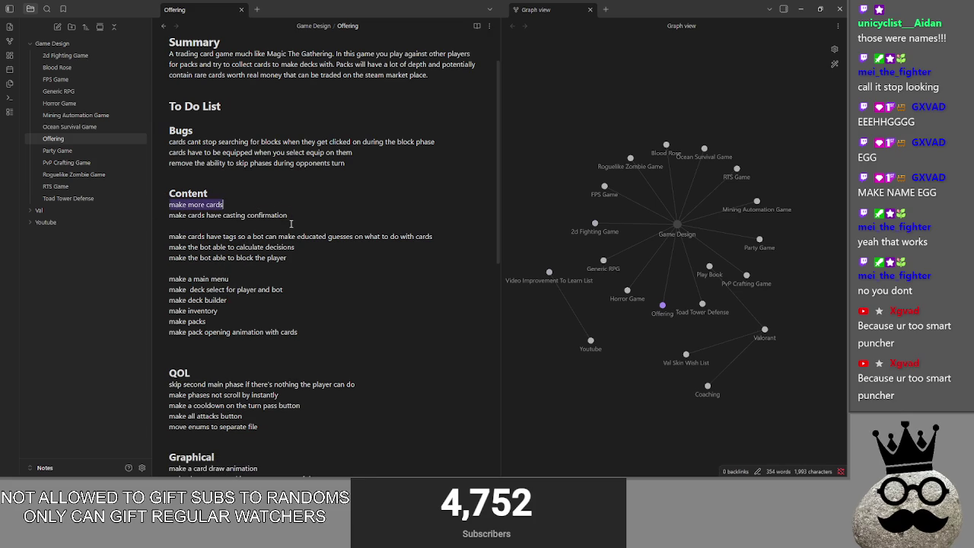
left_click(290, 226)
key("BackSpace")
key("BackSpace")
key("Down")
key("Down")
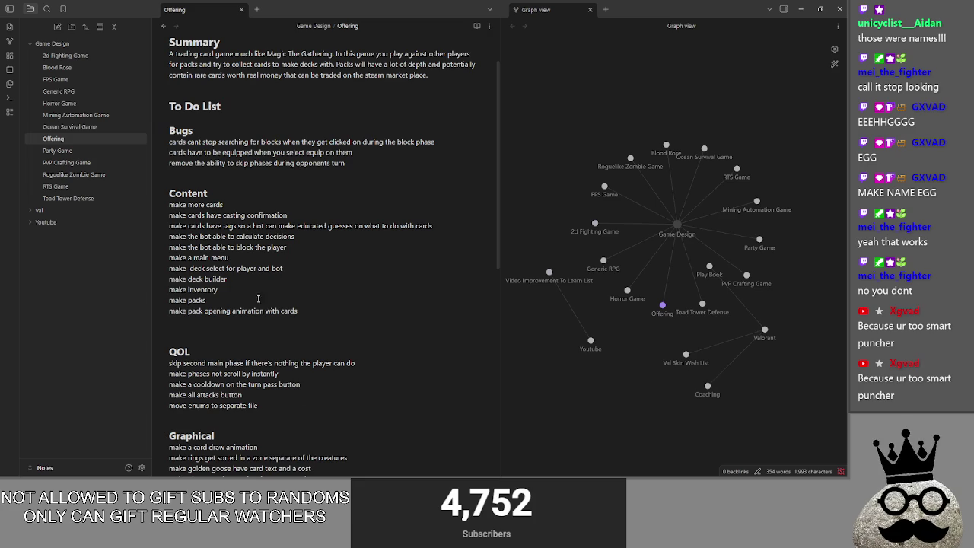
mouse_move(309, 313)
left_mouse_down()
mouse_move(289, 236)
mouse_move(168, 204)
left_mouse_up()
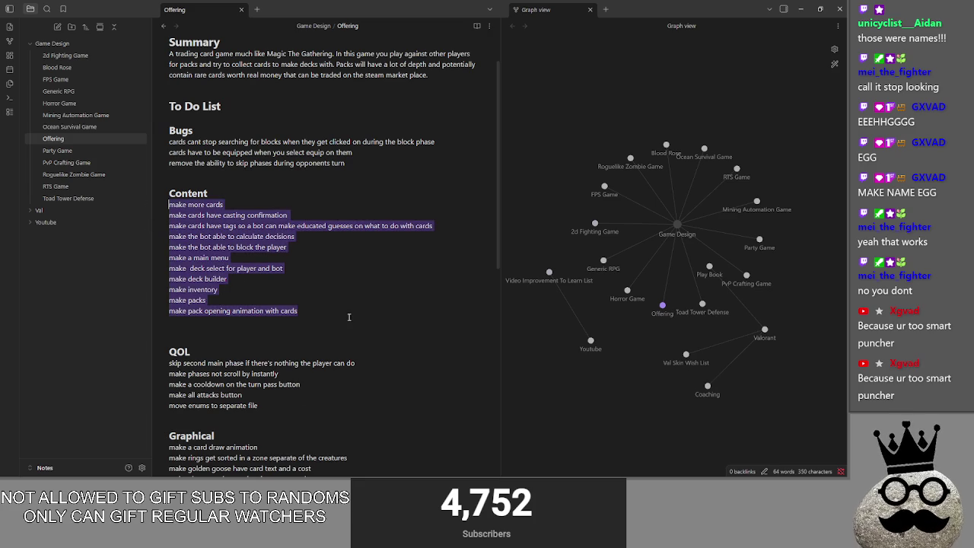
left_click(317, 308)
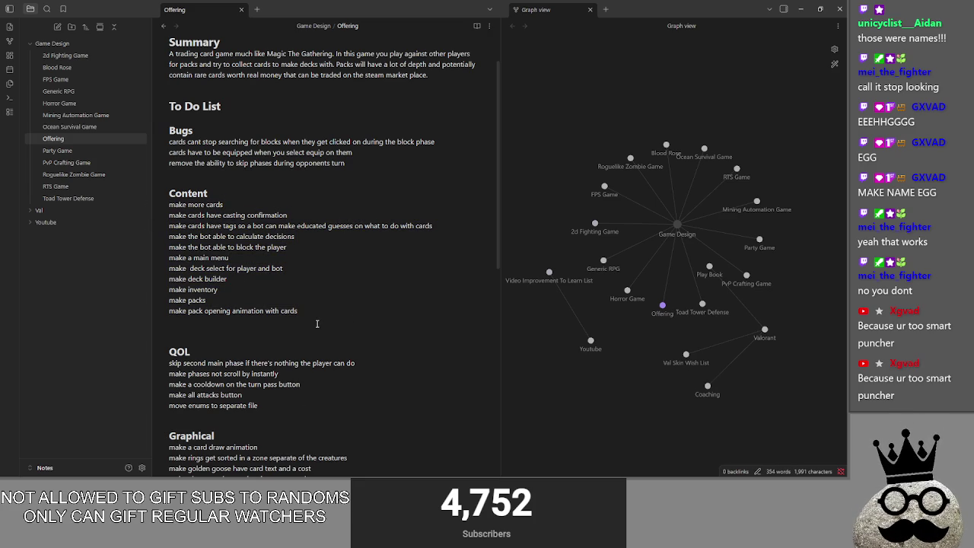
- Check the QOL items, drag the Valorant node lower in the graph, and return to Godot
scroll(317, 323, "down", 1)
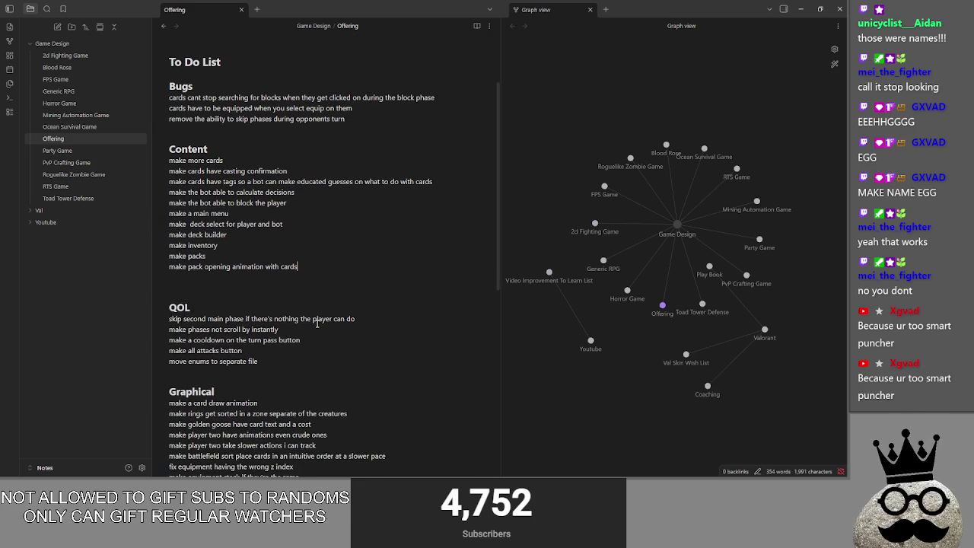
left_click_drag(179, 309, 294, 368)
left_click(294, 368)
scroll(293, 368, "down", 1)
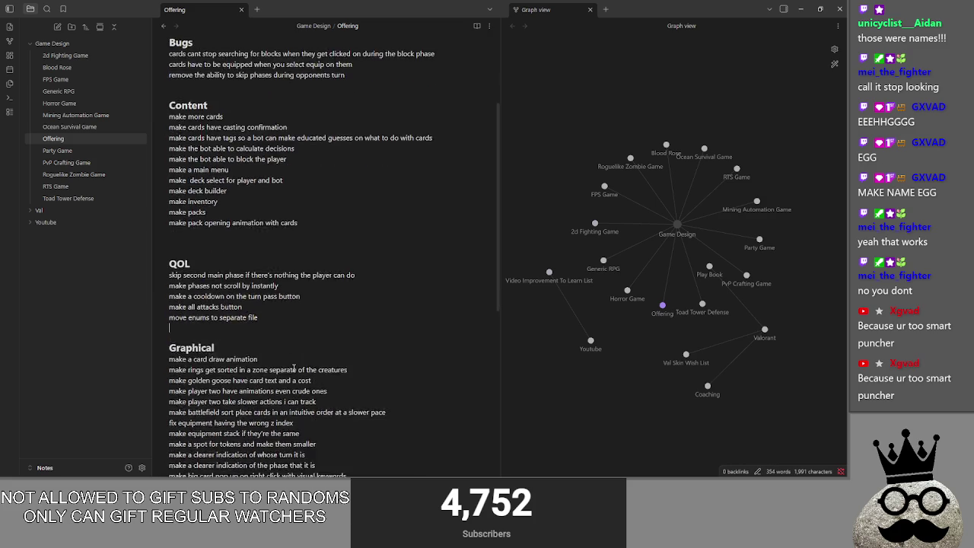
scroll(293, 368, "up", 3)
mouse_move(765, 333)
left_mouse_down()
mouse_move(777, 403)
mouse_move(768, 471)
left_mouse_up()
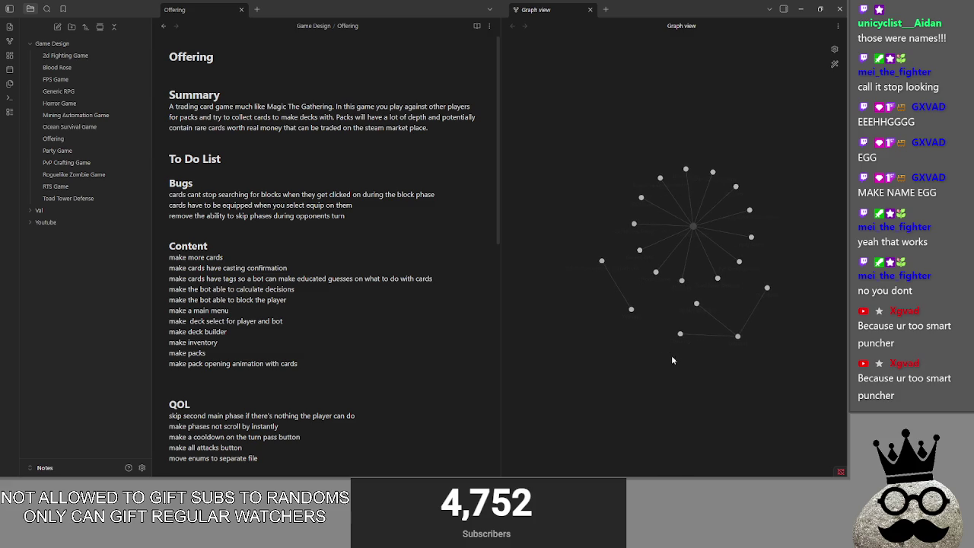
scroll(655, 338, "up", 3)
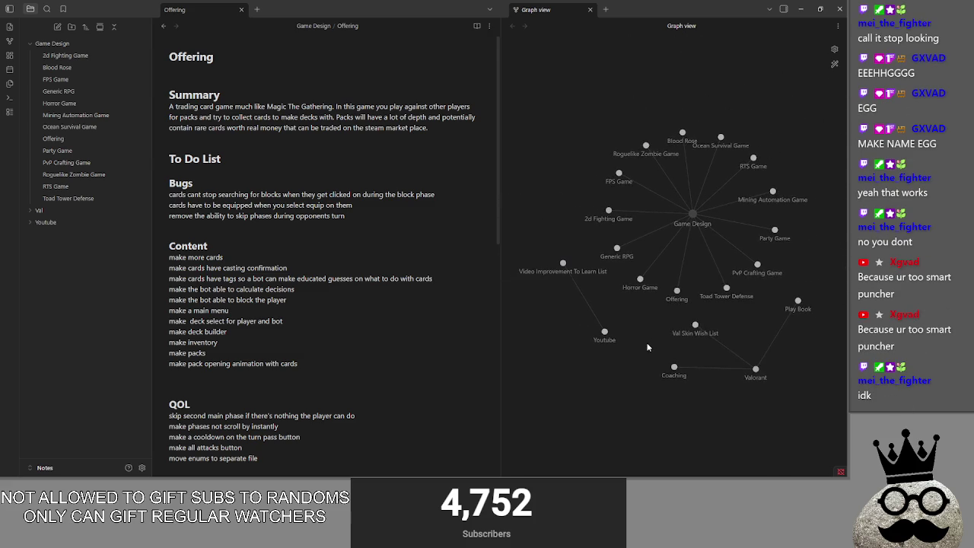
left_click(223, 257)
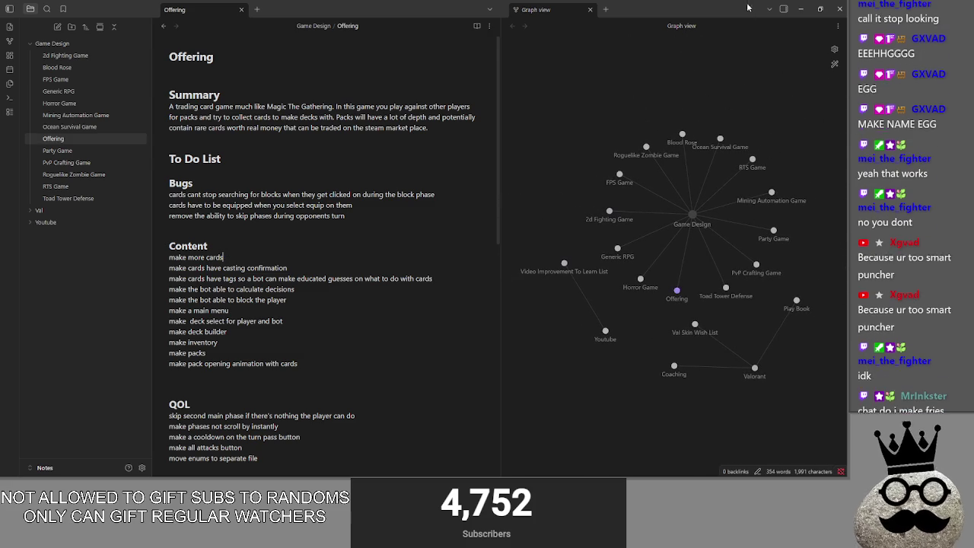
key("alt+Tab")
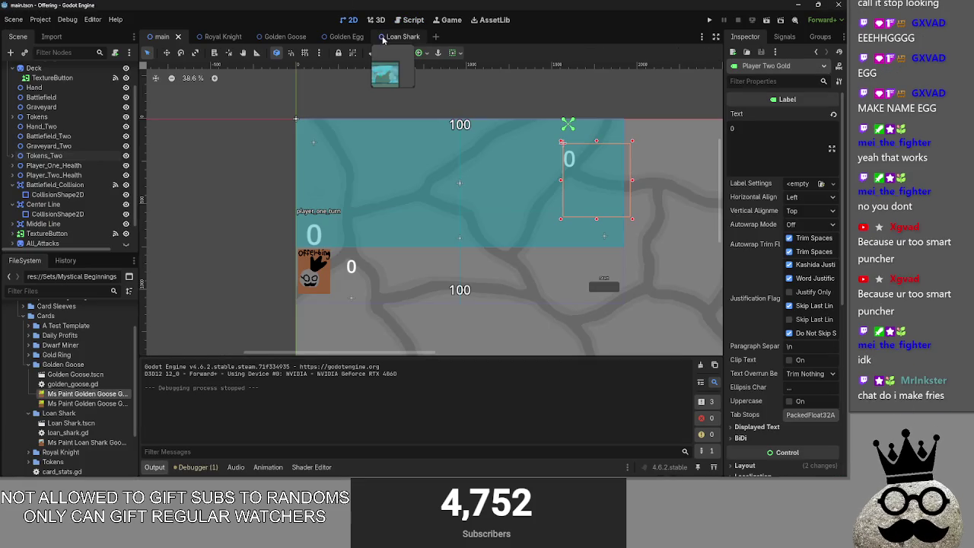
- Browse the Cards card folders, from A Test Template through Tokens, leaving each collapsed
left_click(28, 365)
left_click(28, 374)
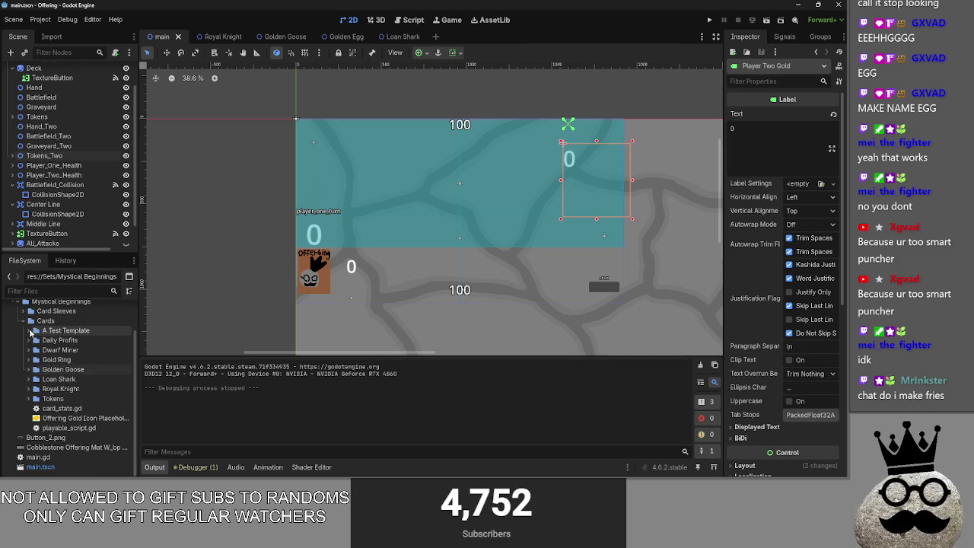
left_click(28, 330)
left_click(28, 330)
left_click(28, 340)
left_click(28, 340)
left_click(28, 350)
left_click(28, 350)
left_click(28, 360)
left_click(28, 360)
left_click(28, 369)
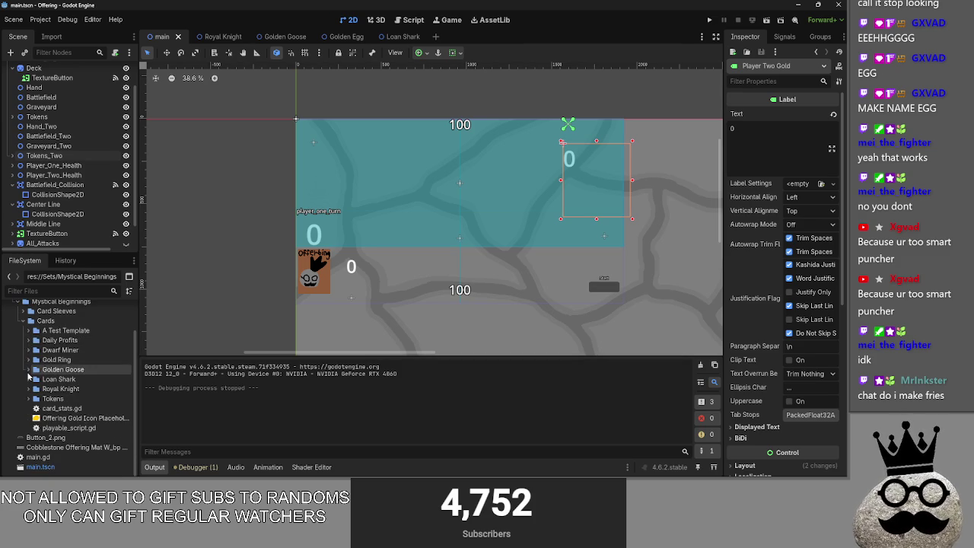
left_click(28, 369)
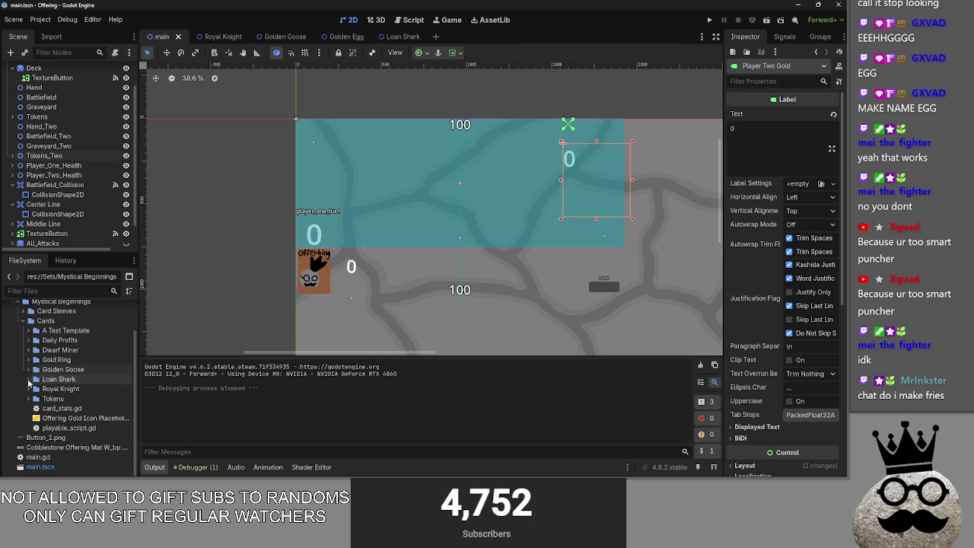
left_click(28, 379)
left_click(28, 379)
left_click(28, 389)
left_click(28, 389)
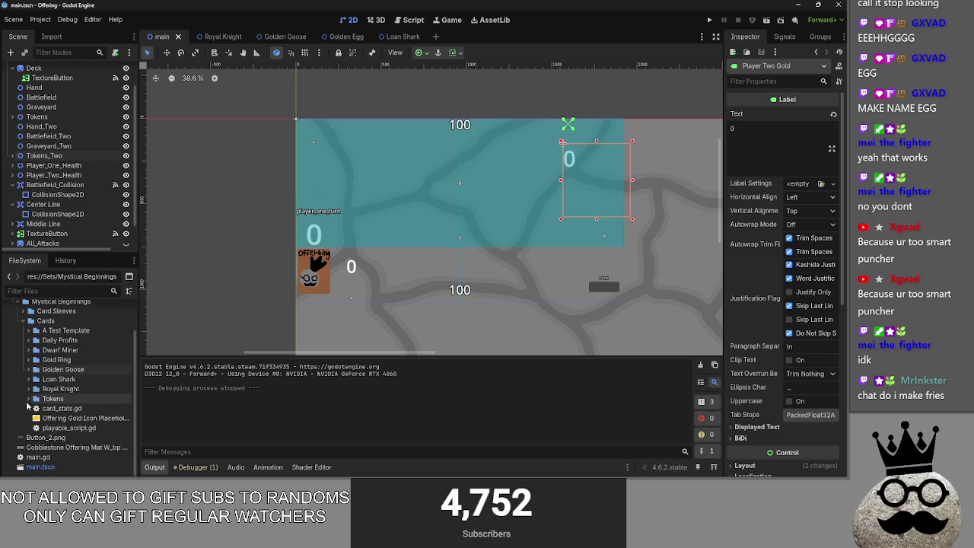
left_click(28, 399)
left_click(28, 399)
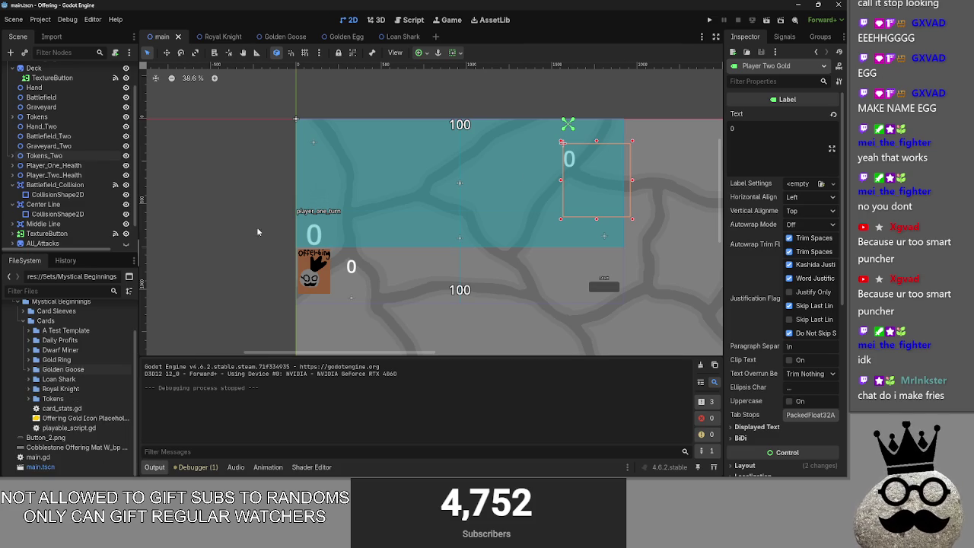
- Switch to the Loan Shark card scene and open playable_script.gd in the Script editor
left_click(222, 37)
left_click(400, 36)
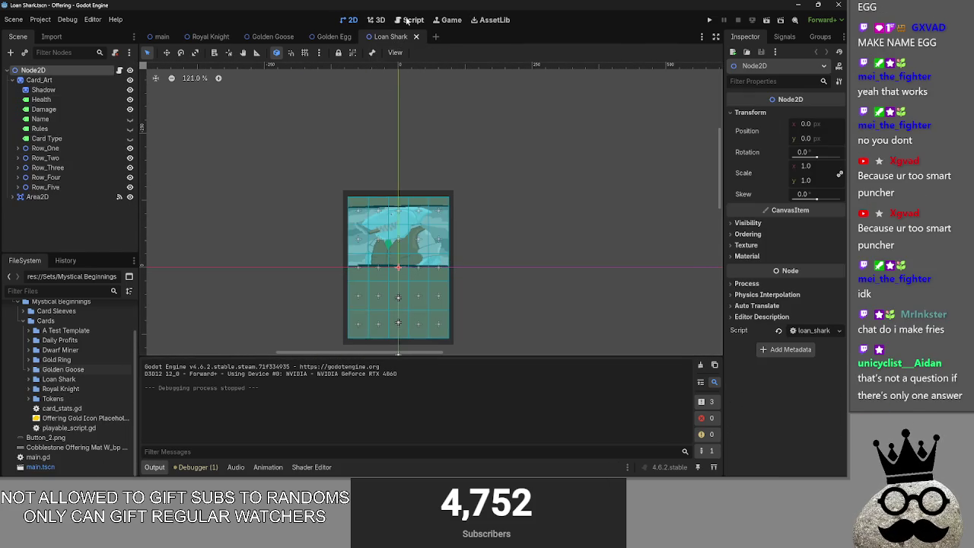
left_click(411, 19)
left_click(181, 179)
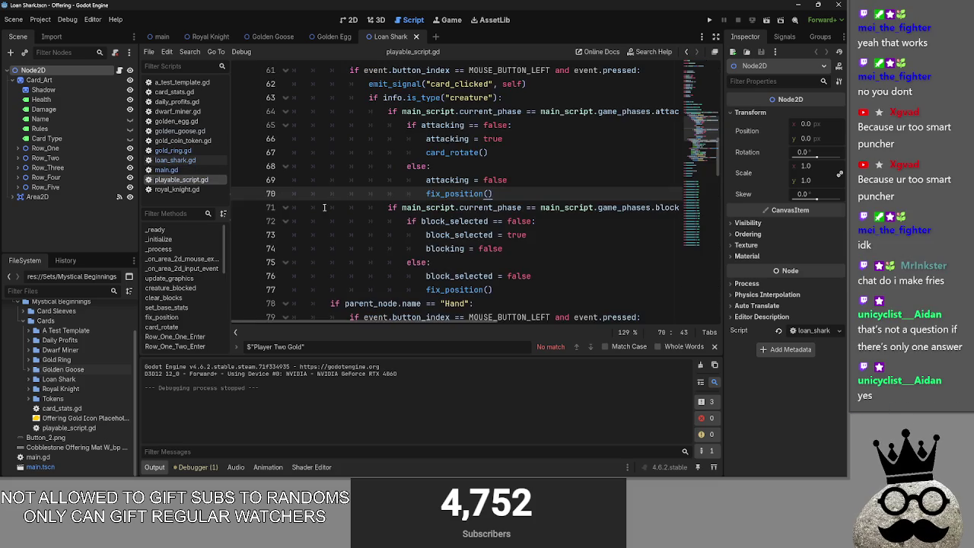
- Review playable_script.gd, toggling the _process fold and folding _on_area_2d_input_event
scroll(386, 256, "up", 5)
scroll(386, 256, "up", 6)
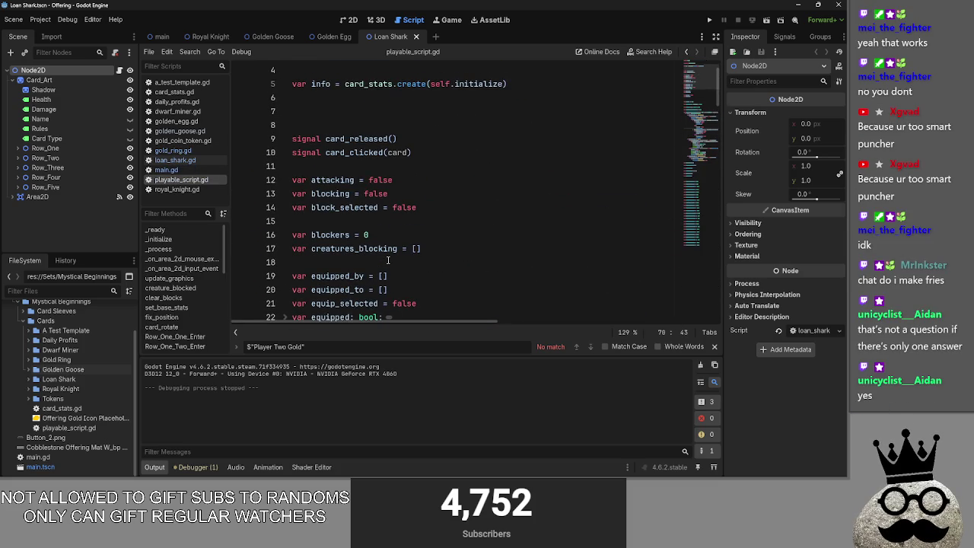
scroll(388, 261, "down", 2)
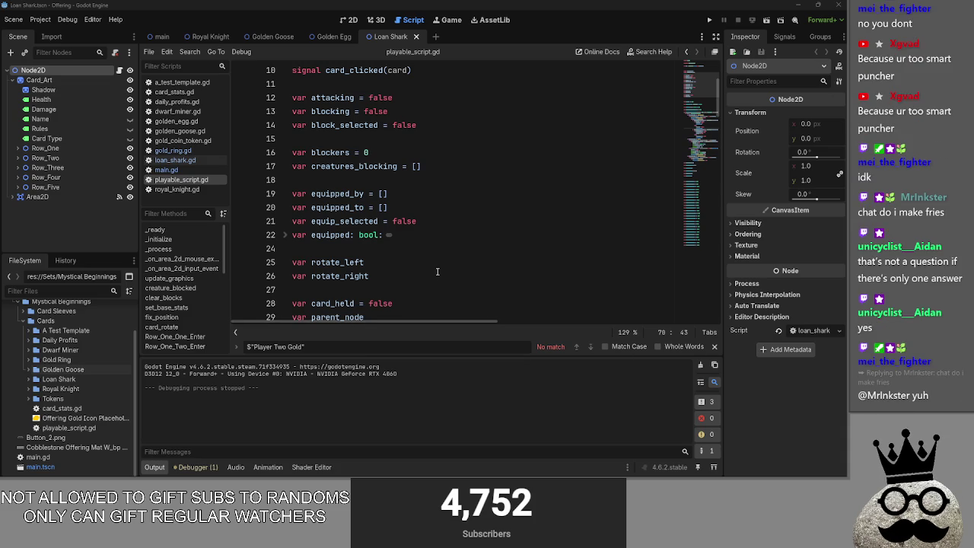
scroll(438, 272, "up", 2)
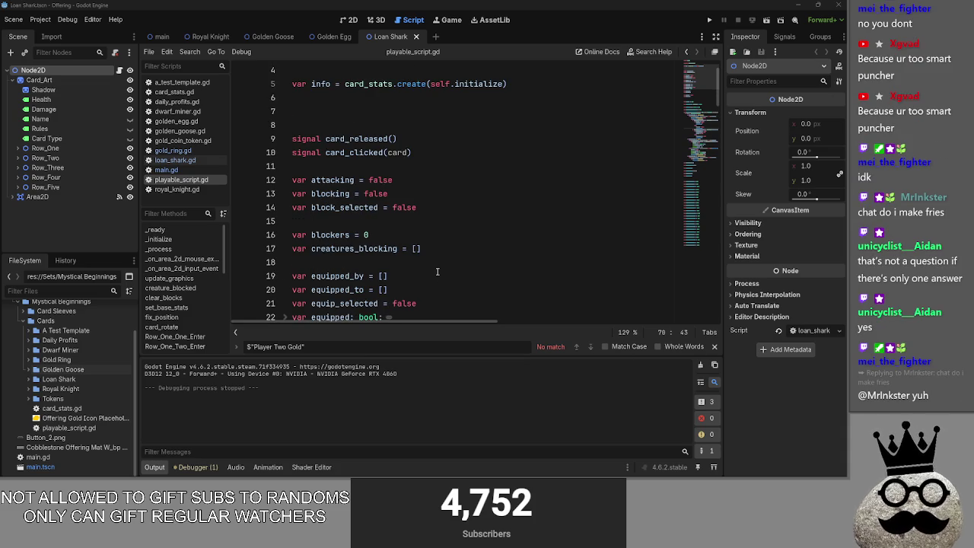
scroll(437, 272, "down", 10)
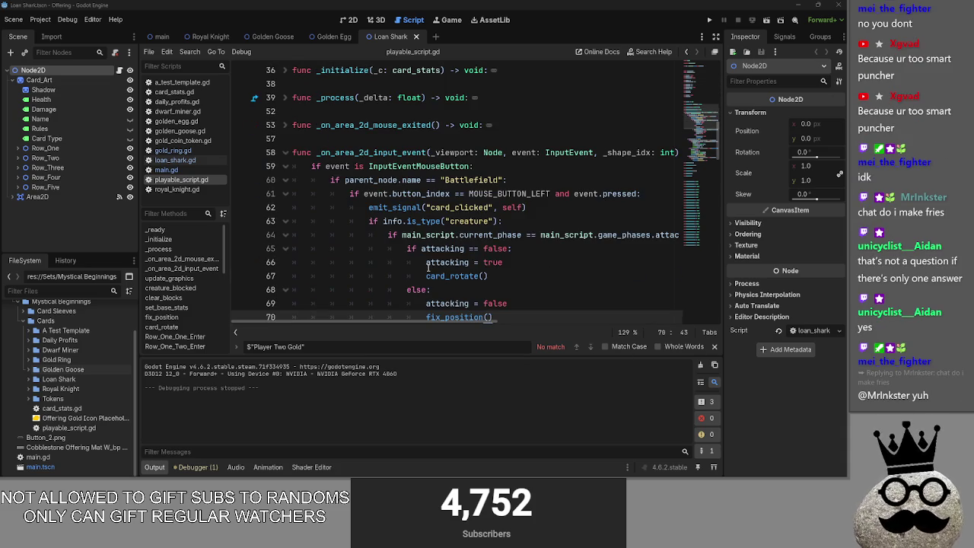
scroll(429, 266, "up", 4)
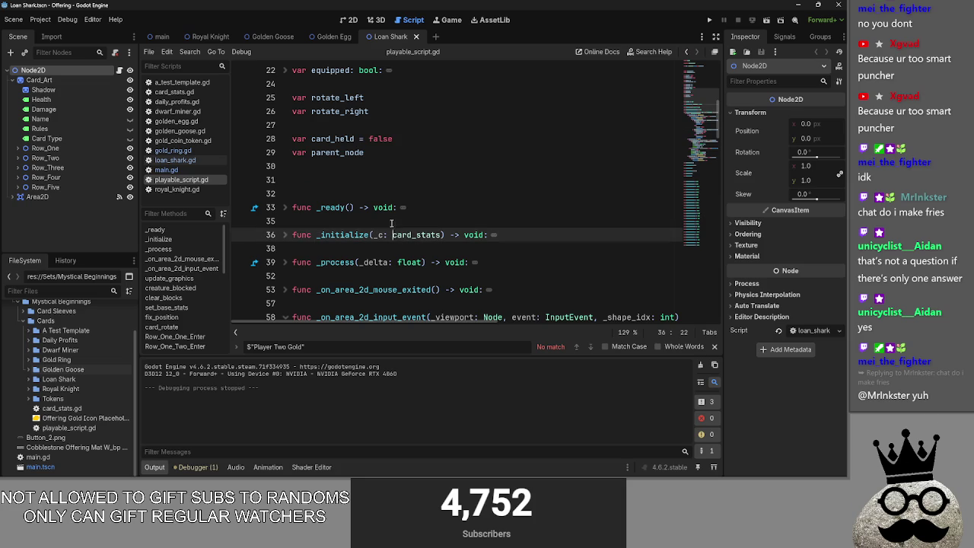
scroll(339, 191, "down", 2)
left_click(339, 192)
key("Up")
key("Up")
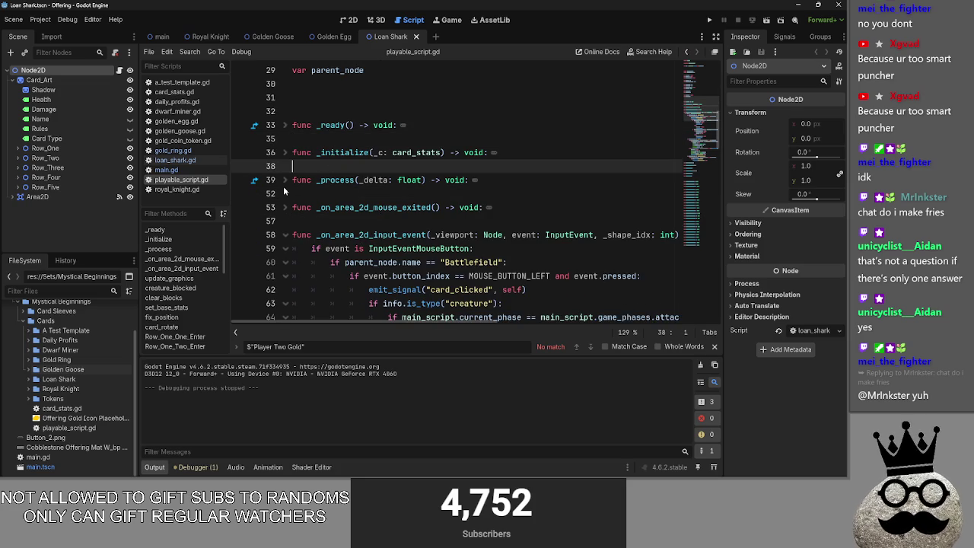
left_click(284, 182)
left_click(286, 181)
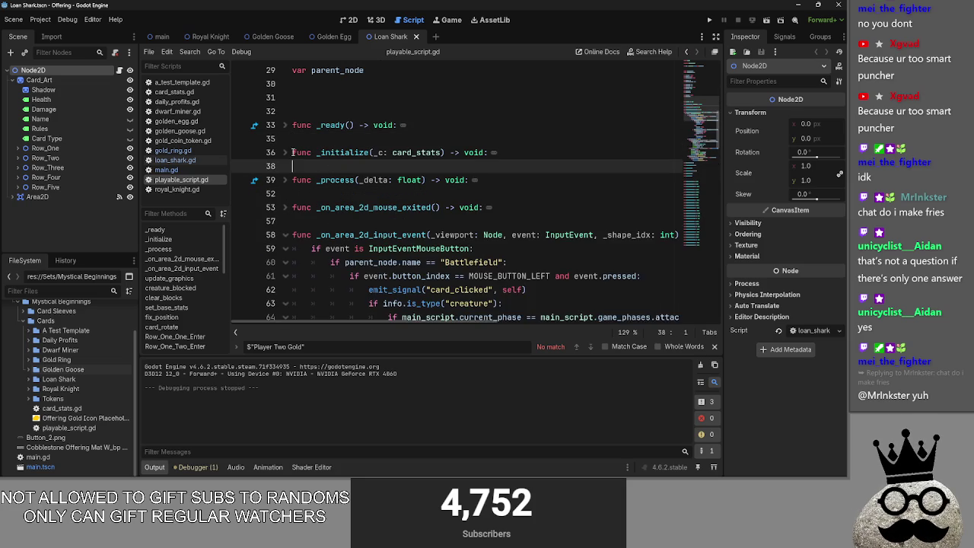
left_click(289, 152)
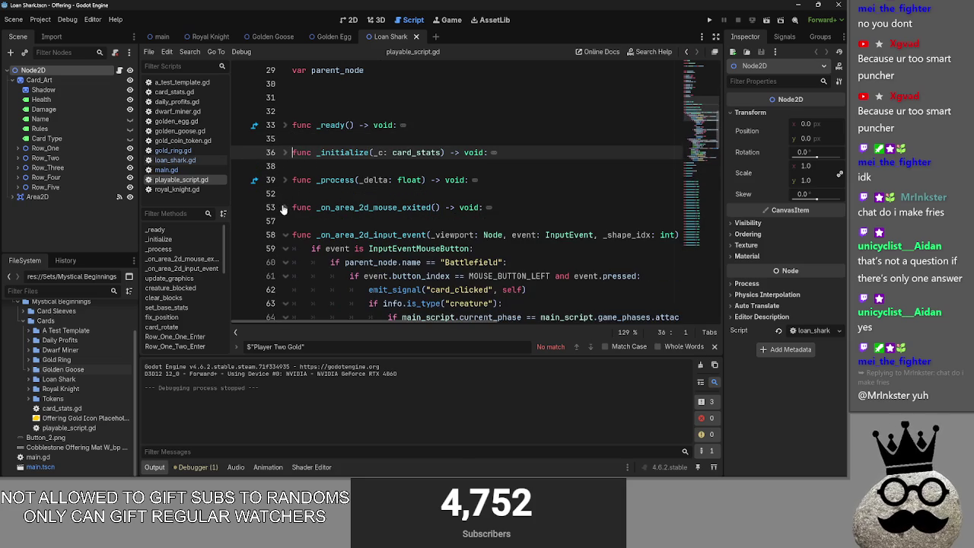
scroll(307, 213, "down", 2)
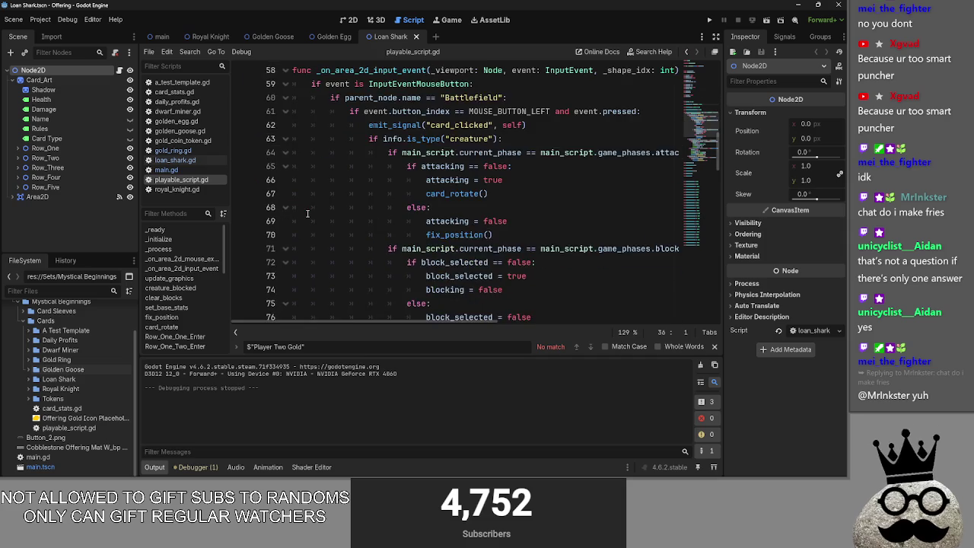
scroll(307, 214, "up", 2)
left_click(290, 236)
left_click(313, 220)
- Switch to main.gd and scroll to the Passbutton function's game-phase match
scroll(317, 220, "down", 4)
scroll(318, 220, "up", 4)
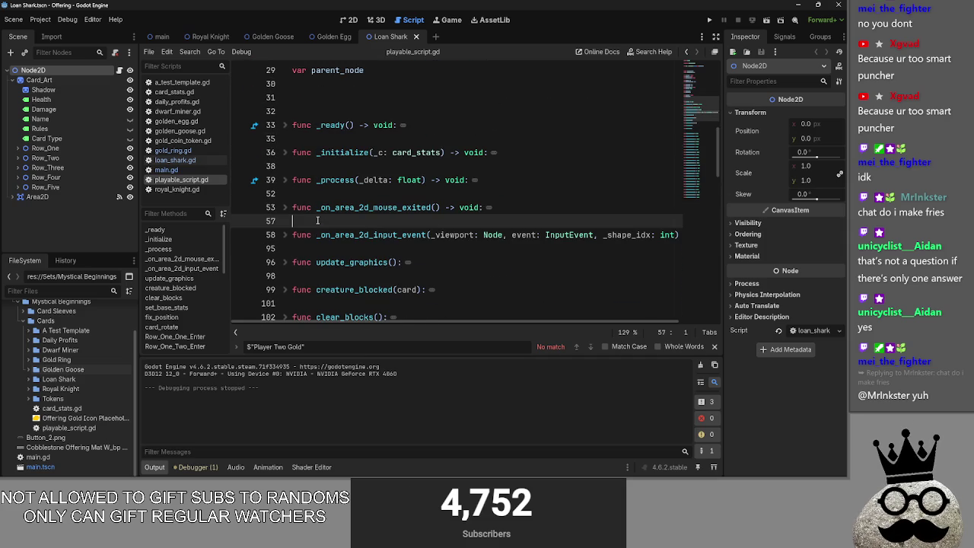
left_click(186, 170)
scroll(309, 206, "up", 3)
- Fold the Passbutton match branches for main, attack, block, damage, main_two and end_turn
left_click(286, 235)
left_click(286, 248)
left_click(286, 261)
left_click(285, 275)
scroll(329, 281, "down", 1)
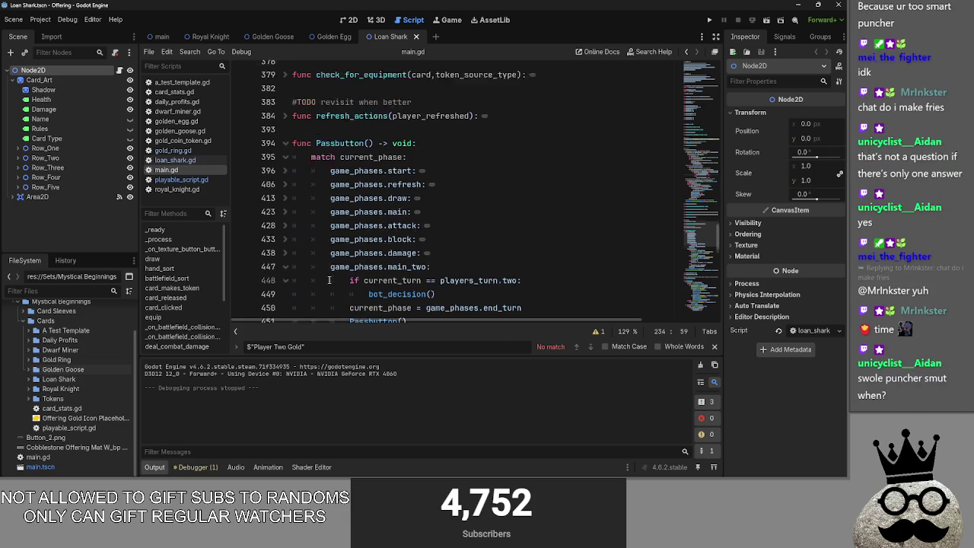
scroll(329, 281, "down", 1)
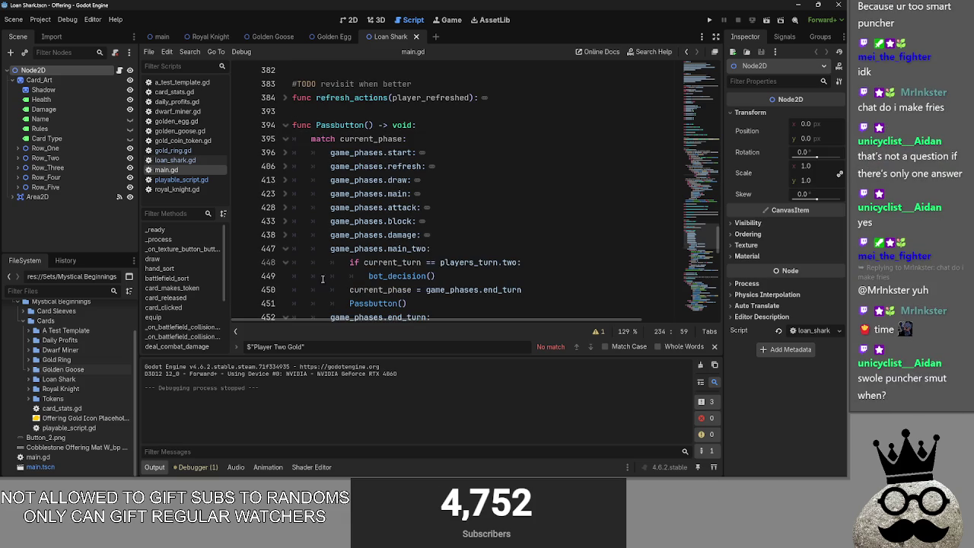
left_click(286, 249)
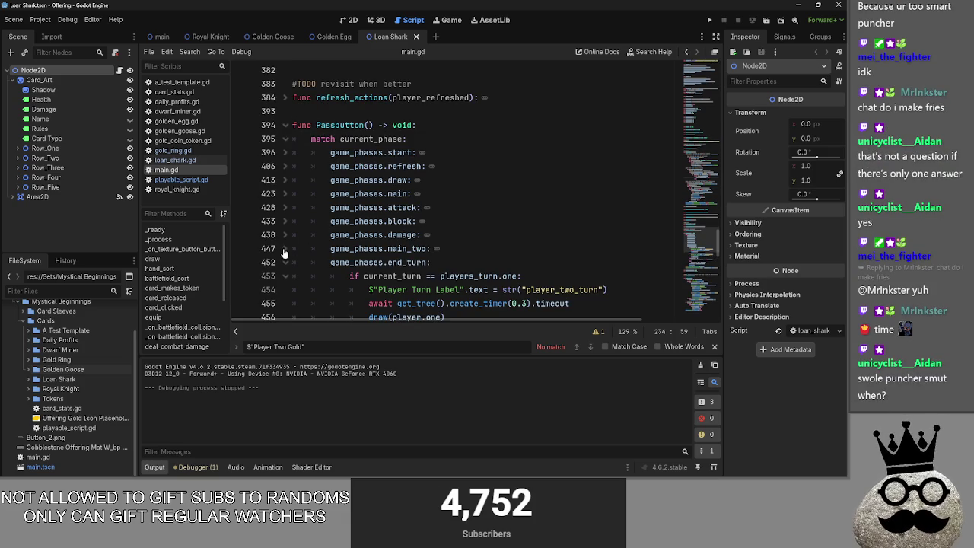
left_click(285, 262)
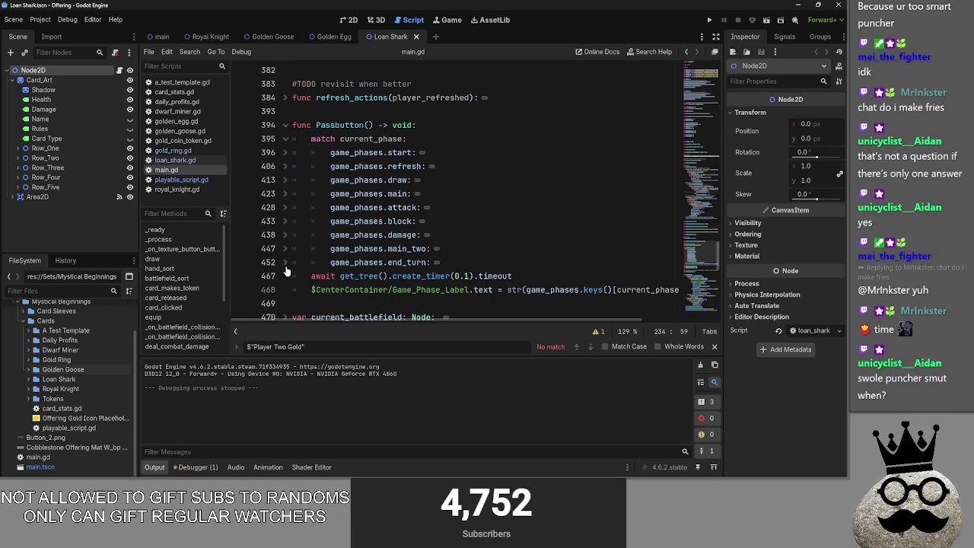
- Fold the auto_advance_check, bot_decision and bot_equips functions in main.gd
scroll(414, 274, "down", 6)
scroll(287, 263, "up", 3)
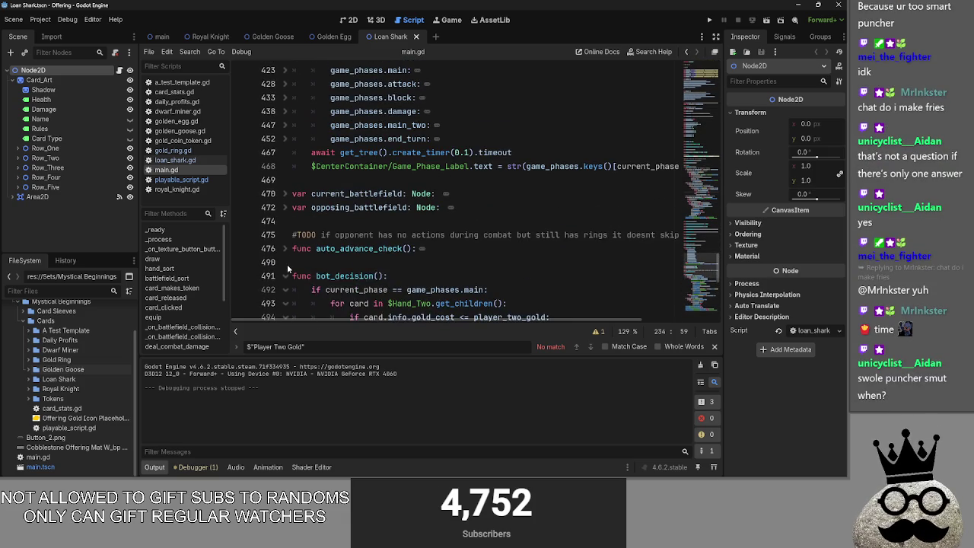
left_click(286, 249)
left_click(285, 249)
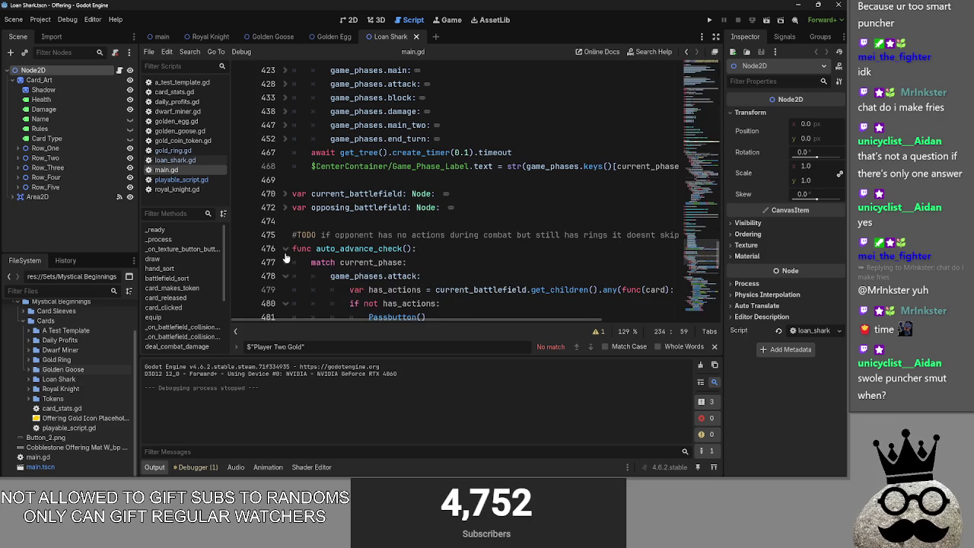
left_click(286, 249)
scroll(385, 277, "up", 1)
scroll(384, 277, "up", 1)
scroll(396, 278, "down", 5)
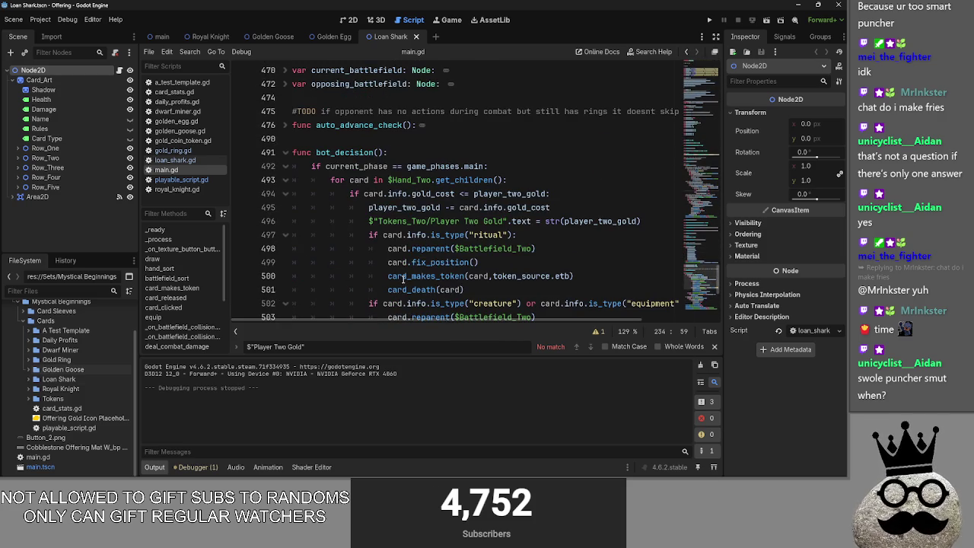
left_click(287, 152)
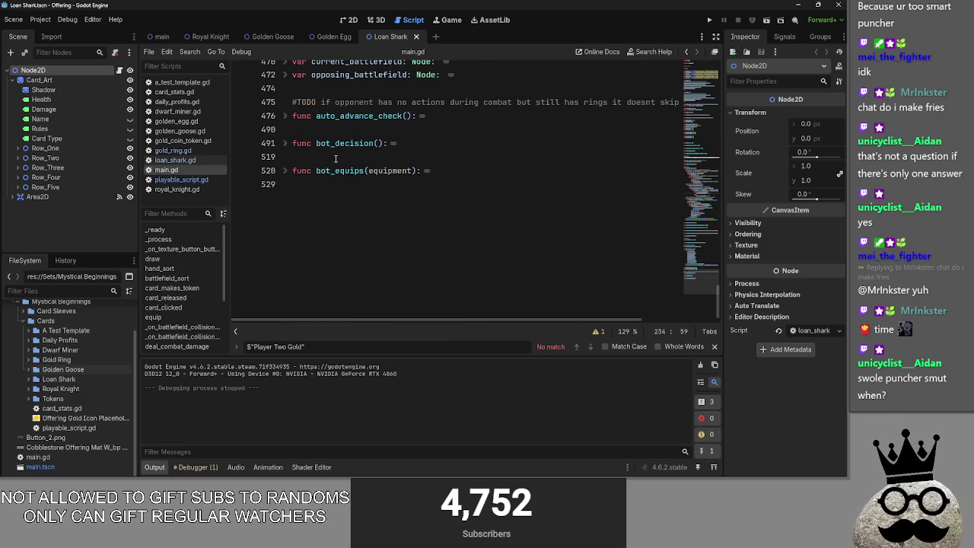
scroll(335, 158, "up", 3)
left_click(293, 280)
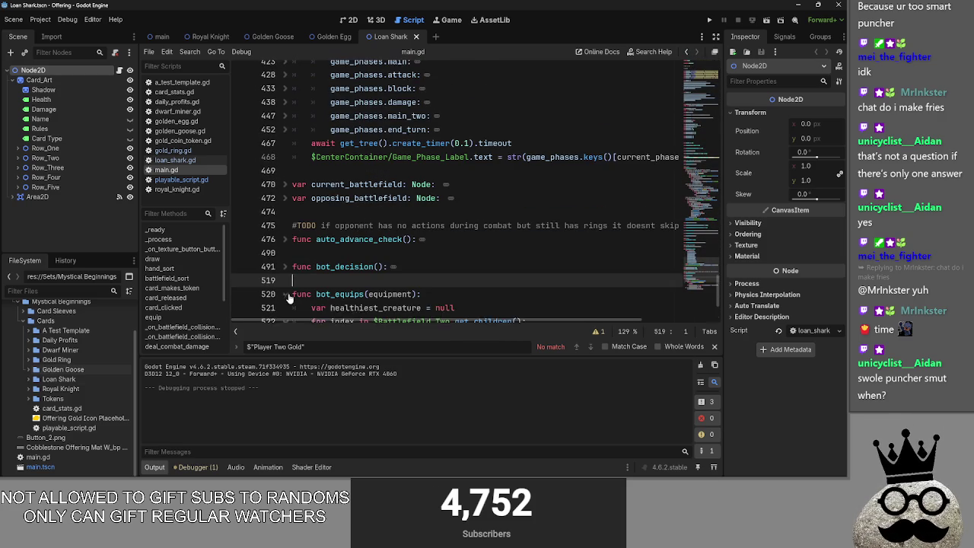
left_click(286, 294)
scroll(289, 228, "down", 3)
left_click(287, 184)
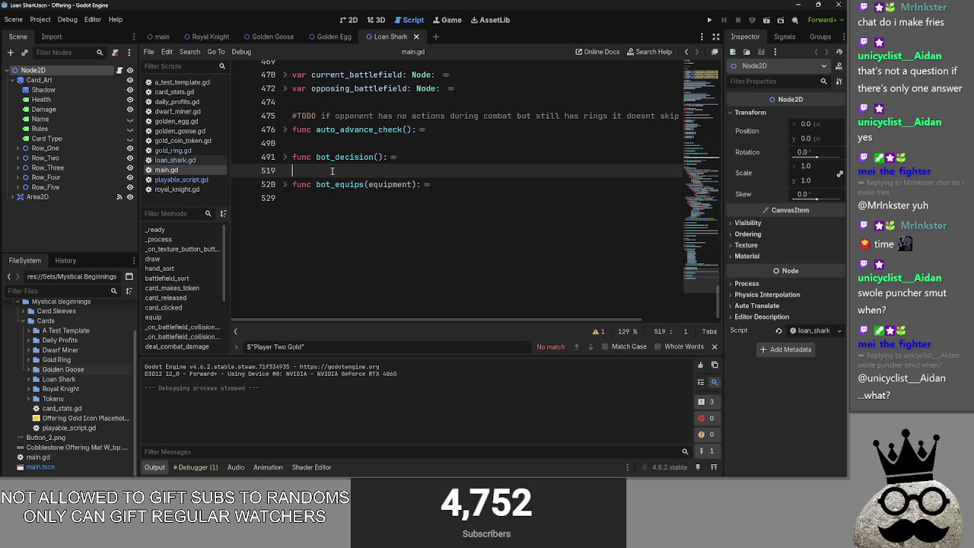
- Insert a blank line above bot_decision for a comment
left_click(358, 148)
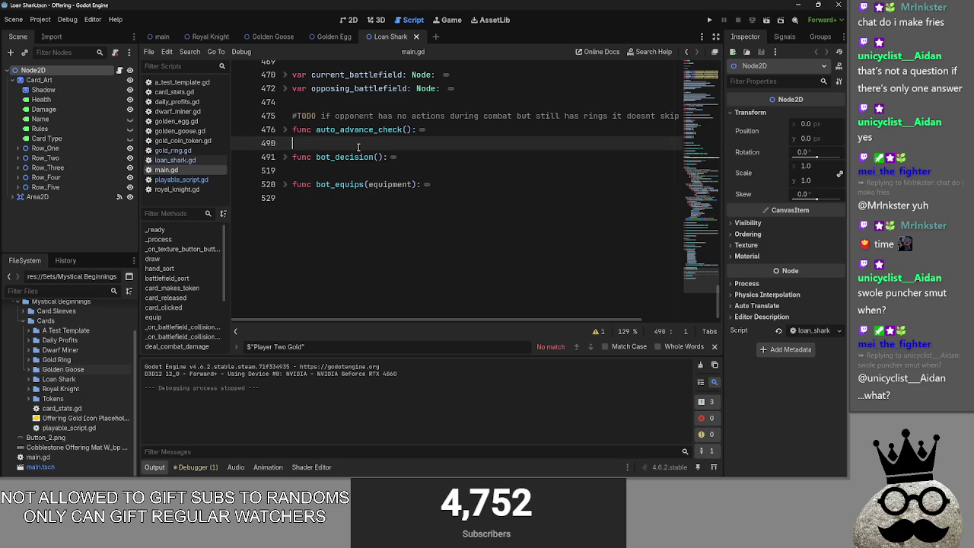
key("Return")
key("Return")
left_click(340, 157)
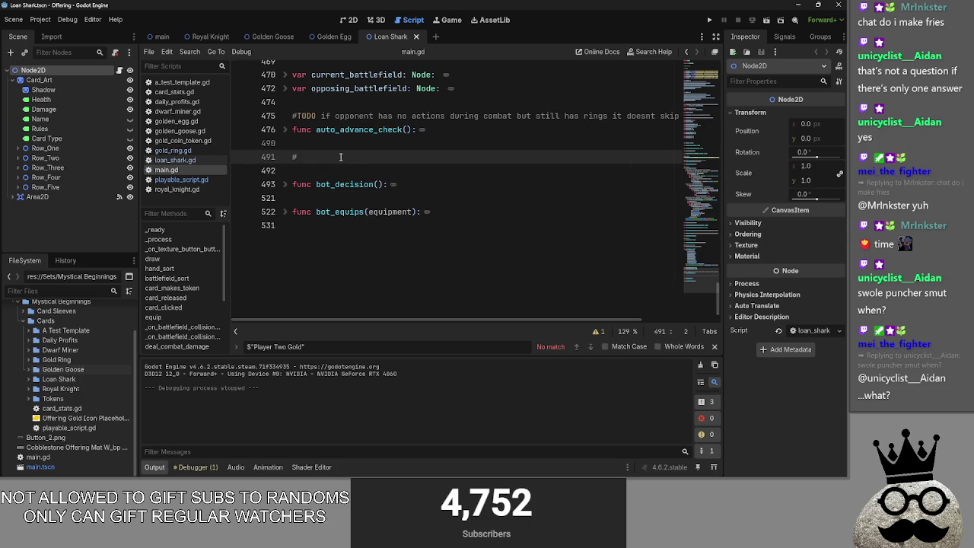
- Type '#bot decision making process below' above bot_decision, deleting the stray symbol and '8'
type("bot decision ma")
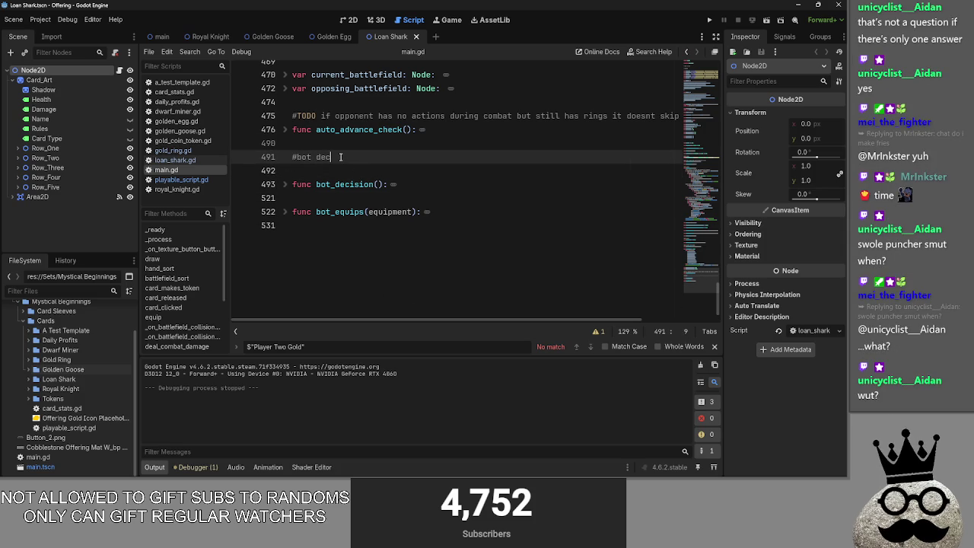
type("king process bel")
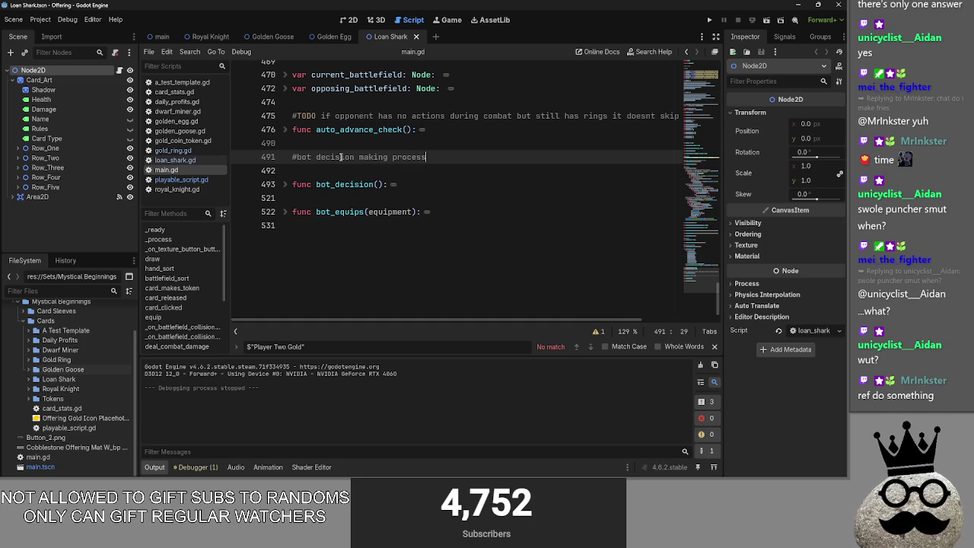
type("ow ")
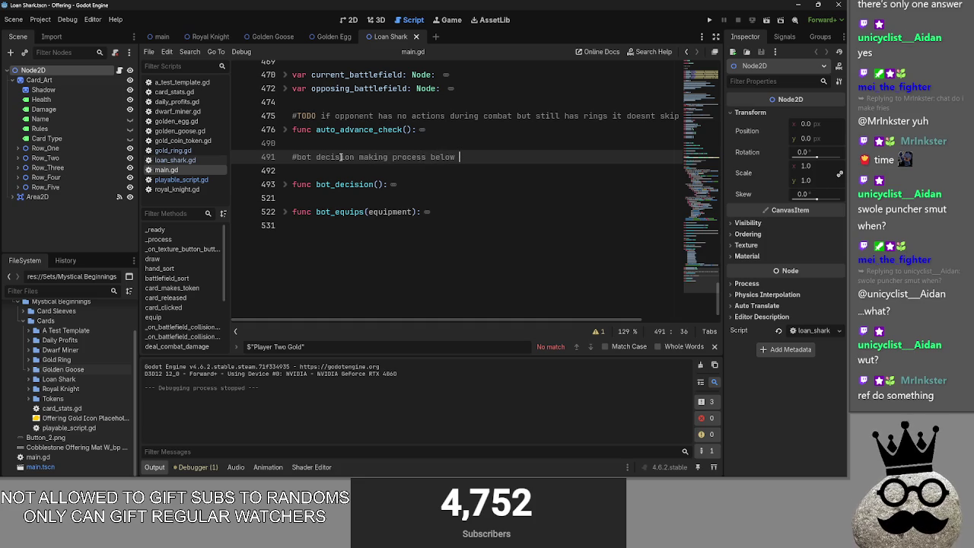
type("o2")
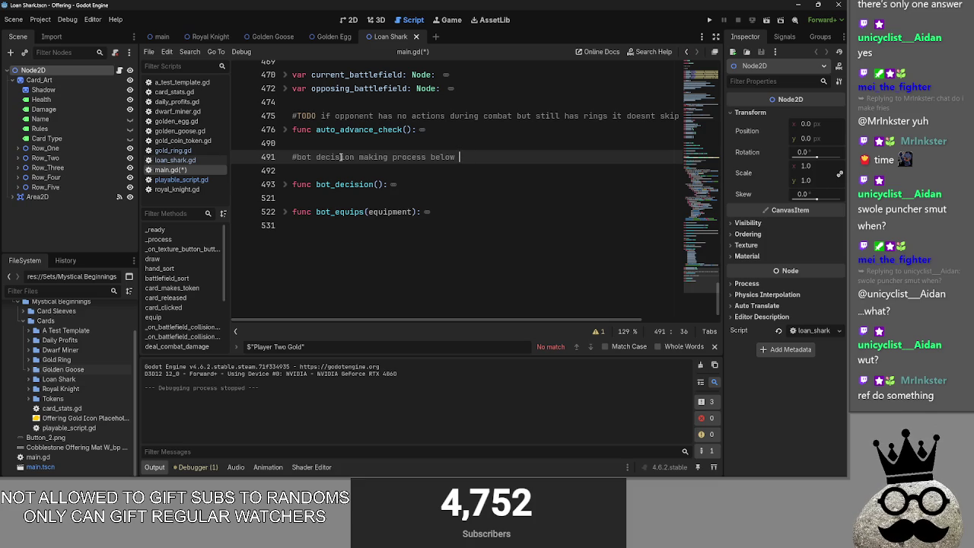
type("o6546")
key("Return")
key("BackSpace")
type("8")
key("BackSpace")
- Cycle through the open windows and bring the Chrome new-tab window forward
key("alt+Tab")
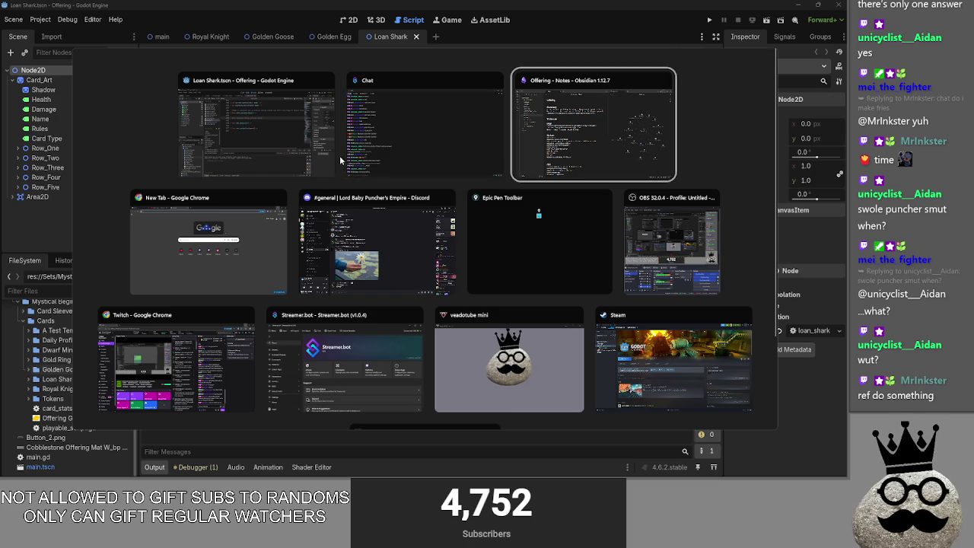
key("Escape")
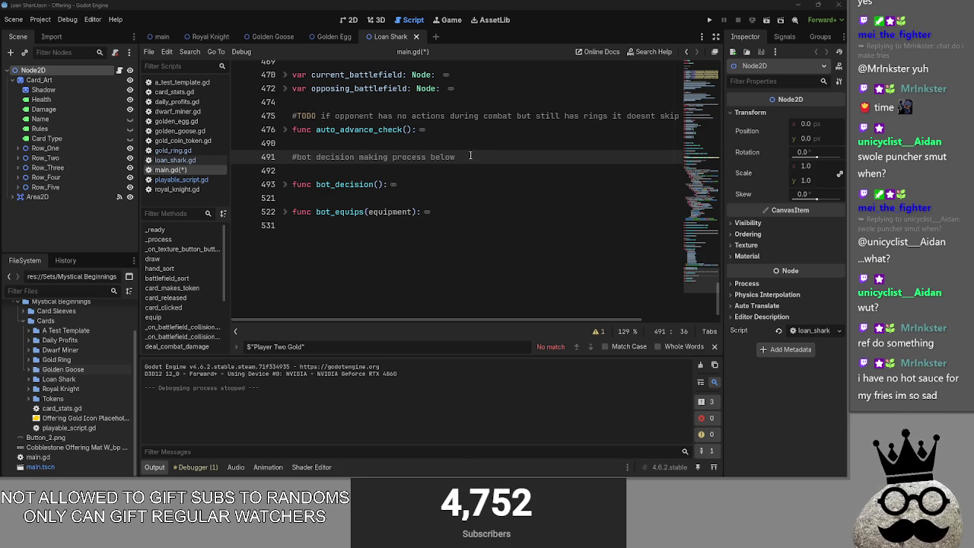
left_click(458, 175)
left_click(512, 160)
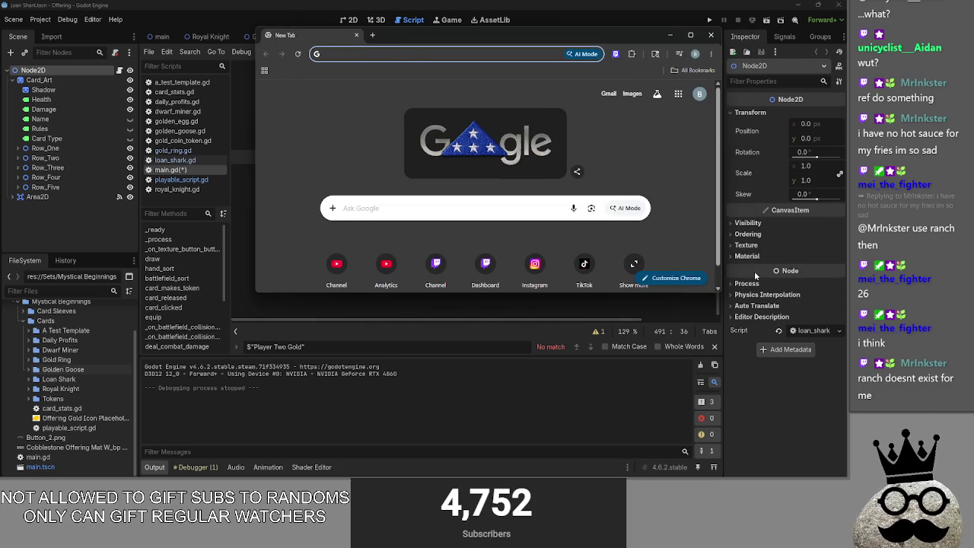
- Try entering arrow symbols in Chrome's address bar, clear them, and close the window
left_click(431, 54)
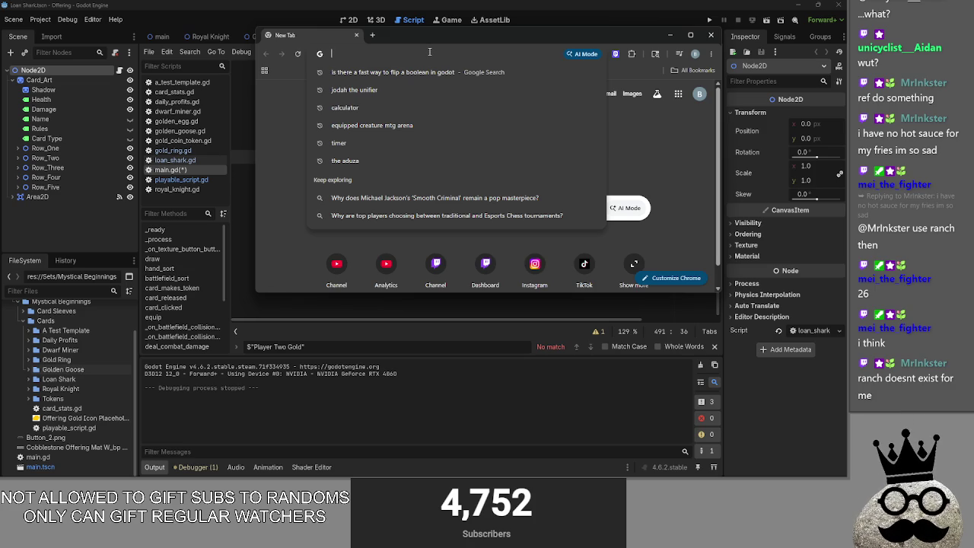
type("♫◌⊢")
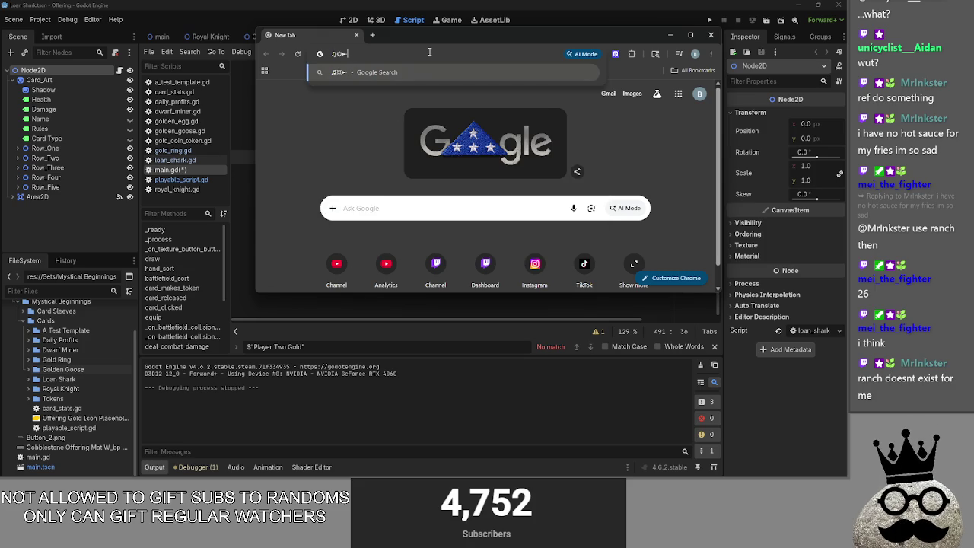
type("⊣⊣⊢")
type("⊢⊣")
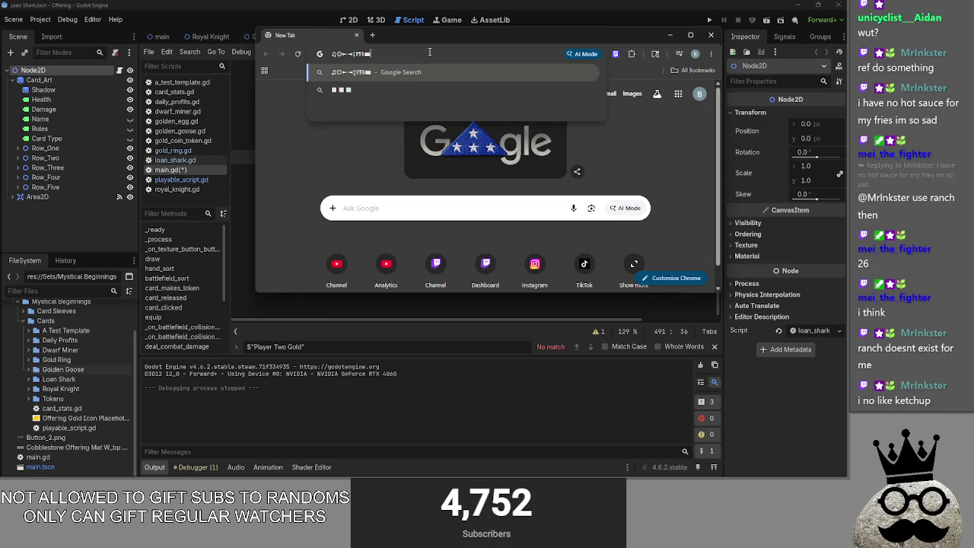
type("■")
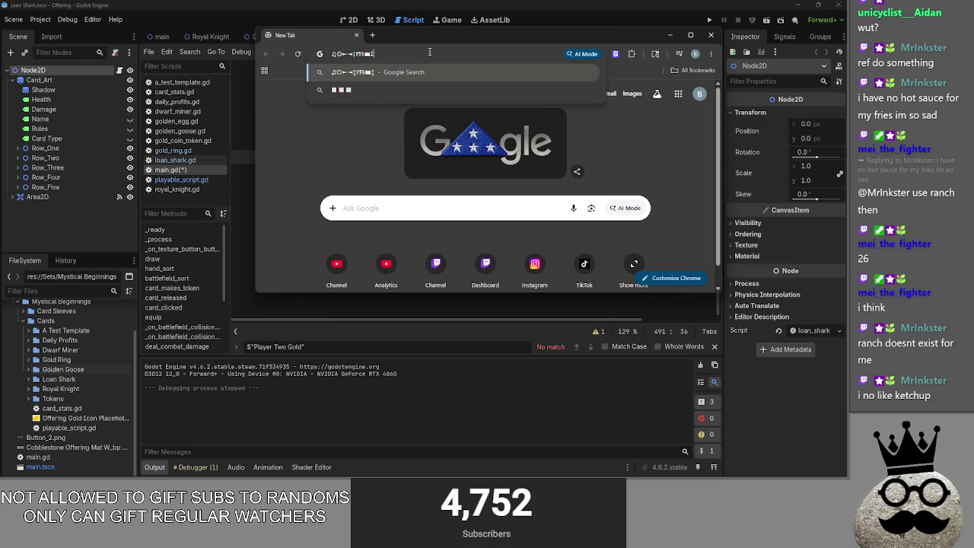
type("■■")
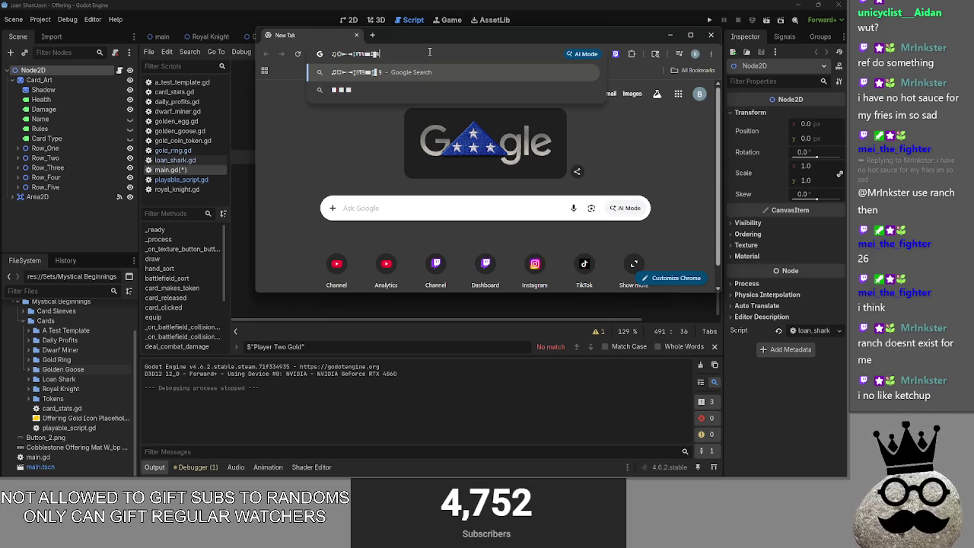
key("ctrl+a")
key("BackSpace")
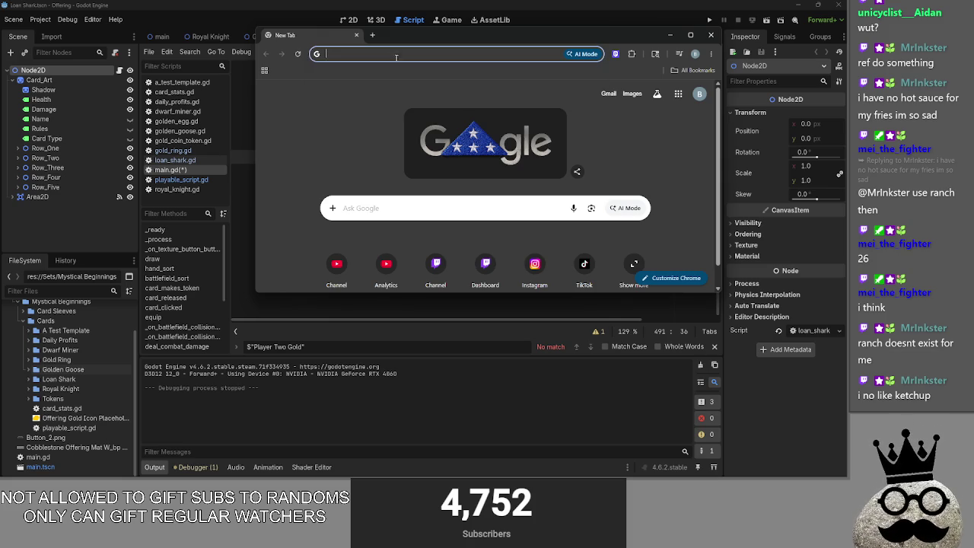
type("ǃǃ")
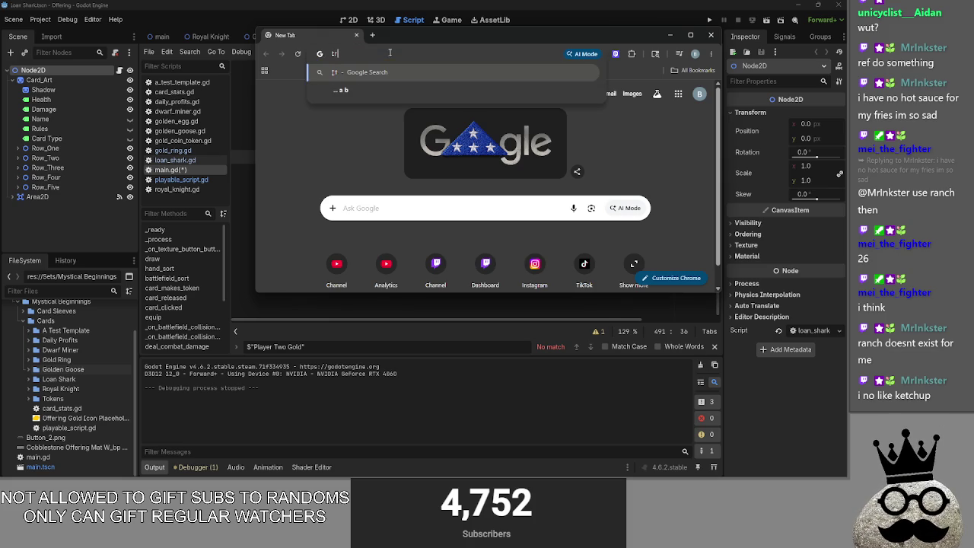
type("ı")
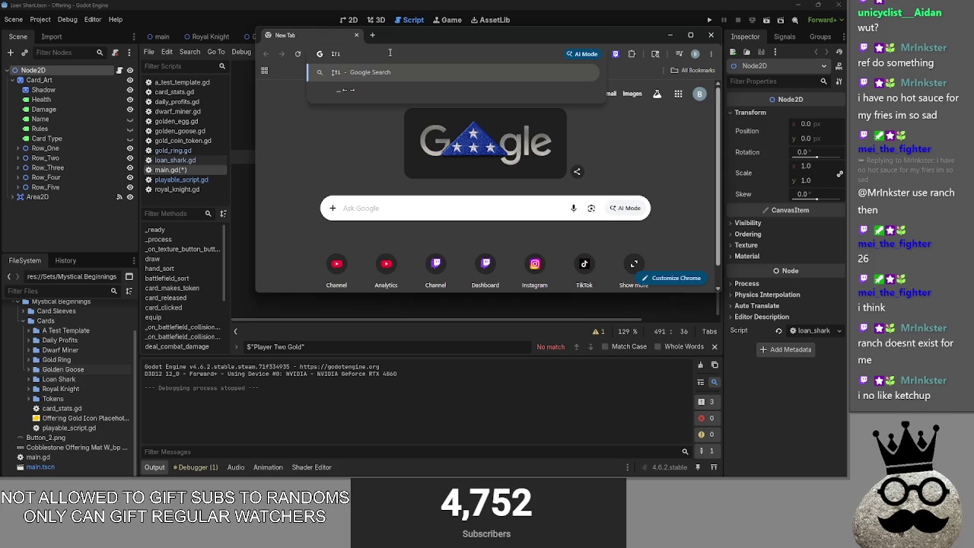
type("ı")
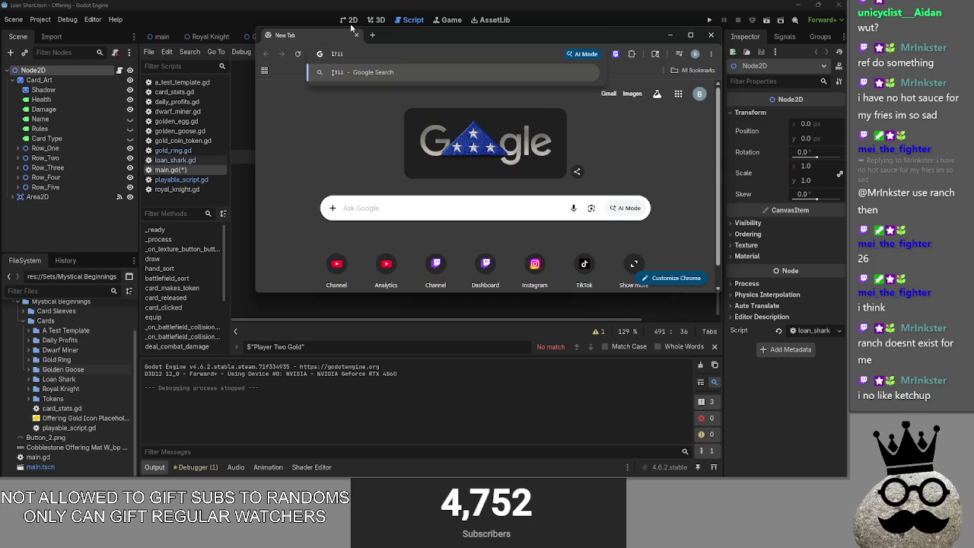
left_click(357, 35)
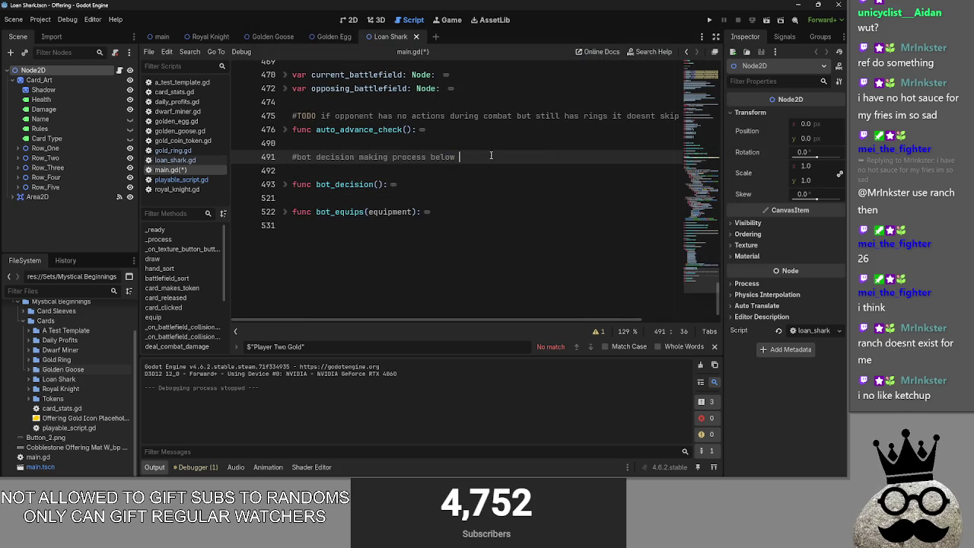
- Append '↓↓↓' to the bot decision comment and add blank lines above it
key("alt+Tab")
key("alt+Tab")
key("Escape")
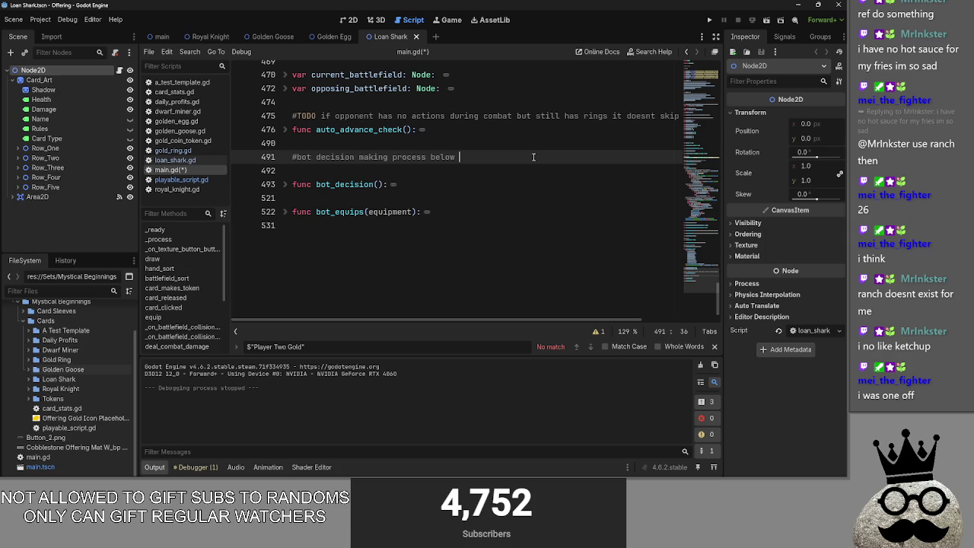
type("↓↓↓")
left_click(507, 172)
left_click(713, 347)
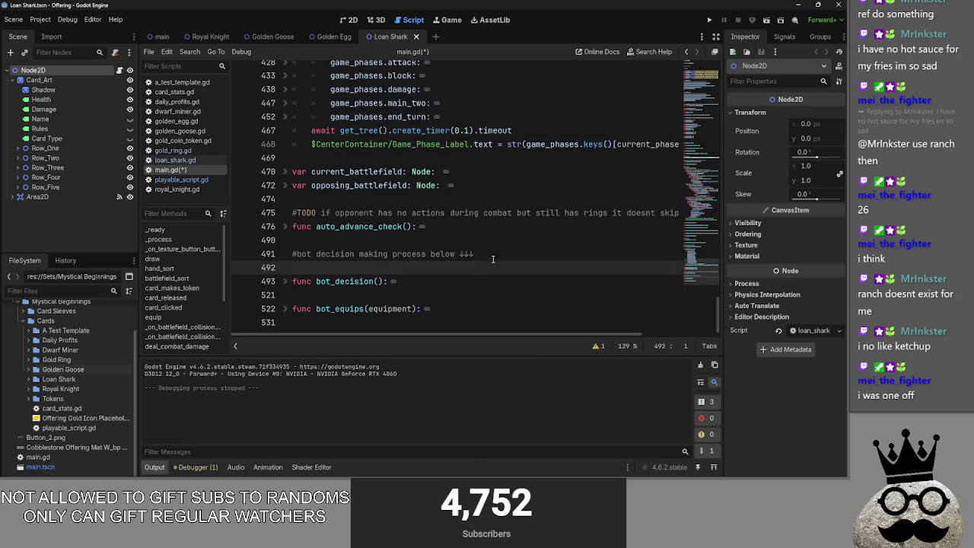
left_click(455, 254)
left_click(302, 262)
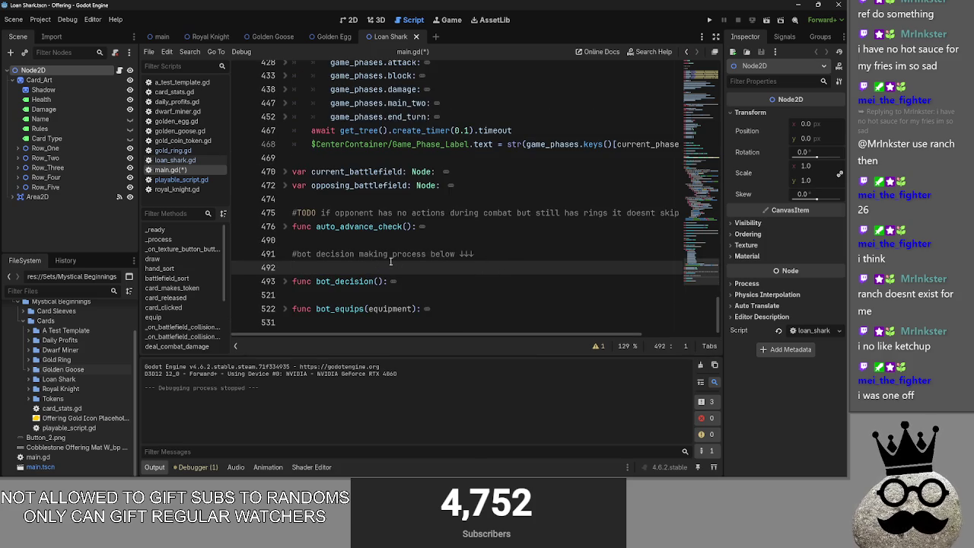
left_click(297, 254)
key("Up")
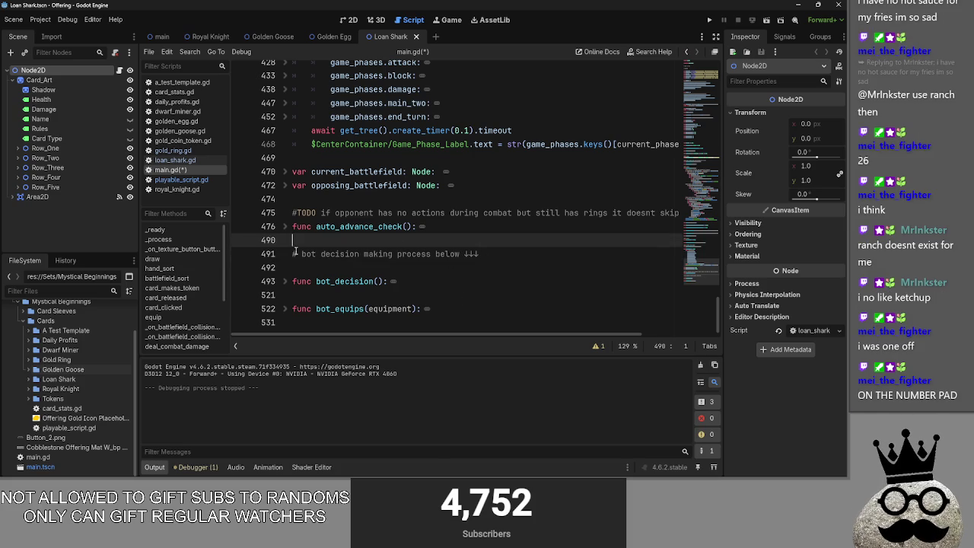
key("Return")
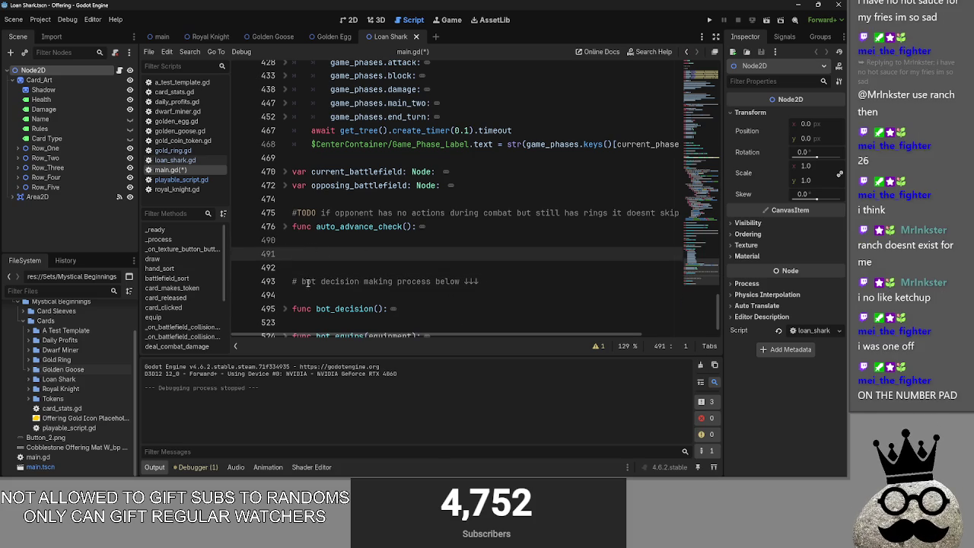
key("alt+Down")
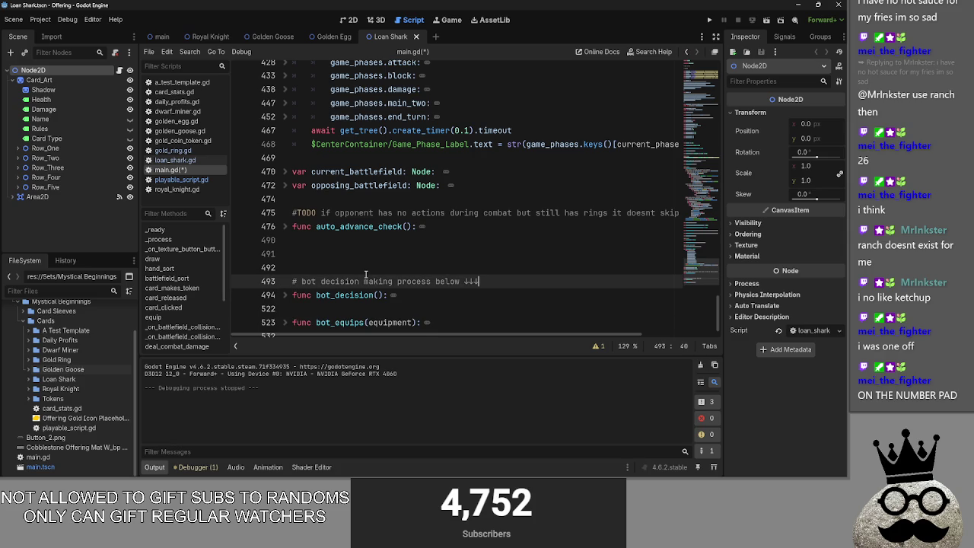
scroll(384, 304, "down", 1)
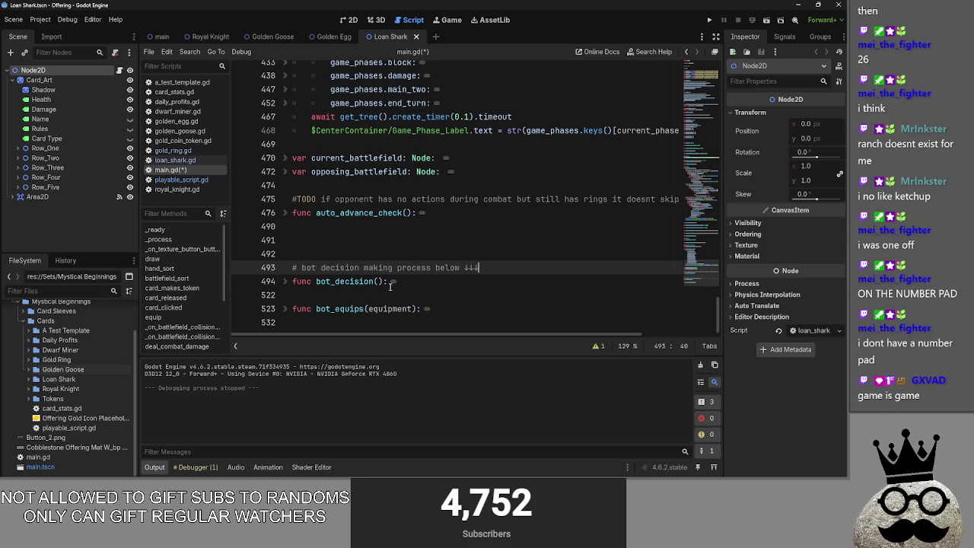
- Fold auto_advance_check's match branches, then collapse the whole function to its header
left_click(287, 213)
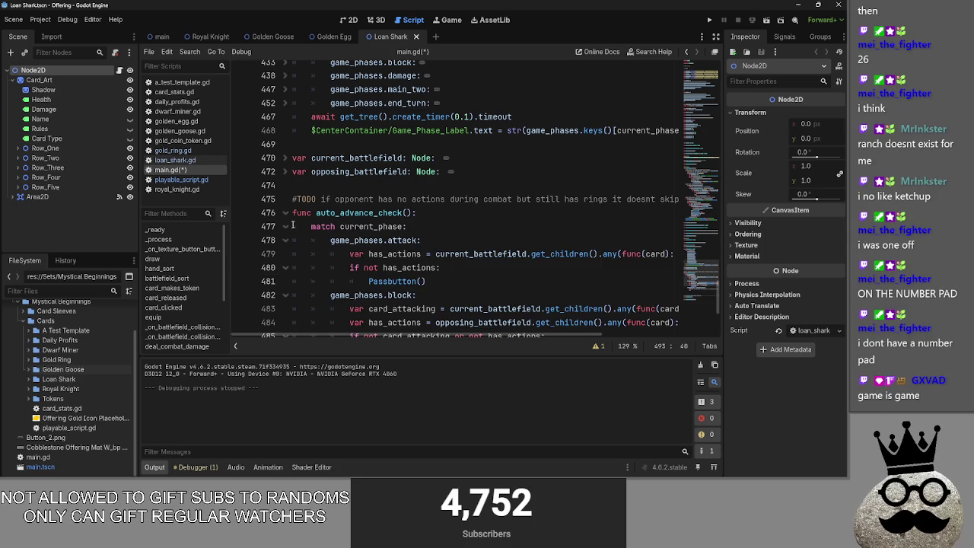
left_click(285, 240)
left_click(285, 254)
left_click(286, 268)
left_click(286, 268)
left_click(286, 268)
left_click(315, 289)
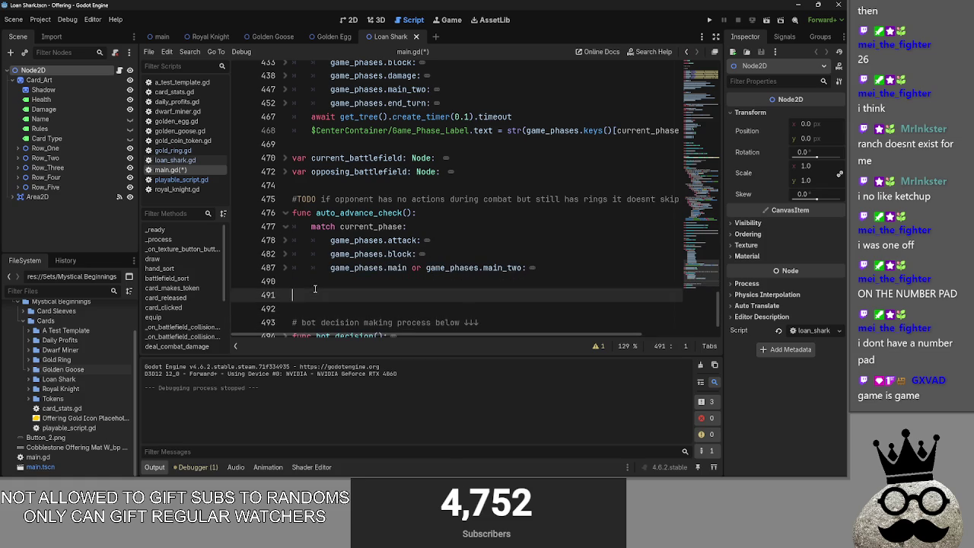
left_click(287, 213)
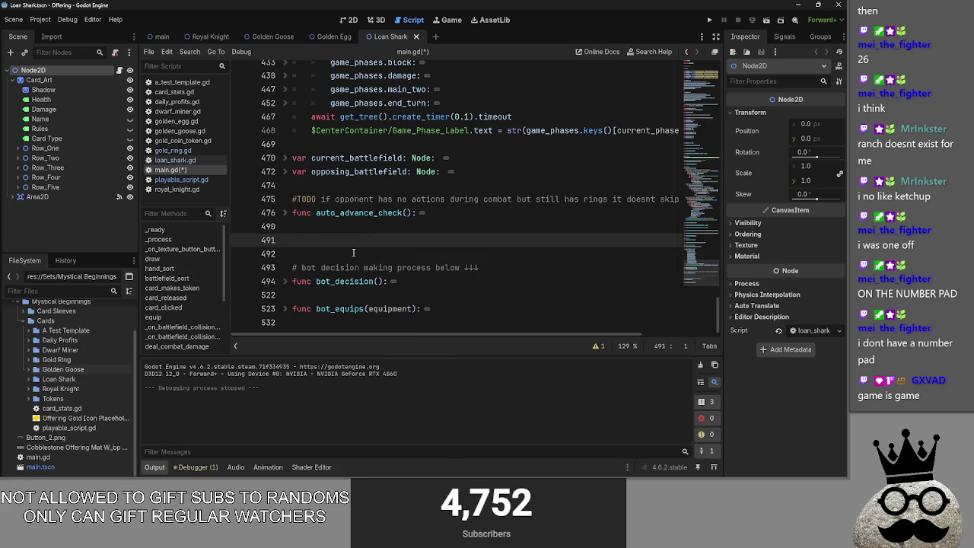
key("BackSpace")
key("BackSpace")
left_click(287, 227)
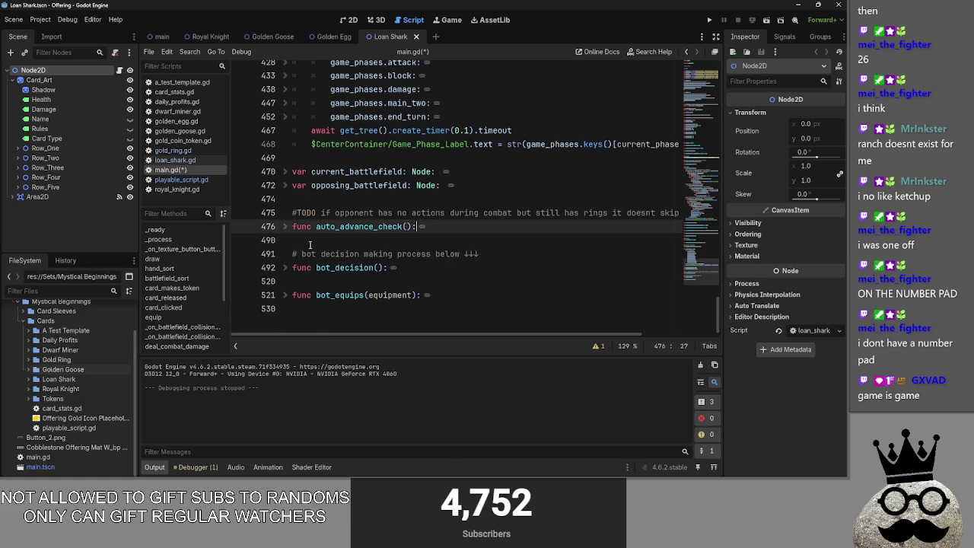
left_click(357, 200)
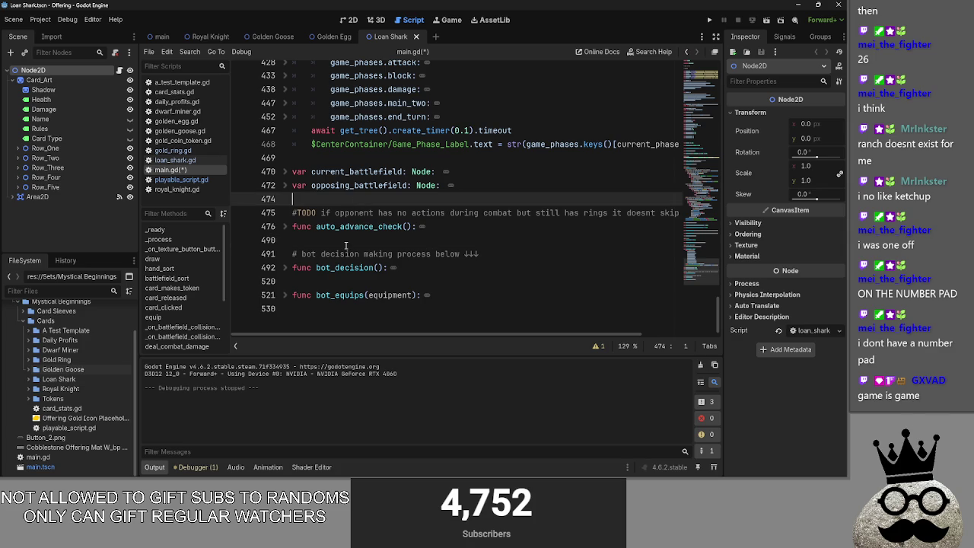
- Copy the arrows after the '#' so the comment reads '#↓↓↓ bot decision making process below ↓↓↓'
left_click(481, 257)
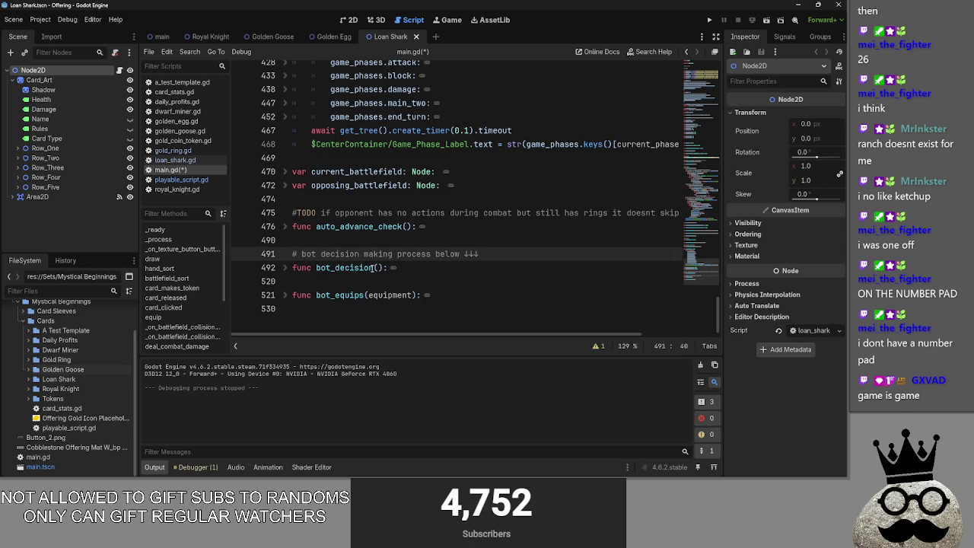
left_click_drag(488, 255, 462, 256)
key("ctrl+c")
key("Home")
key("Right")
key("Right")
key("ctrl+v")
key("End")
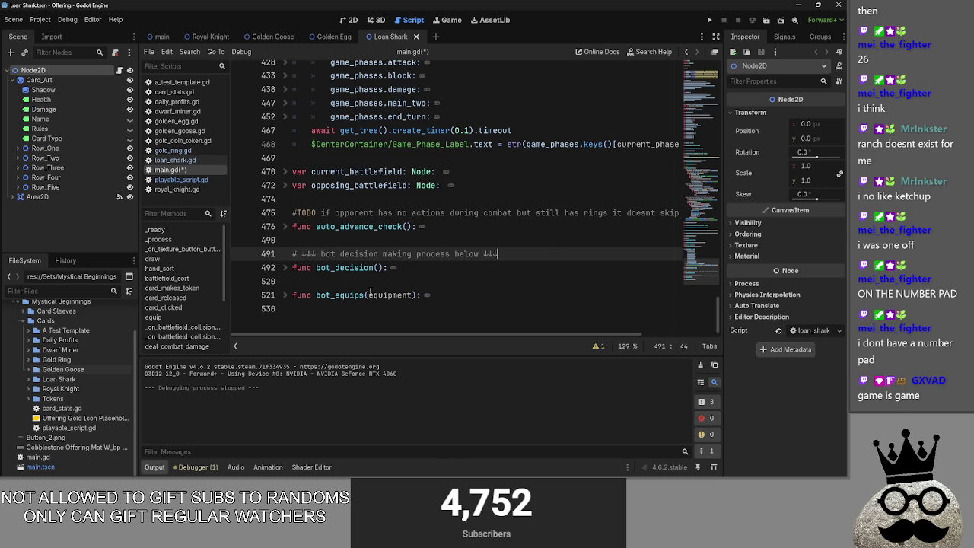
key("Home")
key("Right")
key("Right")
key("BackSpace")
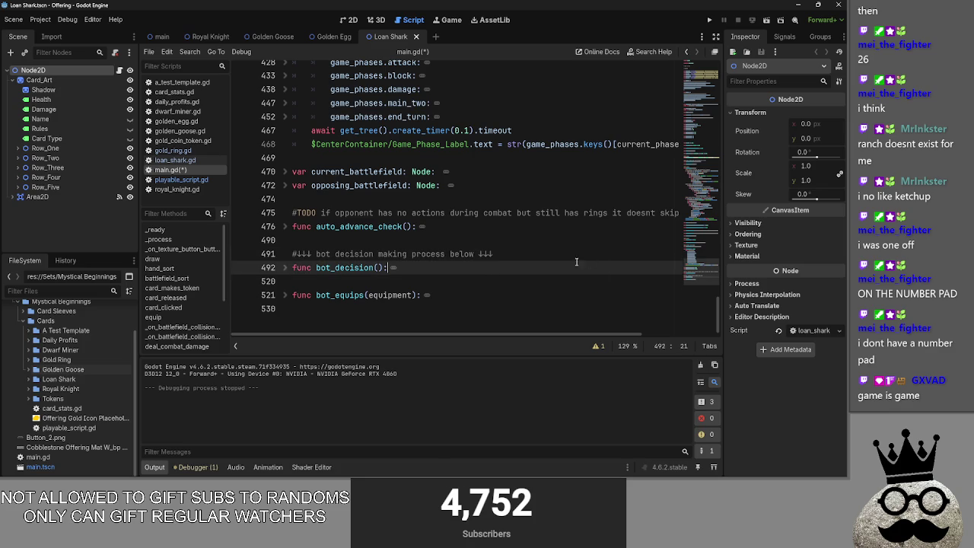
key("Up")
- Select the bot_decision through bot_equips lines, then place the caret on the script's last line
scroll(479, 266, "up", 2)
scroll(426, 297, "down", 1)
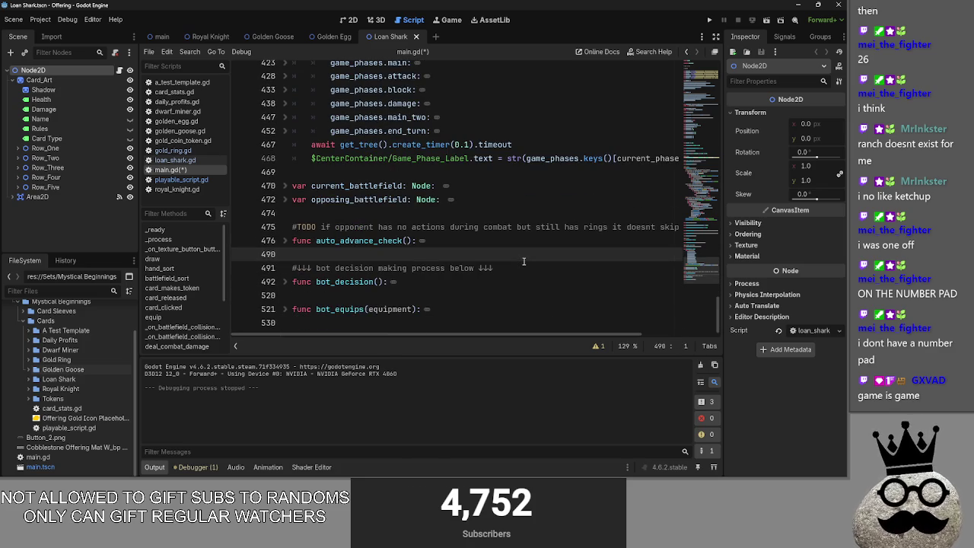
left_click_drag(280, 321, 292, 281)
left_click(378, 318)
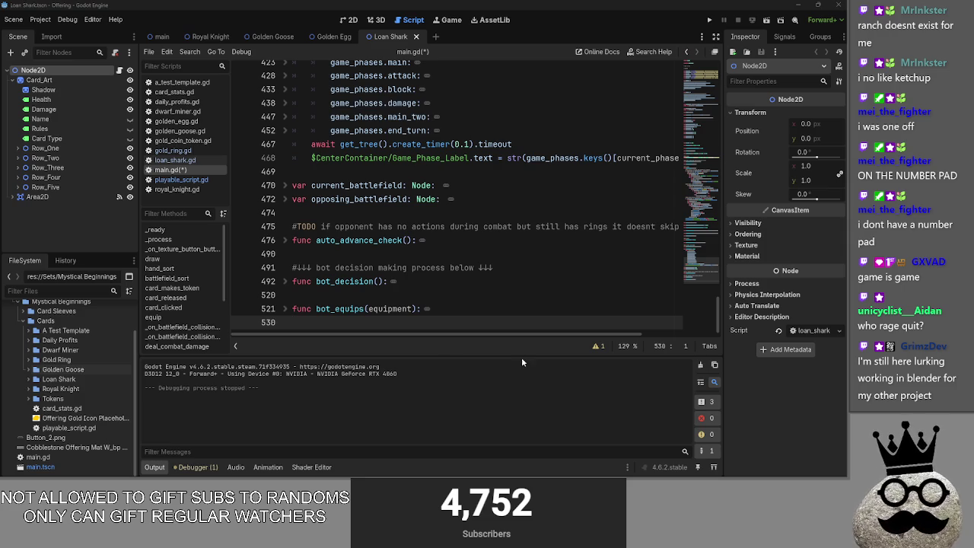
- Fold Passbutton, then peek into card_death twice, folding it back each time
scroll(423, 147, "up", 4)
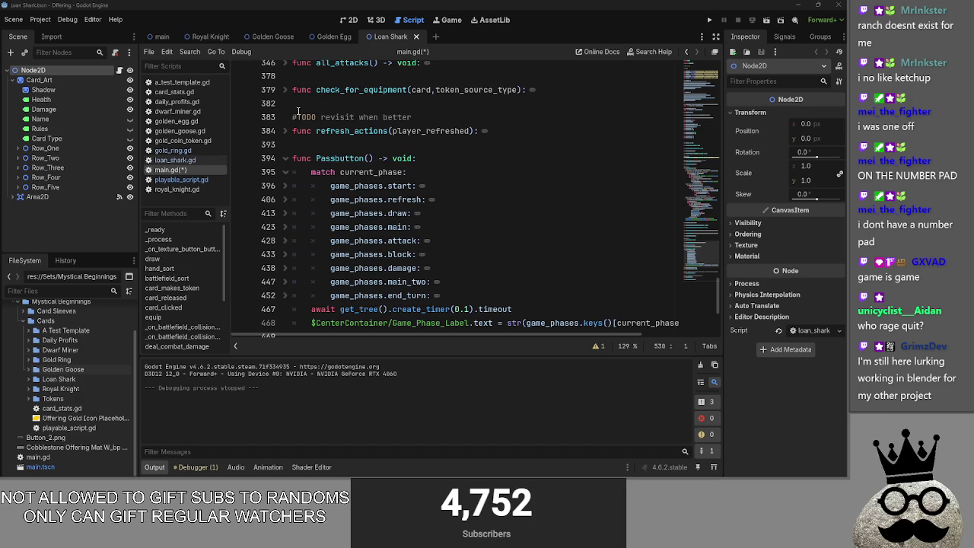
left_click(283, 159)
left_click(319, 144)
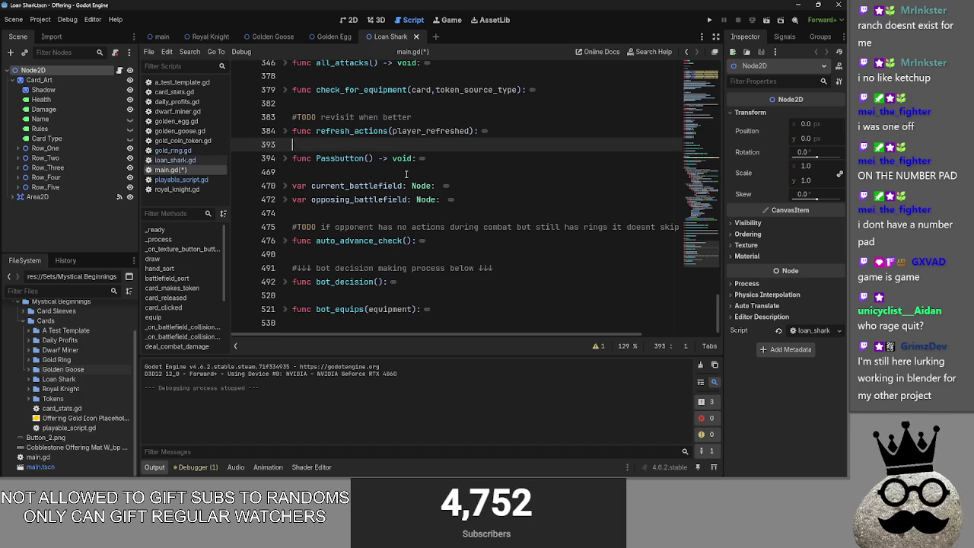
scroll(397, 189, "up", 2)
scroll(398, 189, "up", 1)
left_click(381, 185)
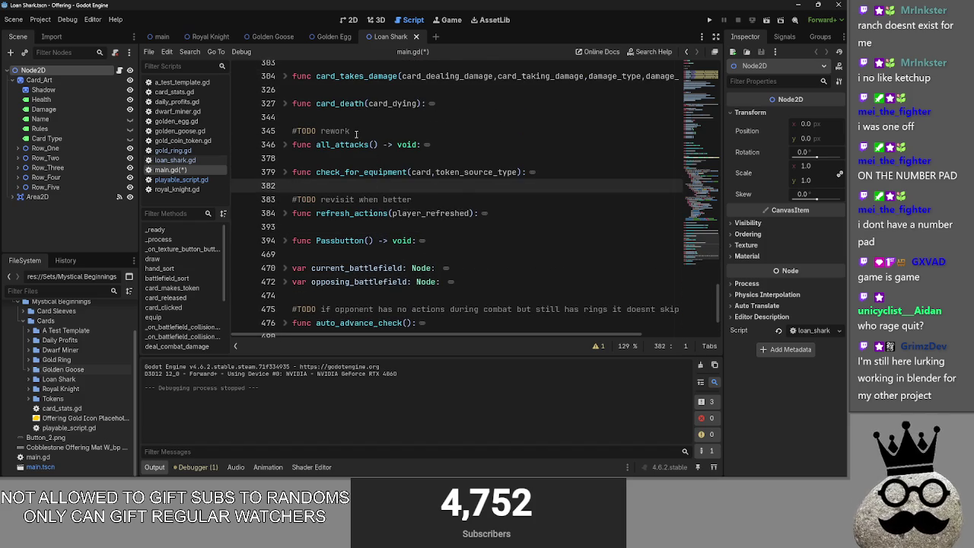
left_click(370, 168)
left_click(369, 161)
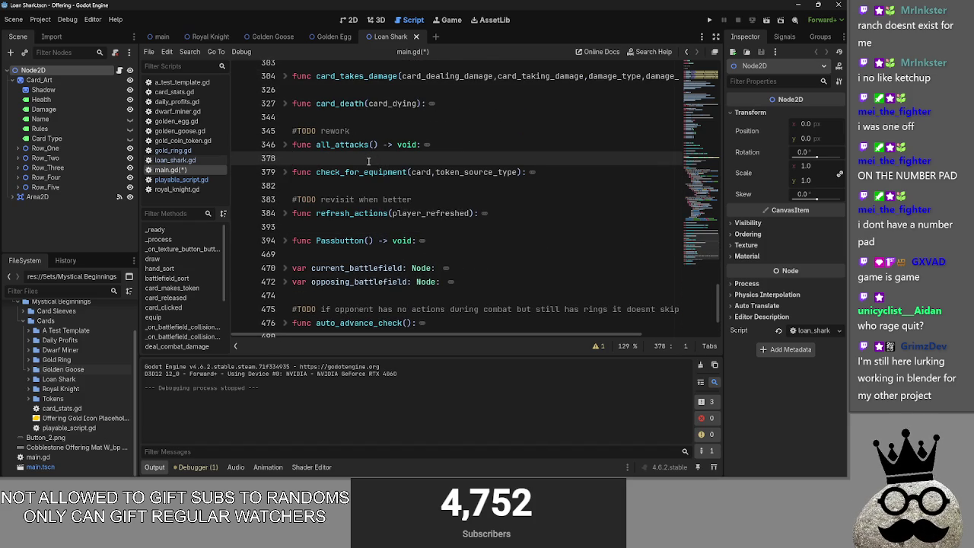
scroll(330, 164, "up", 1)
left_click(285, 146)
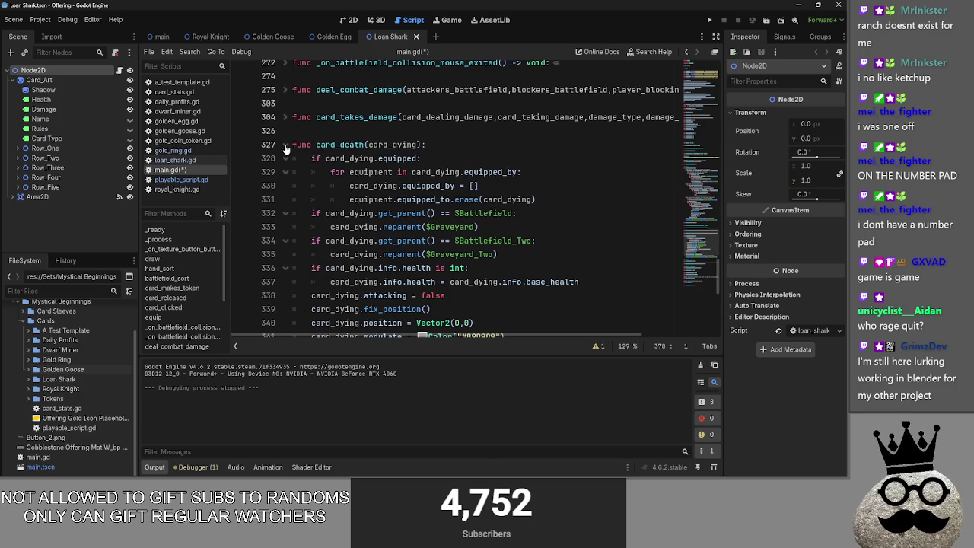
left_click(285, 146)
left_click(283, 145)
left_click(282, 145)
- Peek into card_takes_damage and both battlefield collision mouse entered/exited handlers, refolding each
scroll(282, 149, "up", 2)
left_click(280, 200)
left_click(282, 200)
left_click(284, 118)
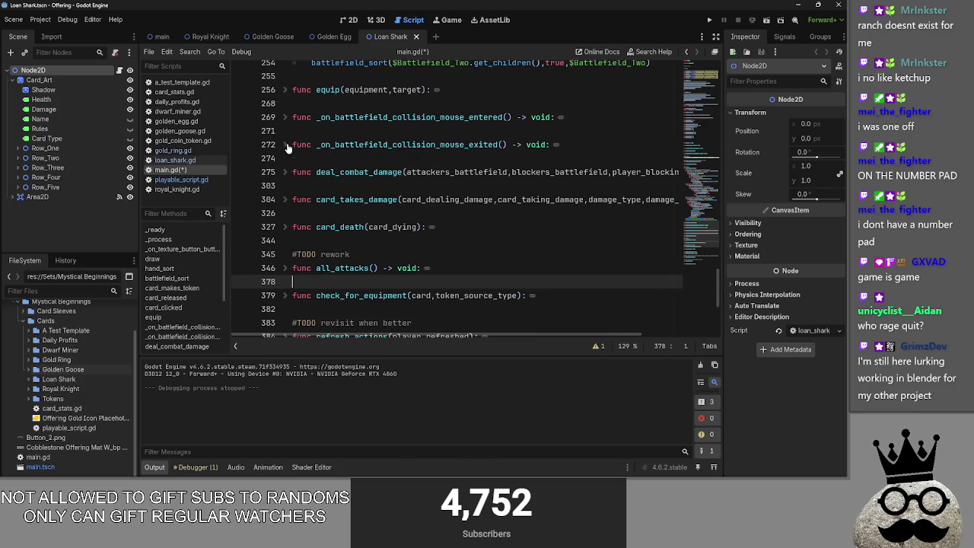
left_click(284, 118)
left_click(285, 144)
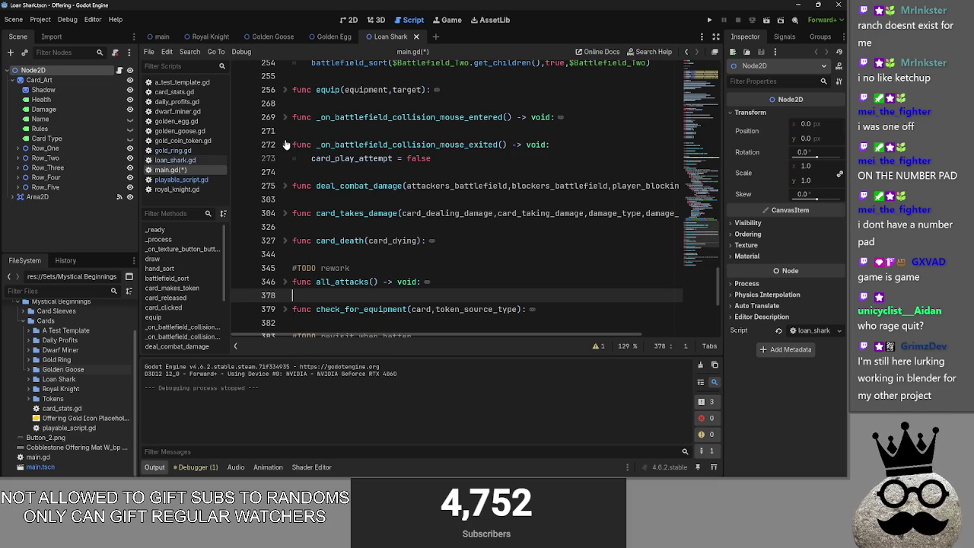
left_click(285, 145)
left_click(286, 118)
left_click(286, 119)
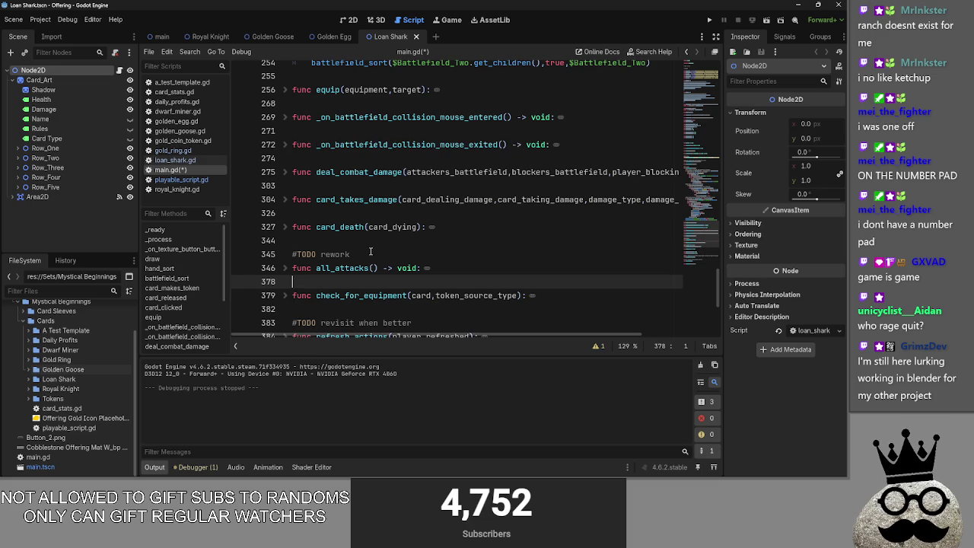
- Peek into all_attacks, check_for_equipment and refresh_actions, folding each back
scroll(286, 175, "down", 1)
left_click(285, 227)
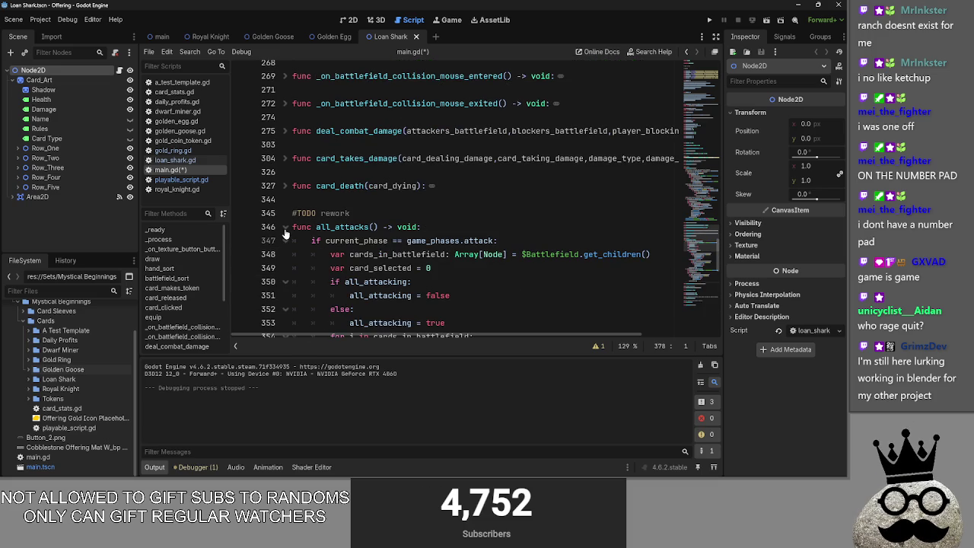
scroll(284, 233, "down", 3)
left_click(286, 104)
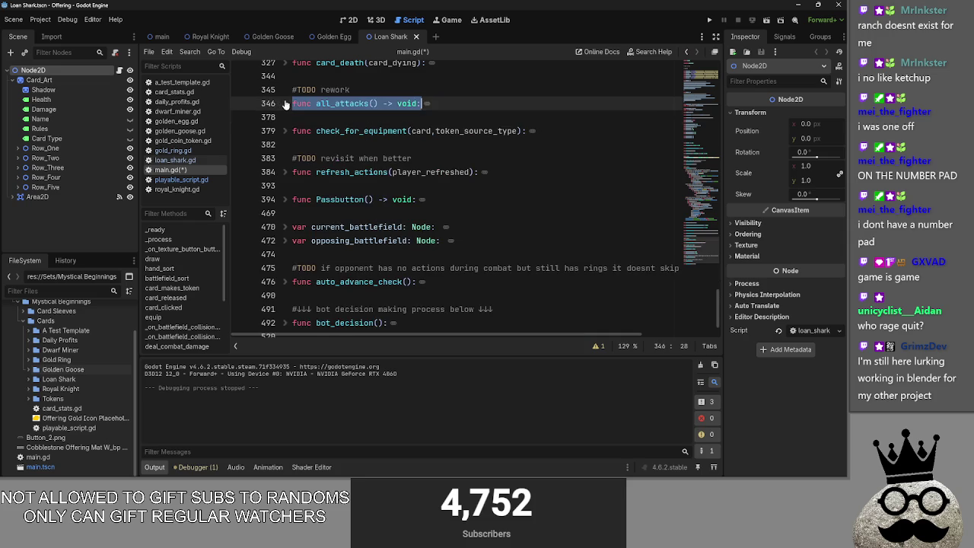
left_click(286, 117)
left_click(285, 131)
left_click(285, 133)
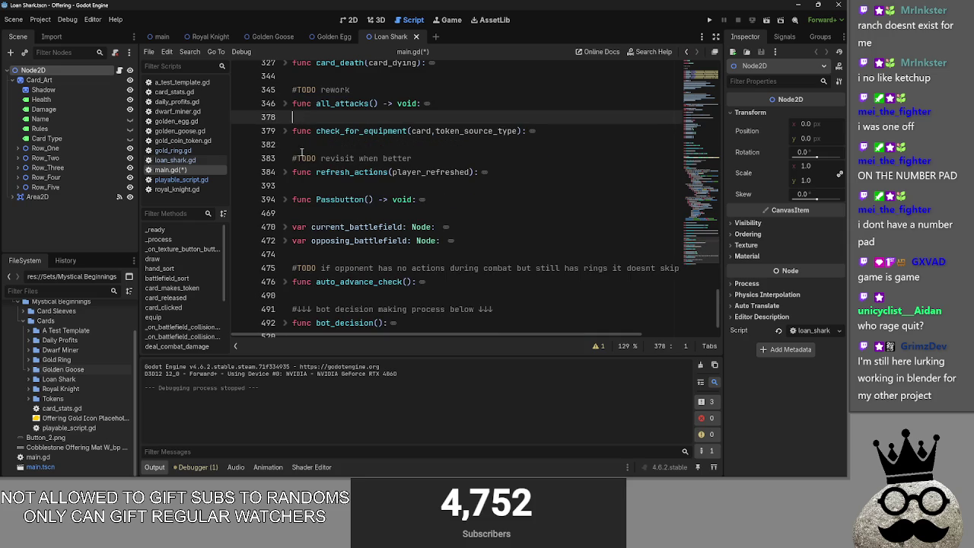
left_click(293, 145)
left_click(285, 172)
left_click(285, 172)
left_click(310, 188)
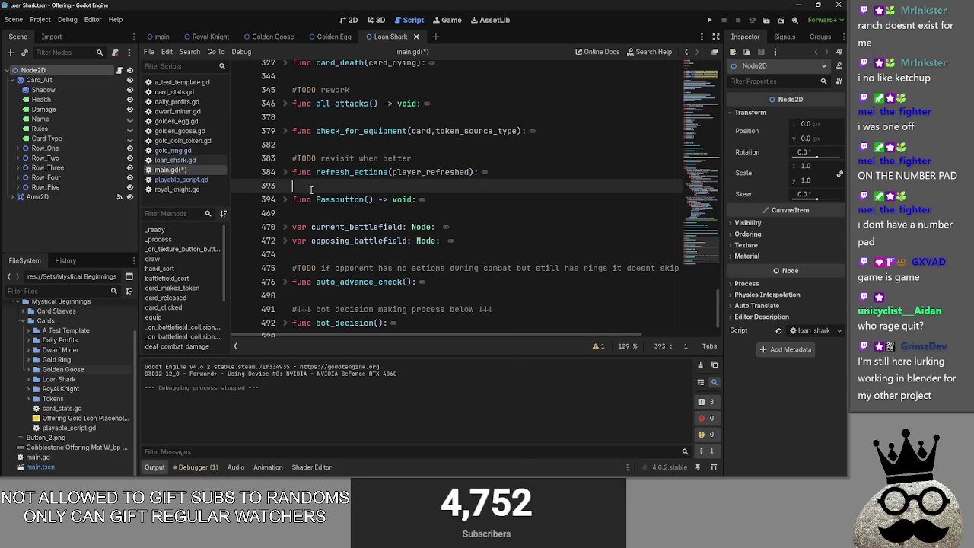
- Expand Passbutton and fold its start, refresh, draw, main, attack and block branches
left_click(287, 200)
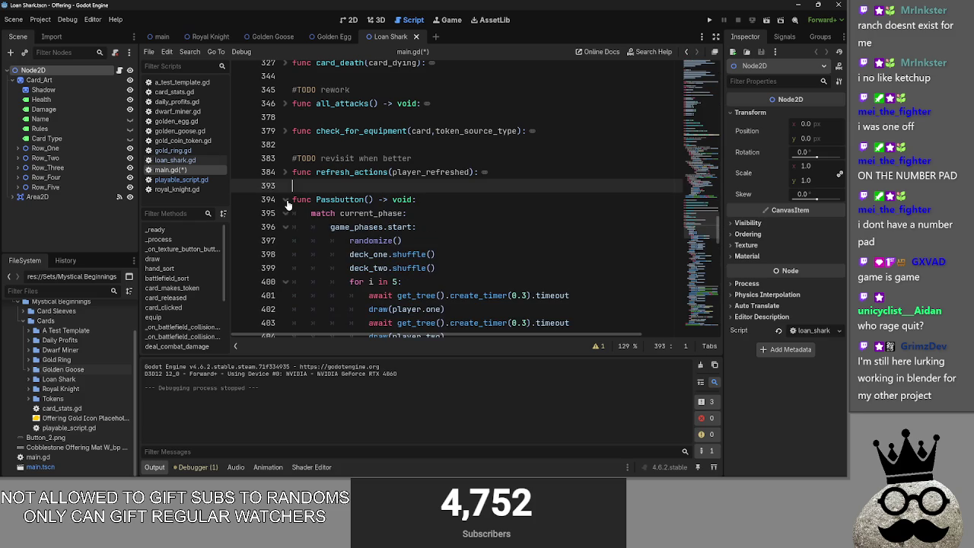
left_click(286, 227)
left_click(285, 241)
left_click(286, 254)
left_click(286, 268)
left_click(285, 281)
scroll(286, 305, "down", 1)
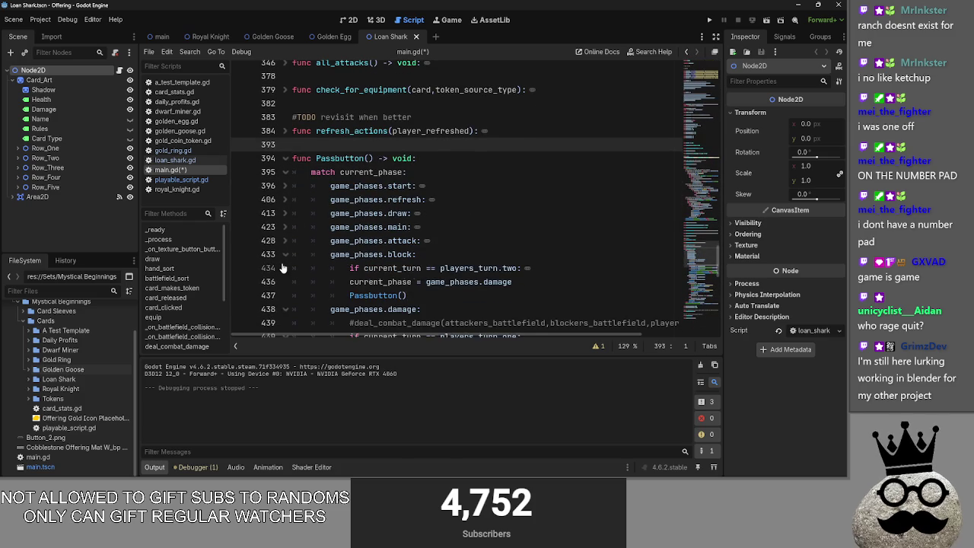
left_click_drag(292, 254, 279, 268)
left_click(286, 254)
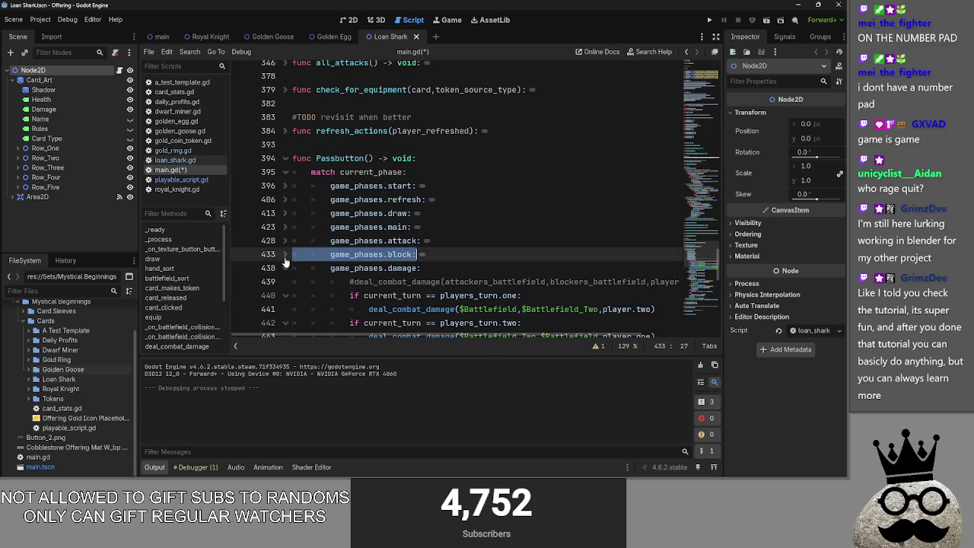
left_click(575, 257)
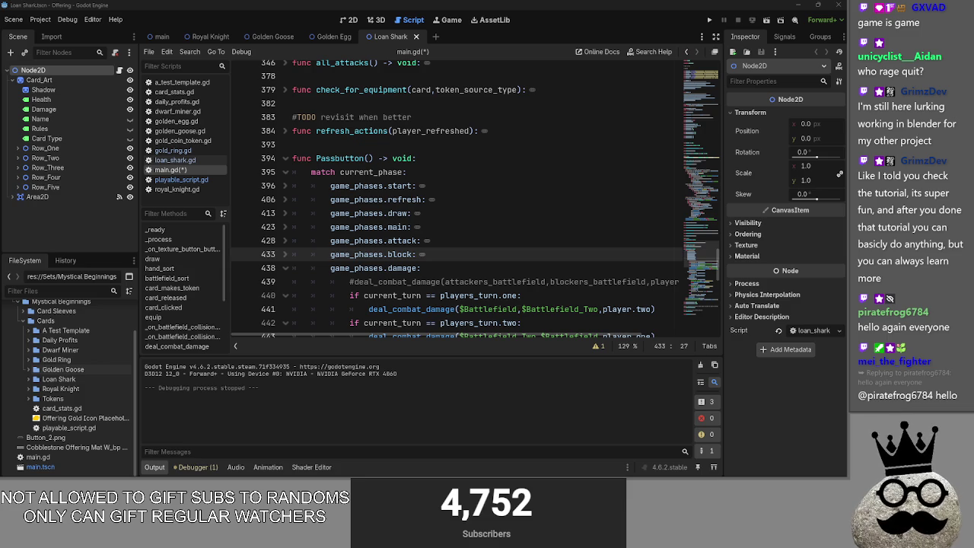
- Fold the damage, main_two and end_turn branches, then switch to Obsidian's notes graph
left_click(285, 268)
left_click(286, 281)
left_click(285, 295)
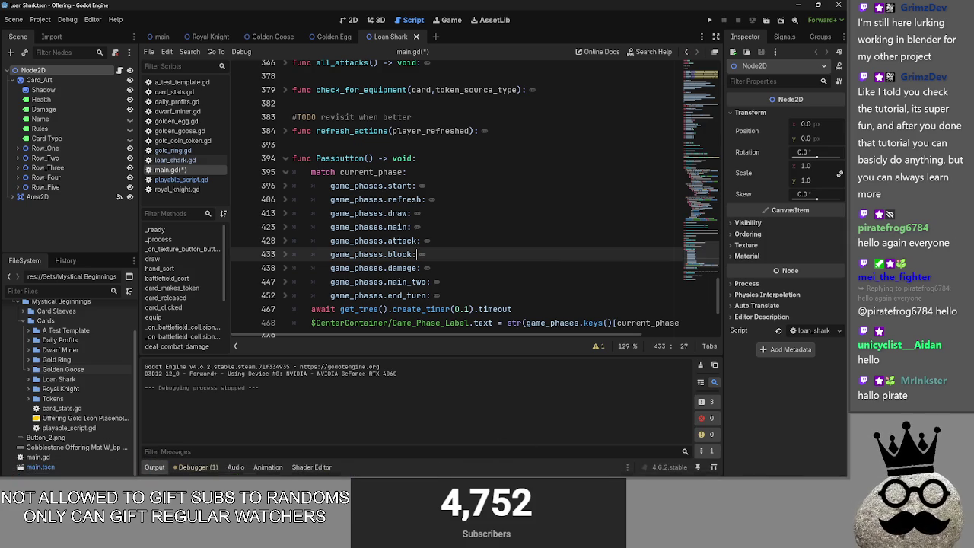
key("alt+Tab")
mouse_move(691, 223)
left_mouse_down()
mouse_move(702, 217)
mouse_move(683, 211)
mouse_move(693, 210)
left_mouse_up()
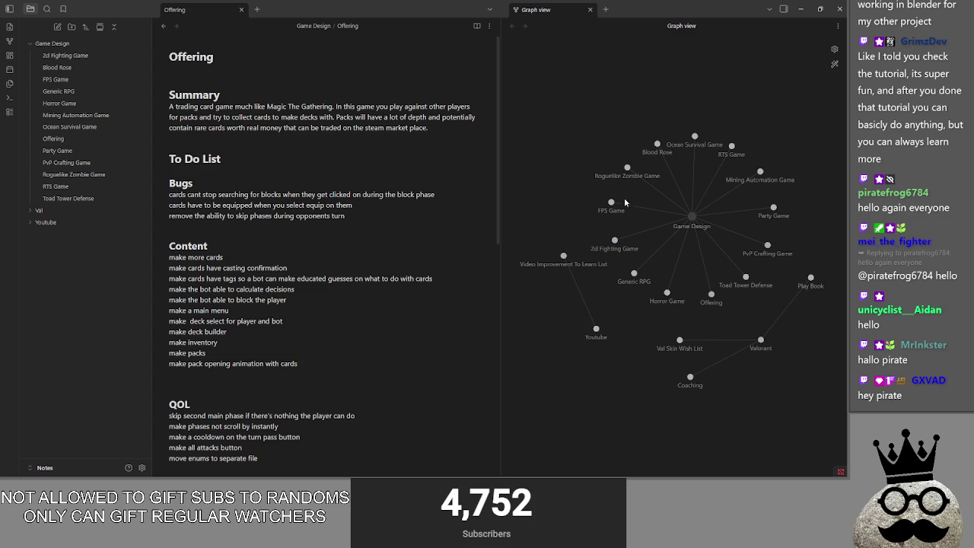
- View the Toad Tower Defense note, rearrange graph nodes, then return to Godot
left_click(747, 279)
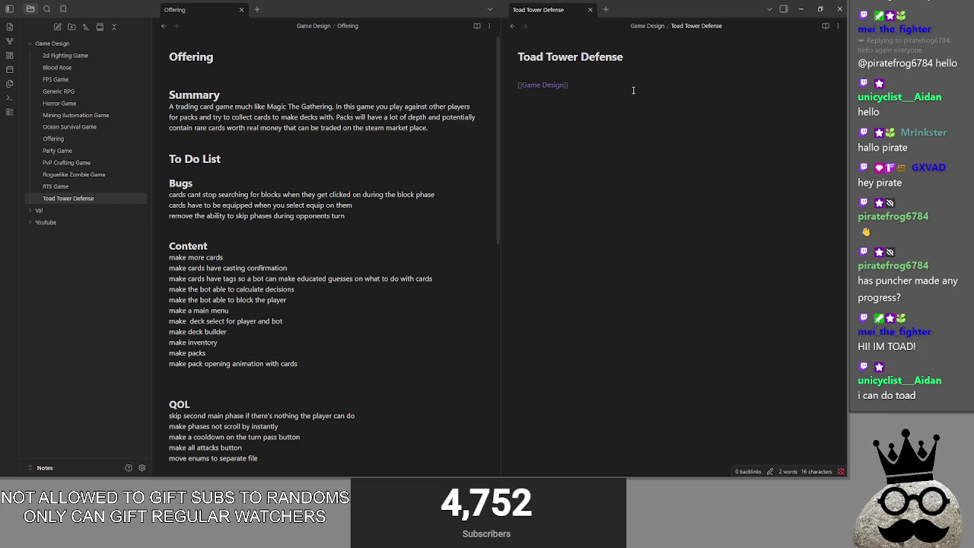
left_click(632, 78)
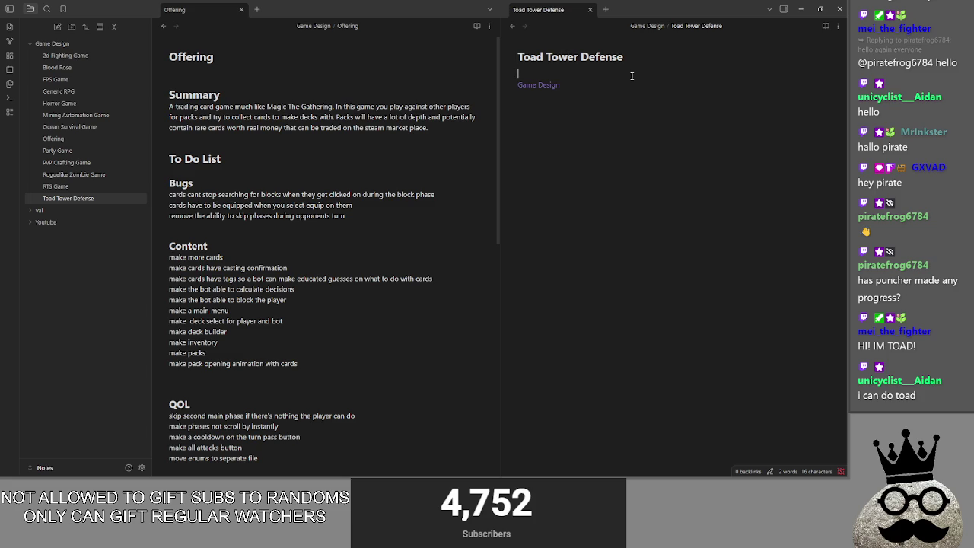
key("ctrl+g")
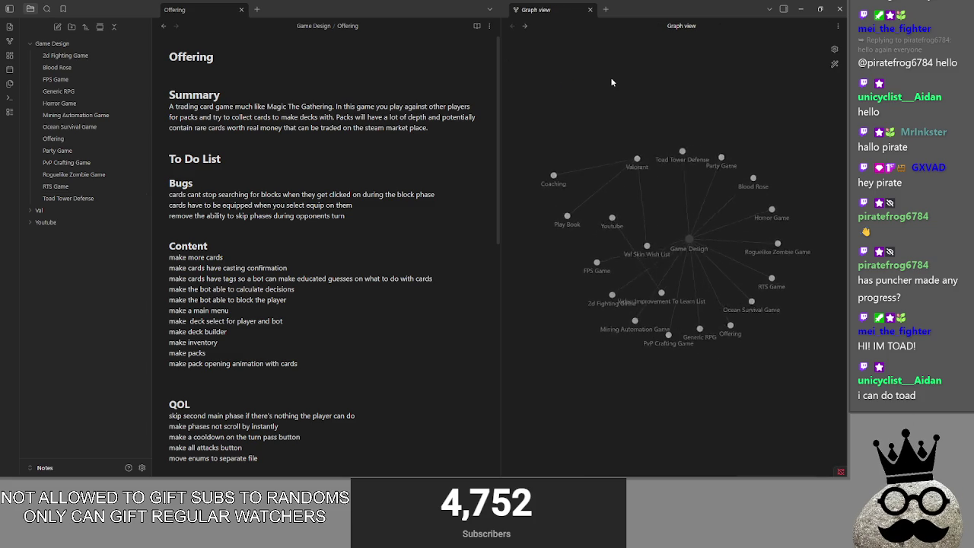
left_click_drag(637, 162, 592, 137)
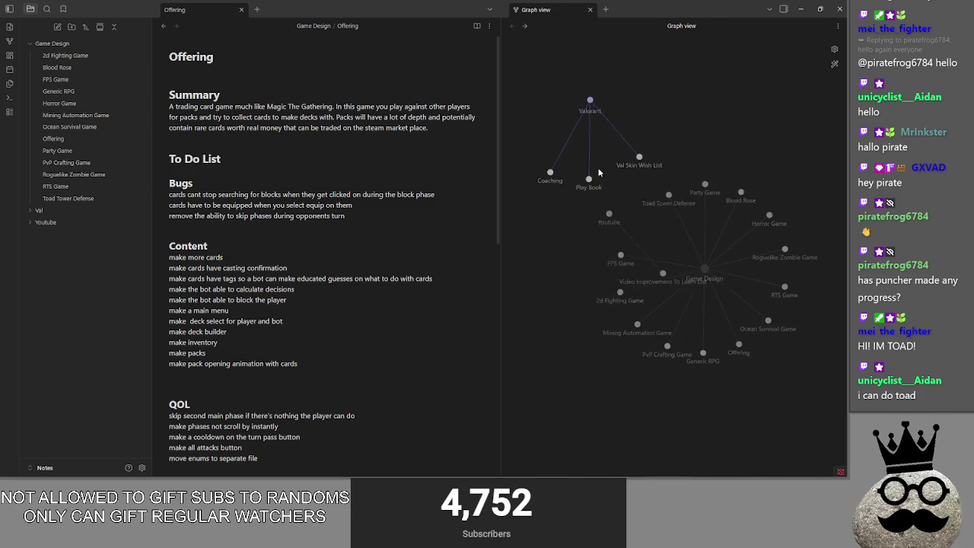
mouse_move(659, 271)
left_mouse_down()
mouse_move(619, 248)
mouse_move(551, 413)
mouse_move(559, 408)
left_mouse_up()
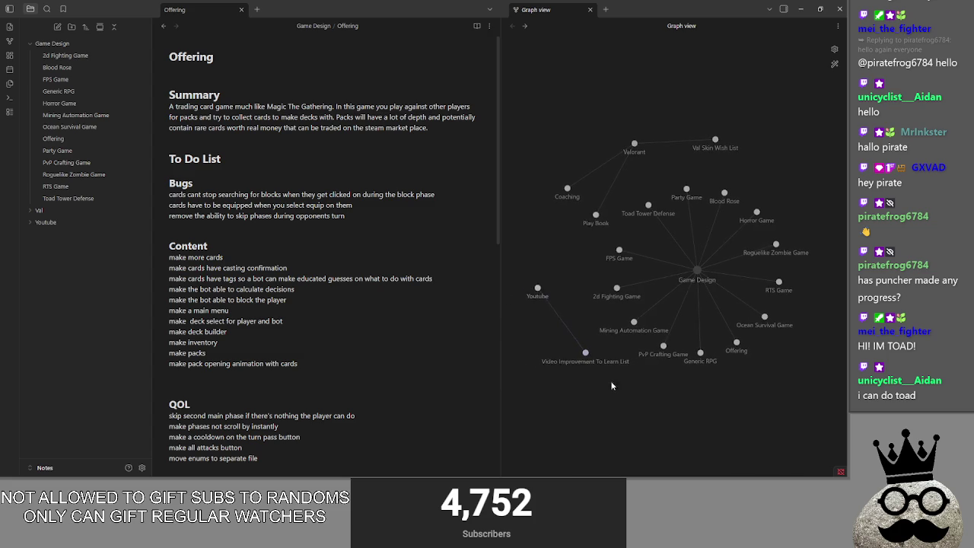
key("alt+Tab")
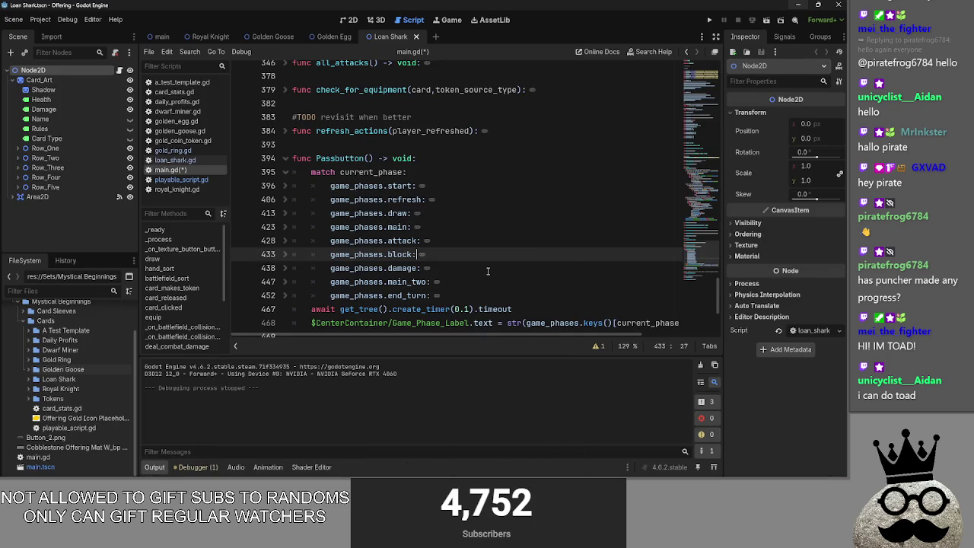
- Peek into bot_decision and bot_equips in main.gd, then run the Offering project
left_click(488, 269)
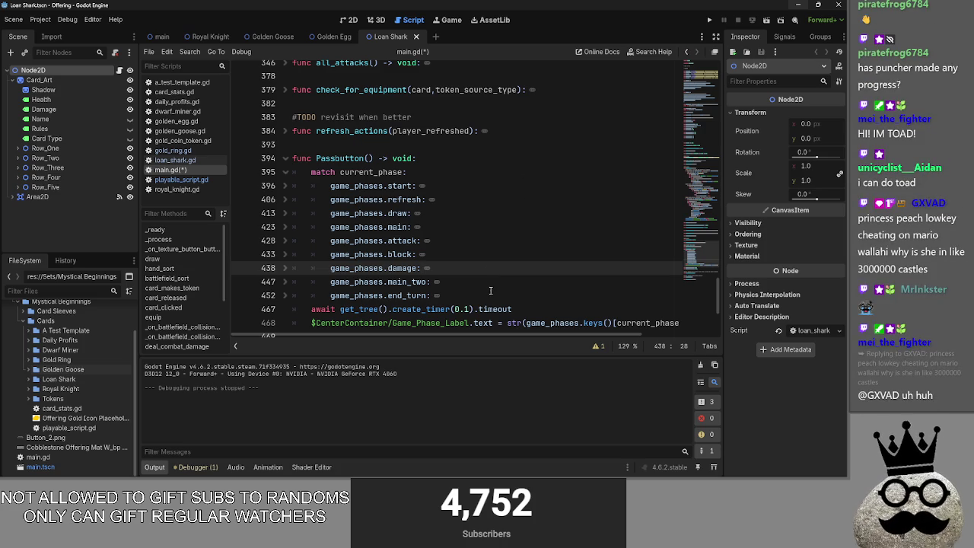
scroll(467, 242, "down", 3)
left_click(402, 213)
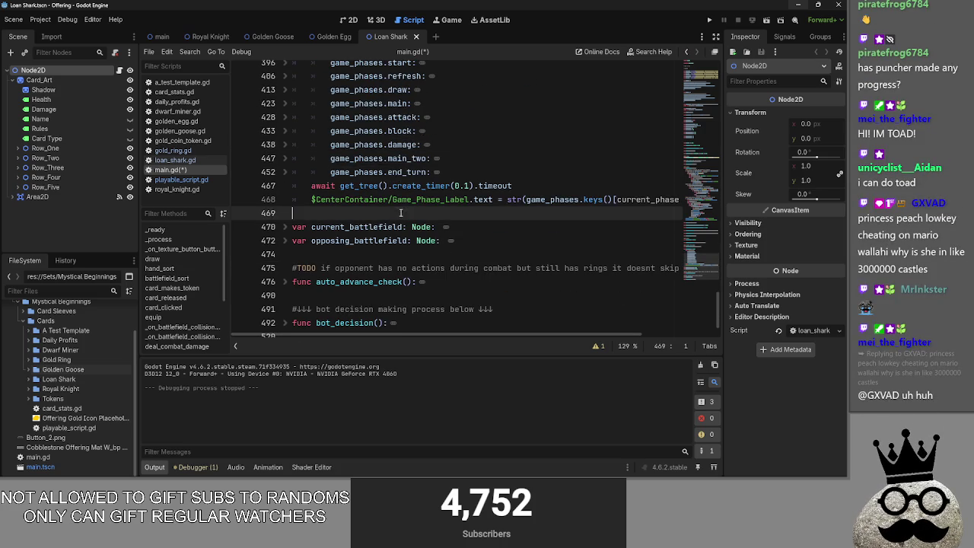
scroll(367, 274, "down", 1)
left_click(284, 282)
left_click(285, 281)
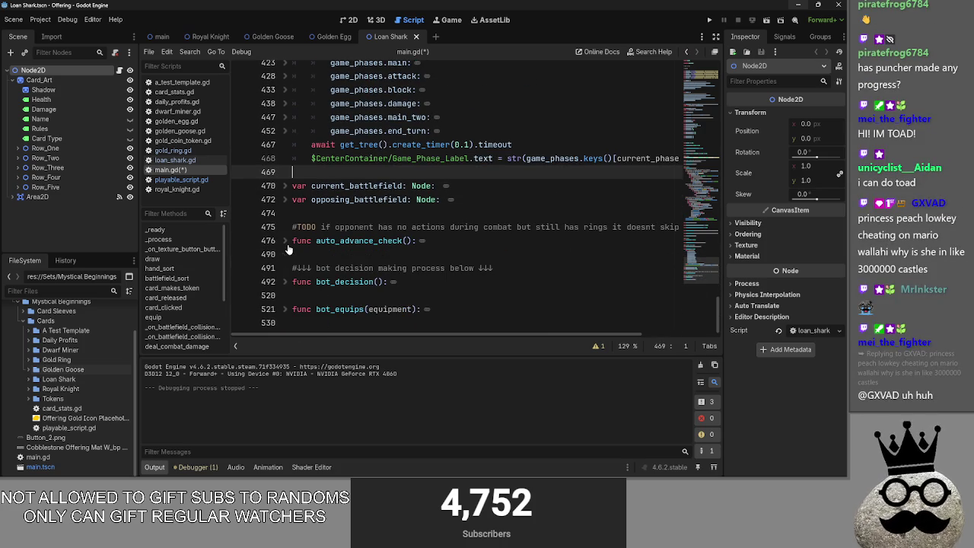
left_click(284, 282)
scroll(286, 287, "down", 3)
left_click(284, 158)
left_click(284, 186)
left_click(283, 188)
scroll(457, 220, "up", 6)
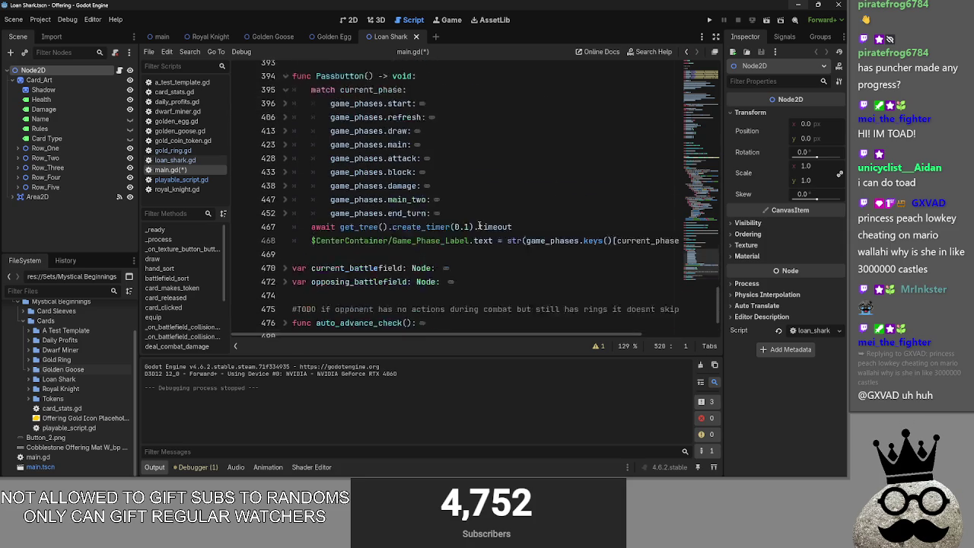
scroll(479, 225, "up", 2)
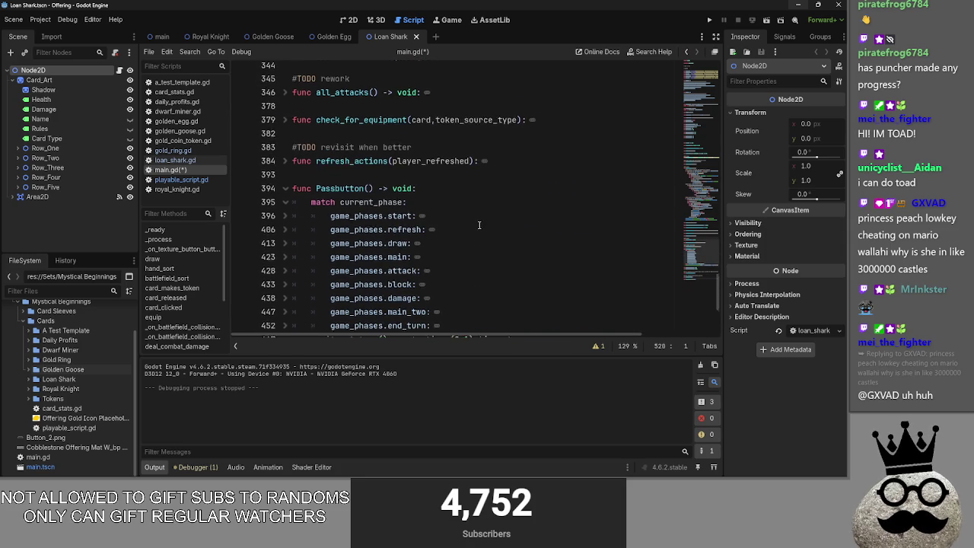
left_click(710, 20)
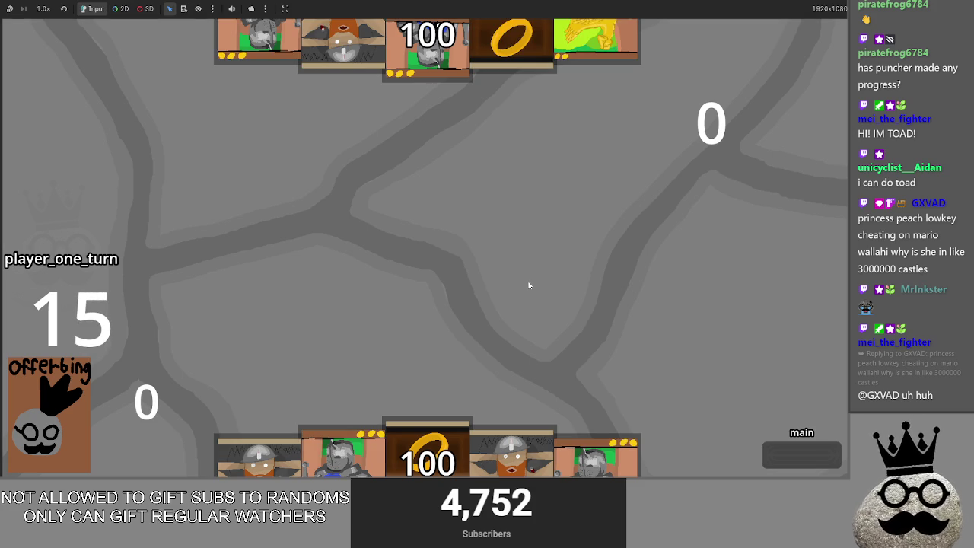
- Select the three Bugs lines in the Offering note, minimize Obsidian, and return to Godot
key("alt+Tab")
key("alt+Tab")
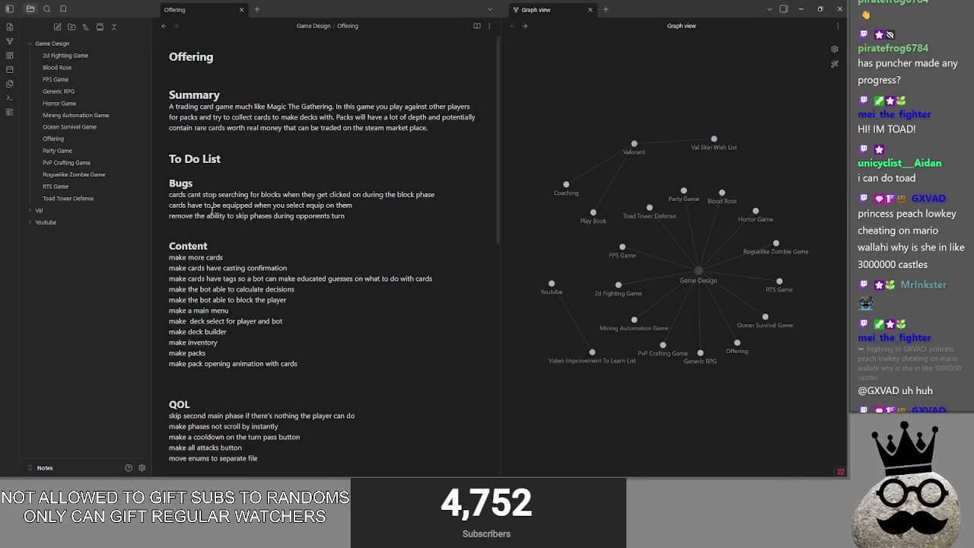
left_click_drag(367, 213, 169, 195)
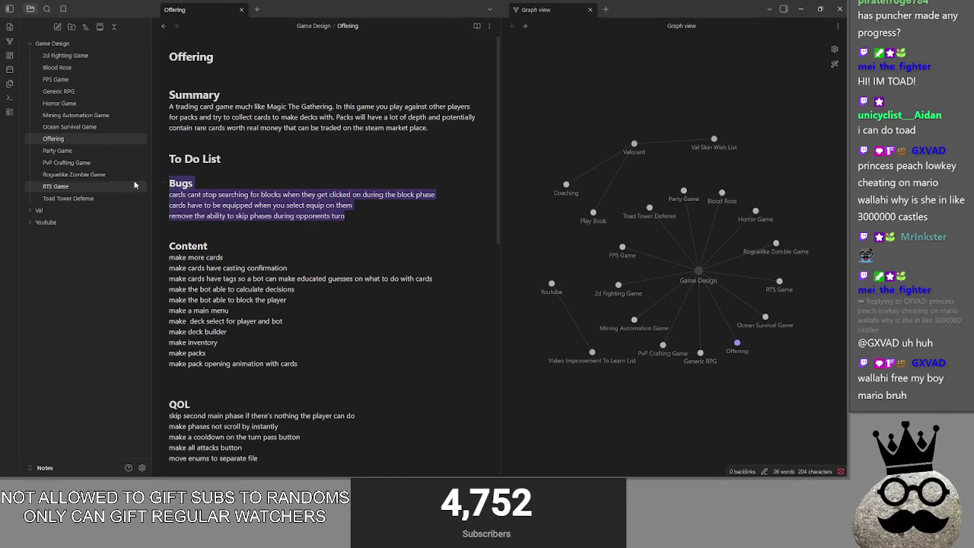
left_click(394, 215)
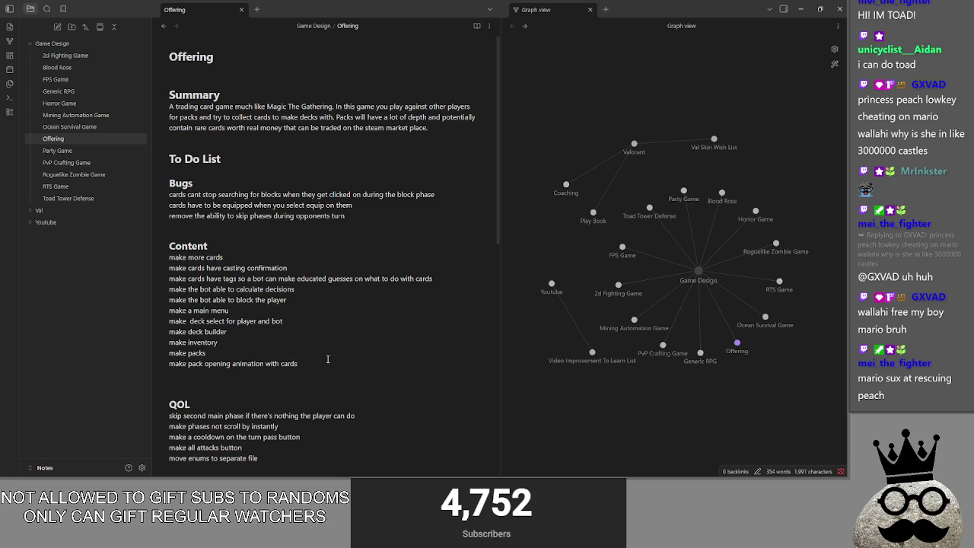
left_click(256, 255)
left_click(804, 9)
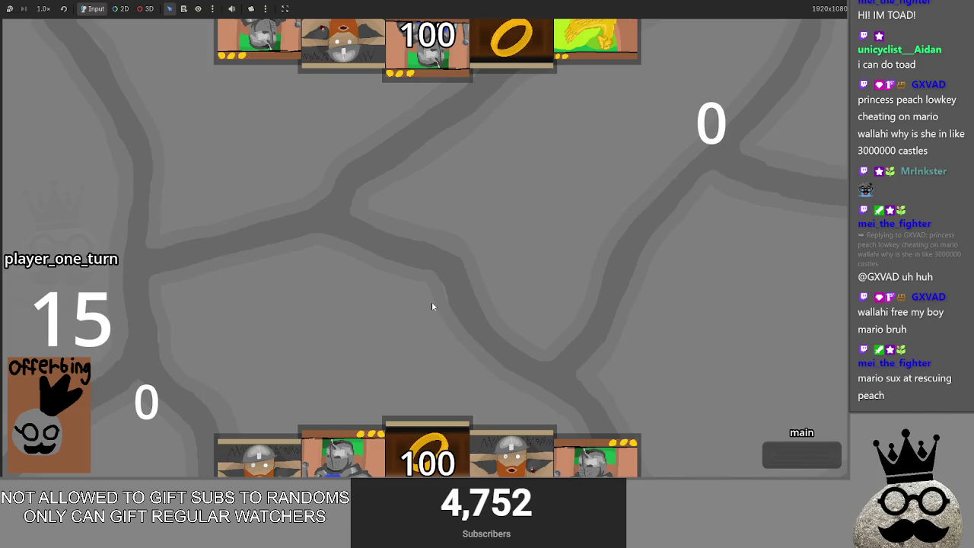
key("alt+Tab")
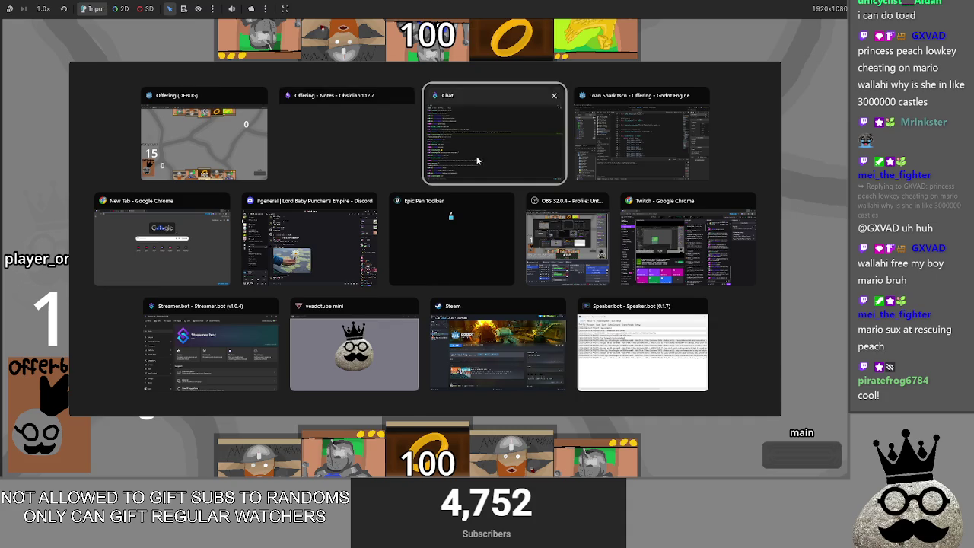
key("Tab")
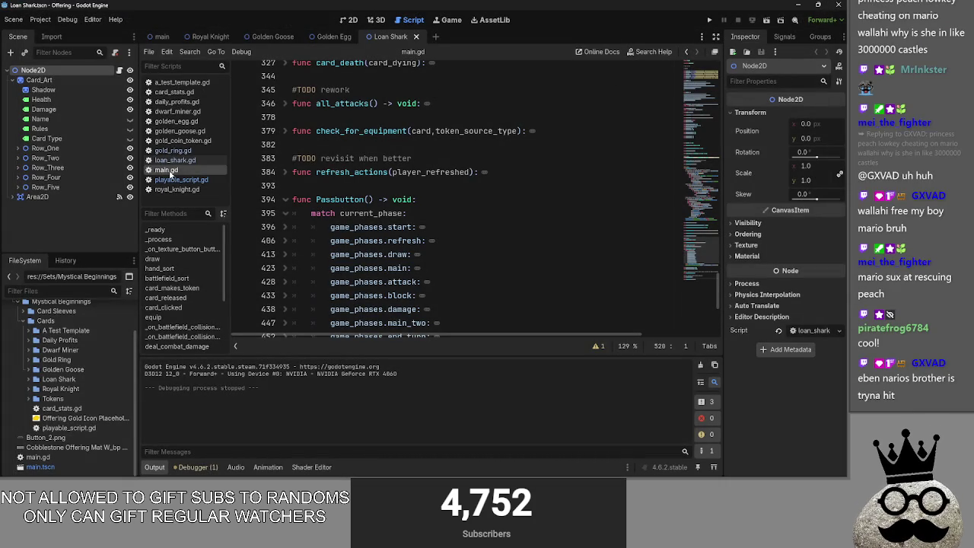
- Insert a blank line 11 and drag the test_card preload line up above dwarf_miner
scroll(271, 246, "up", 20)
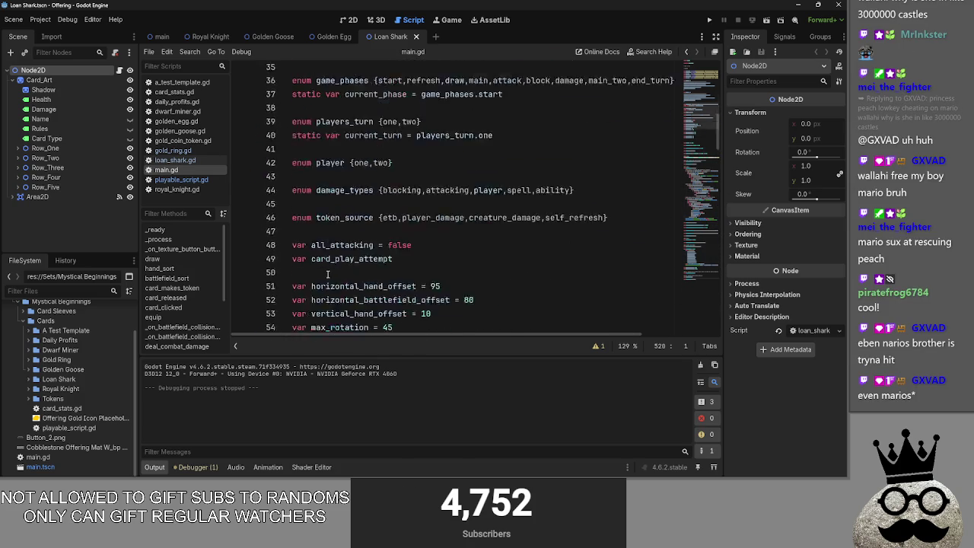
scroll(661, 236, "right", 4)
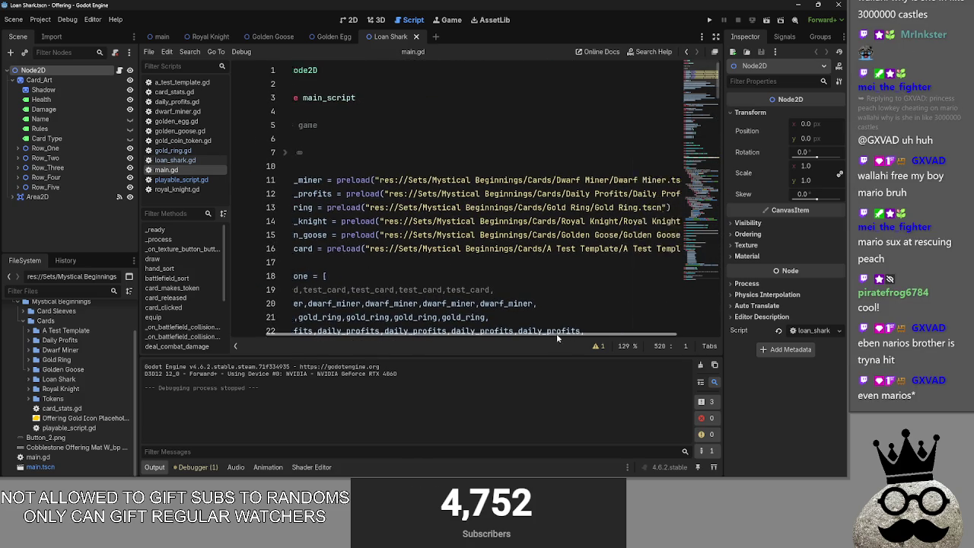
left_click(661, 236)
key("Return")
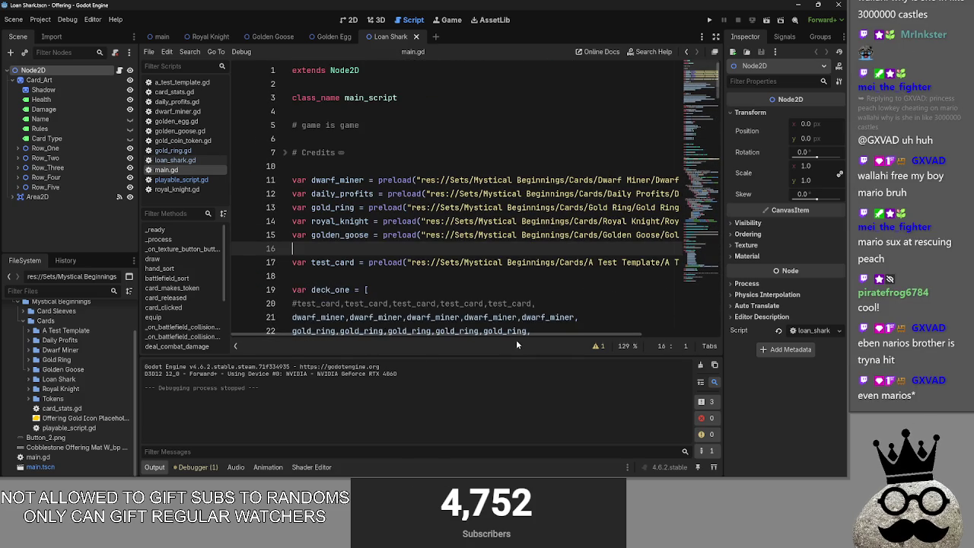
left_click(343, 164)
key("Return")
left_click_drag(293, 277, 769, 276)
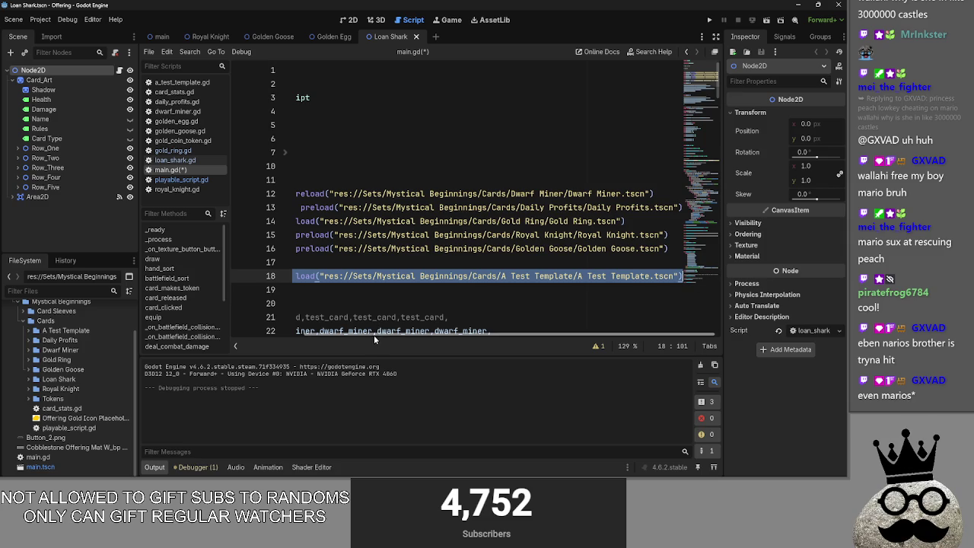
scroll(305, 315, "left", 3)
left_click_drag(339, 277, 320, 180)
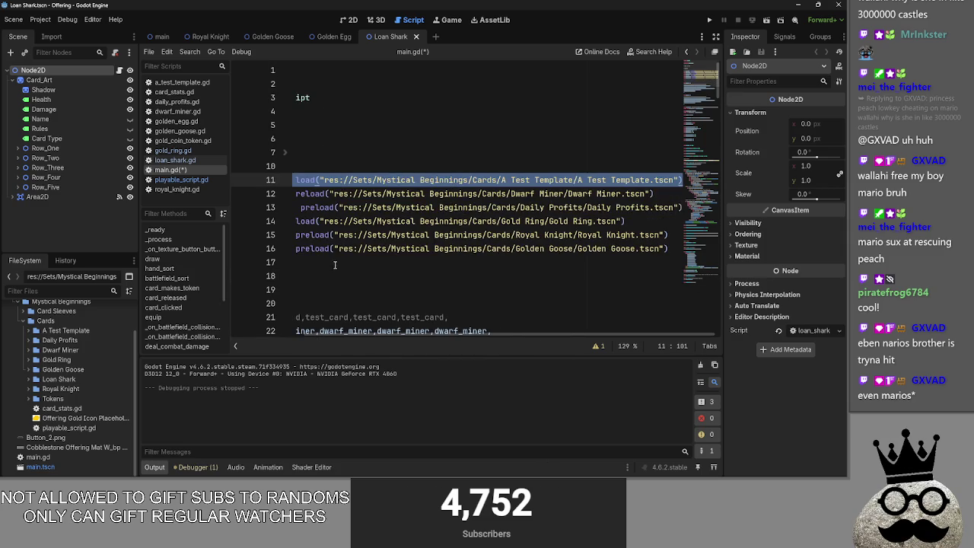
left_click(335, 264)
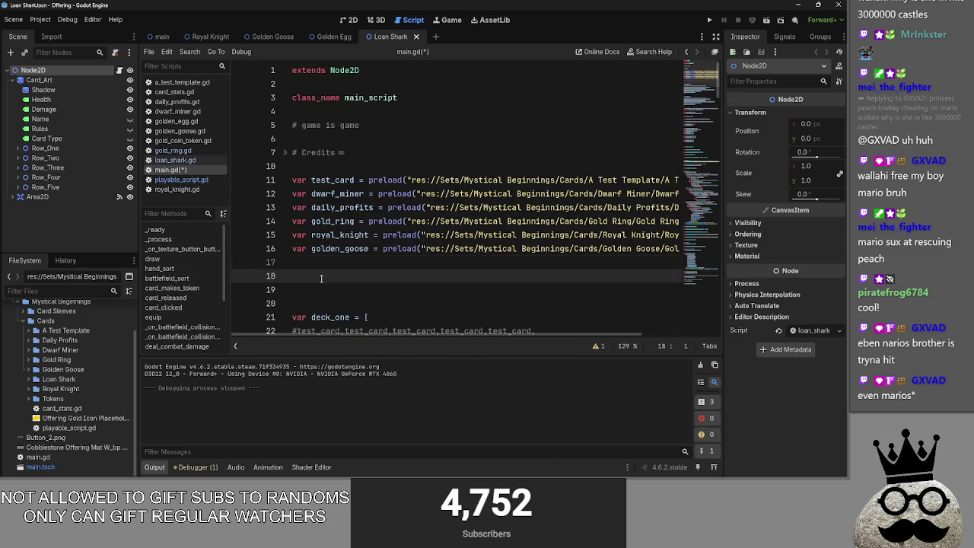
- Add 'var loan_shark = preload(' with Loan Shark/Loan Shark.tscn on line 17, then run the game
key("BackSpace")
scroll(262, 275, "left", 3)
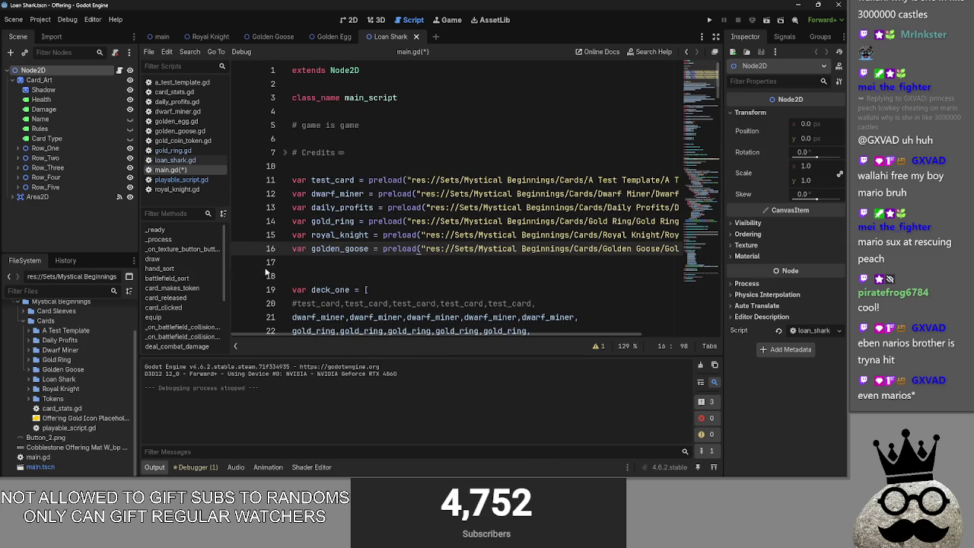
left_click(303, 262)
type("var ")
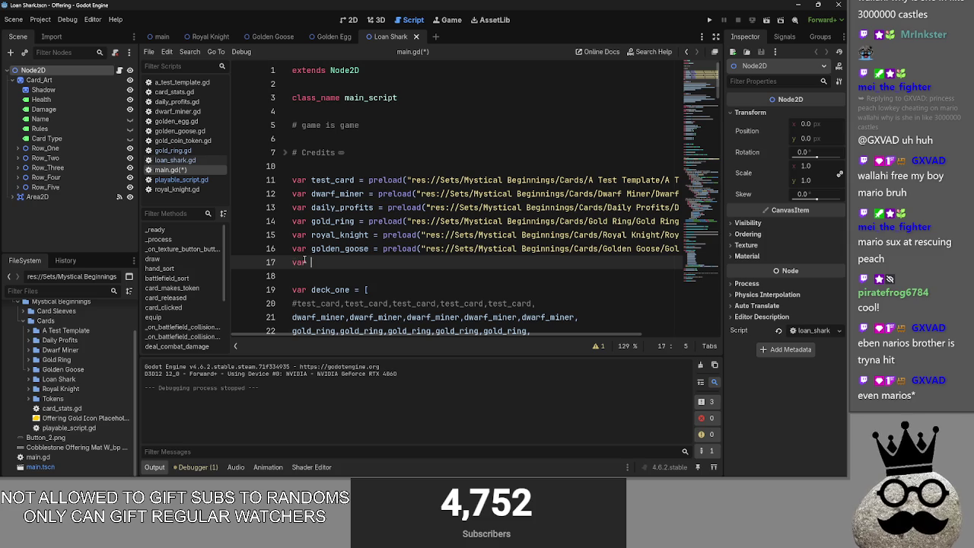
type("loa")
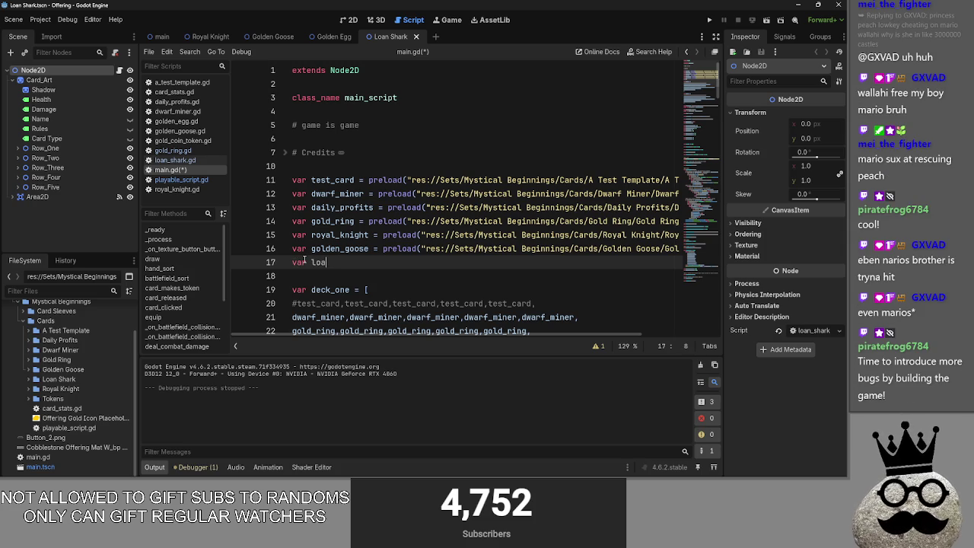
type("n_shar")
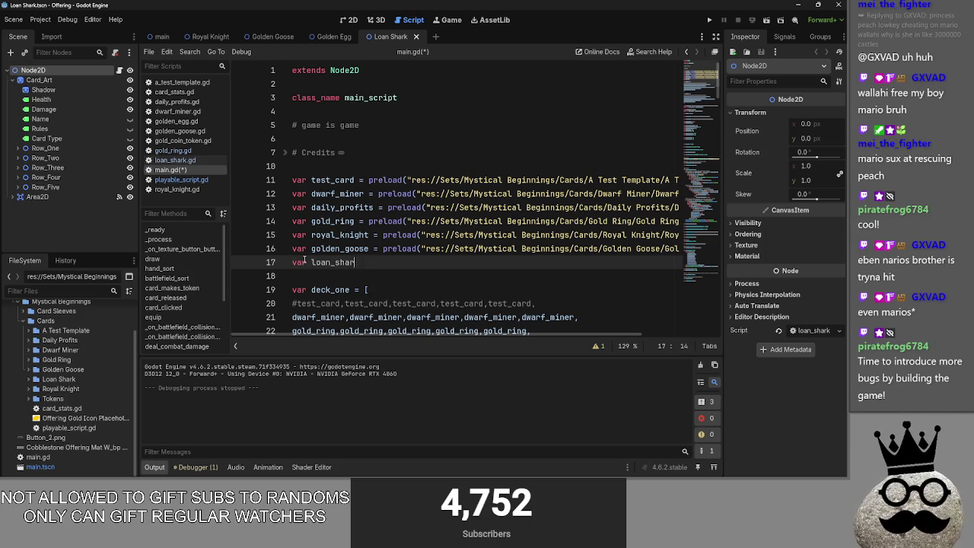
type("k = preload9")
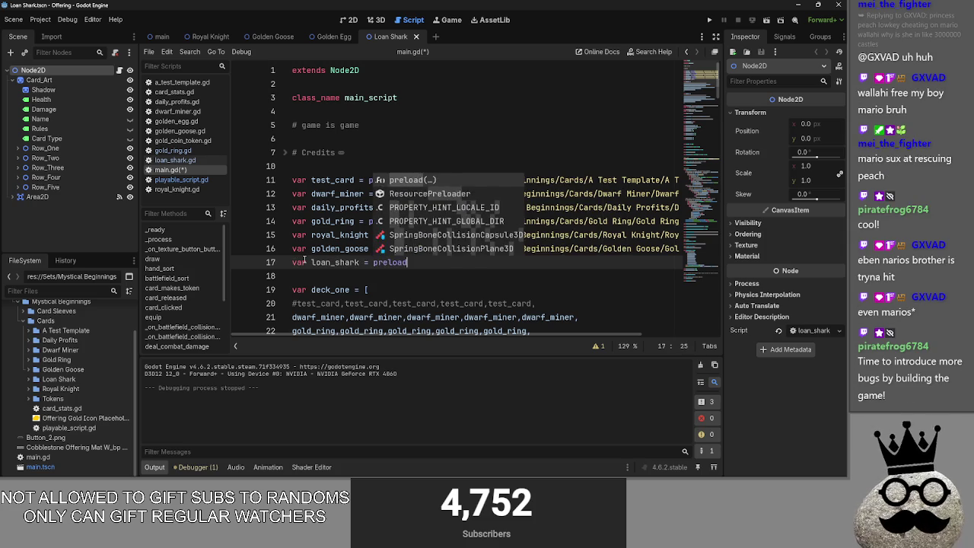
key("BackSpace")
type("(")
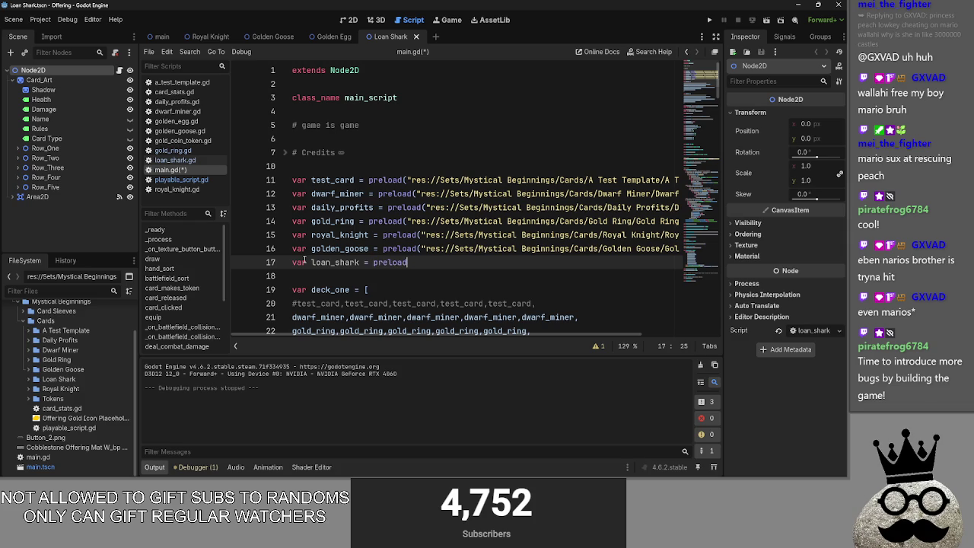
type("(")
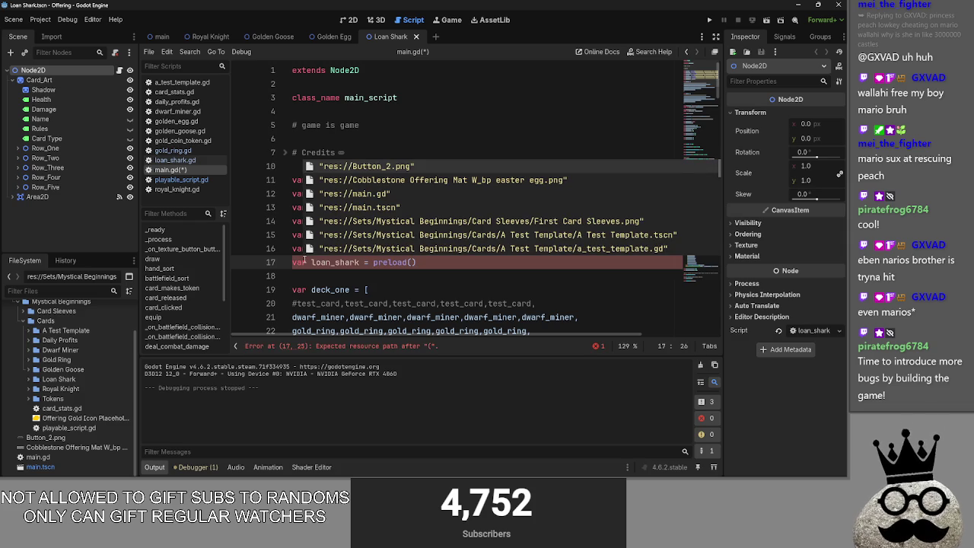
key("Down")
key("Down")
key("Down")
key("Down")
key("Down")
key("Down")
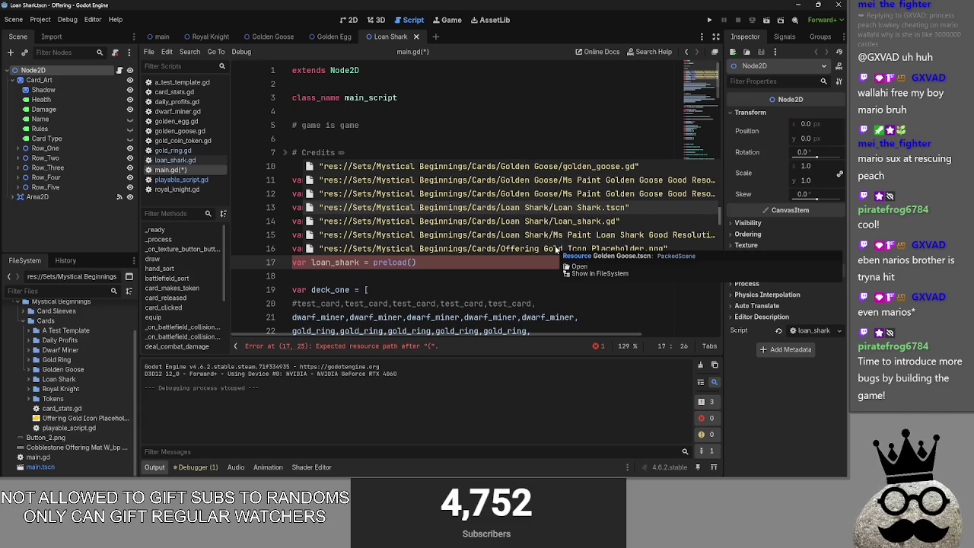
left_click(592, 207)
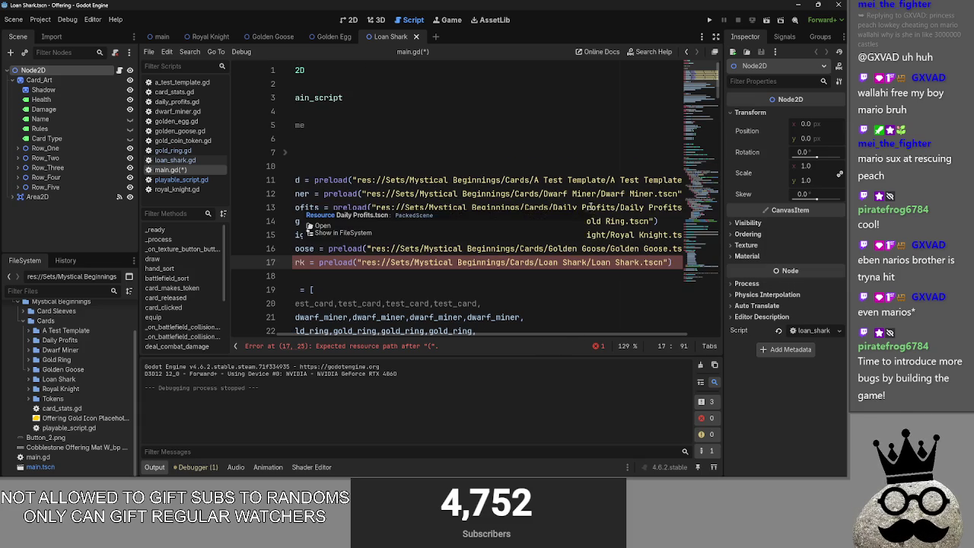
left_click(709, 23)
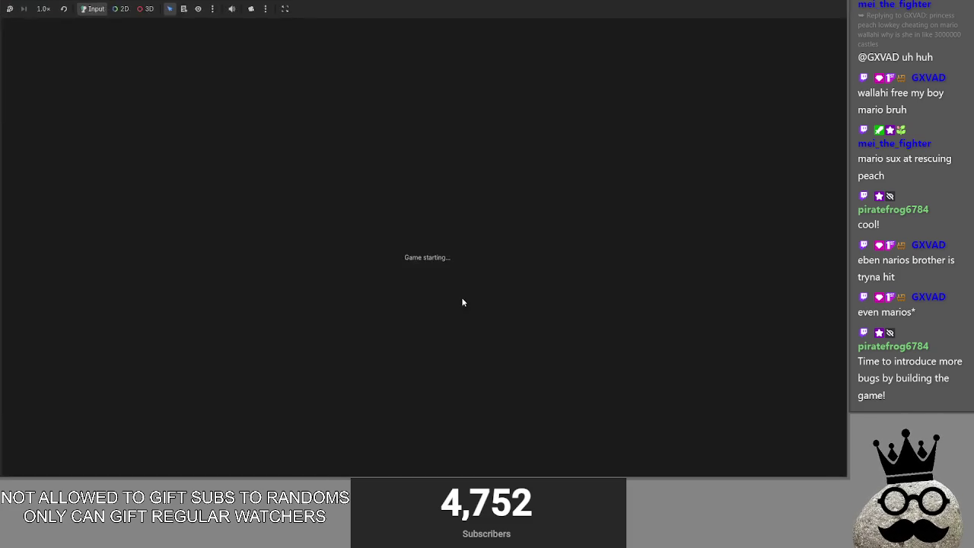
- Add a 'loan_shark,loan_shark,' line after the golden_goose entries in deck_one
key("alt+Tab")
key("F8")
scroll(525, 242, "down", 4)
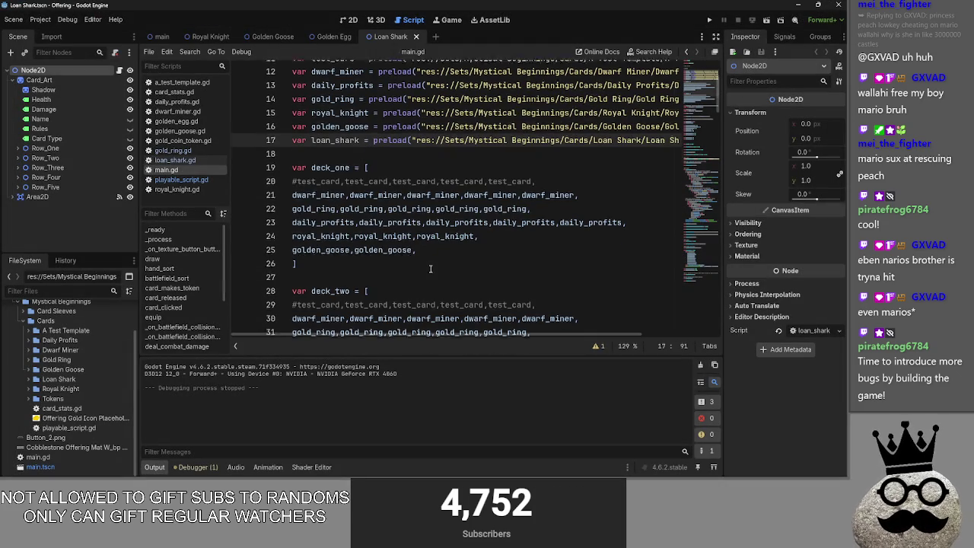
left_click(632, 207)
left_click(582, 238)
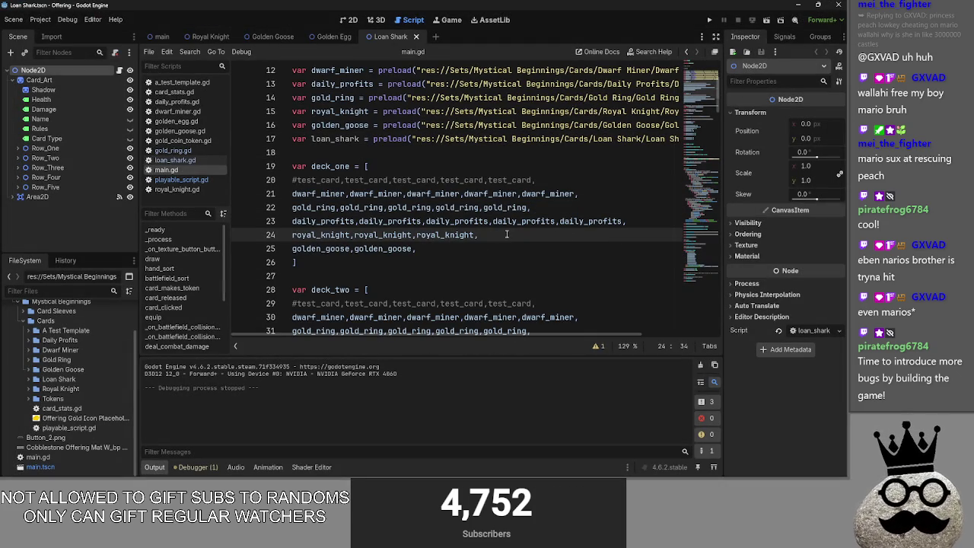
left_click(475, 252)
key("Return")
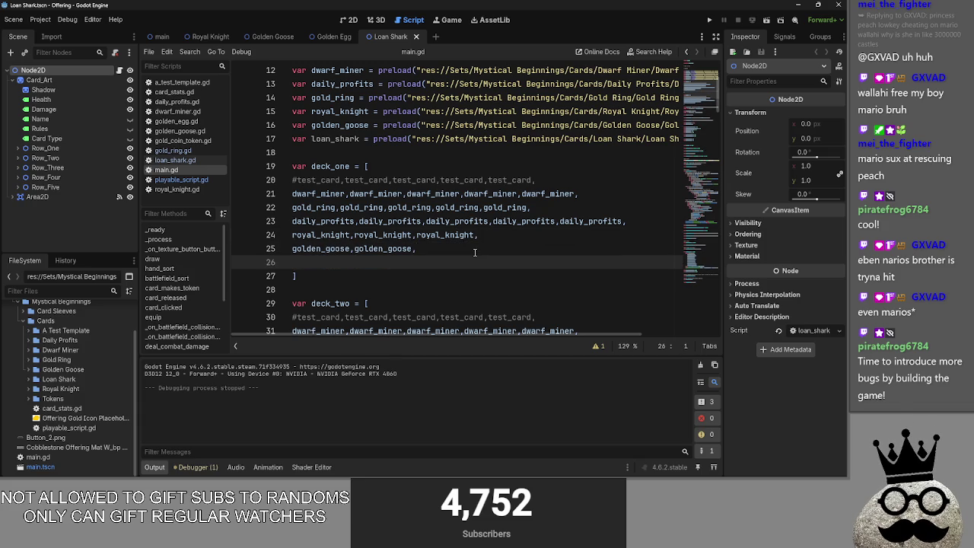
type("loan_sa")
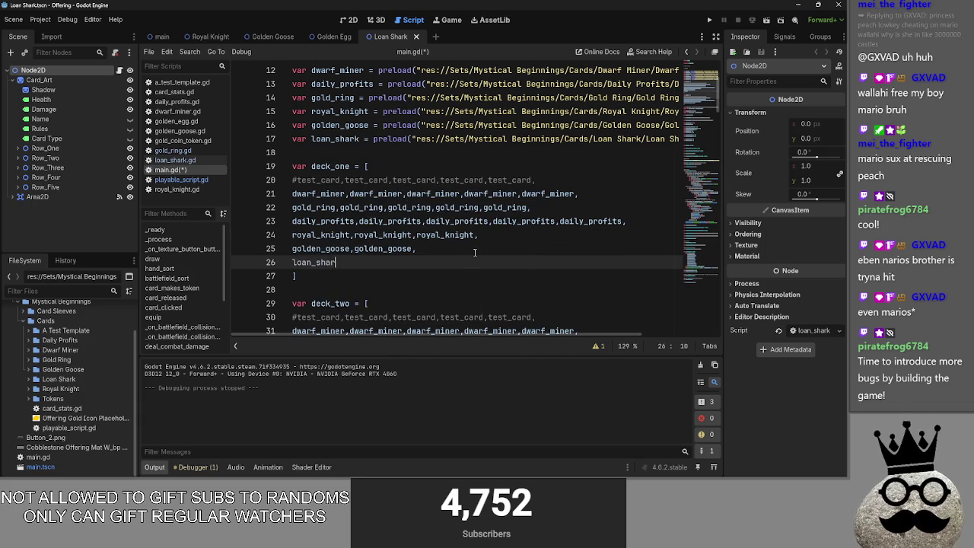
key("Escape")
key("BackSpace")
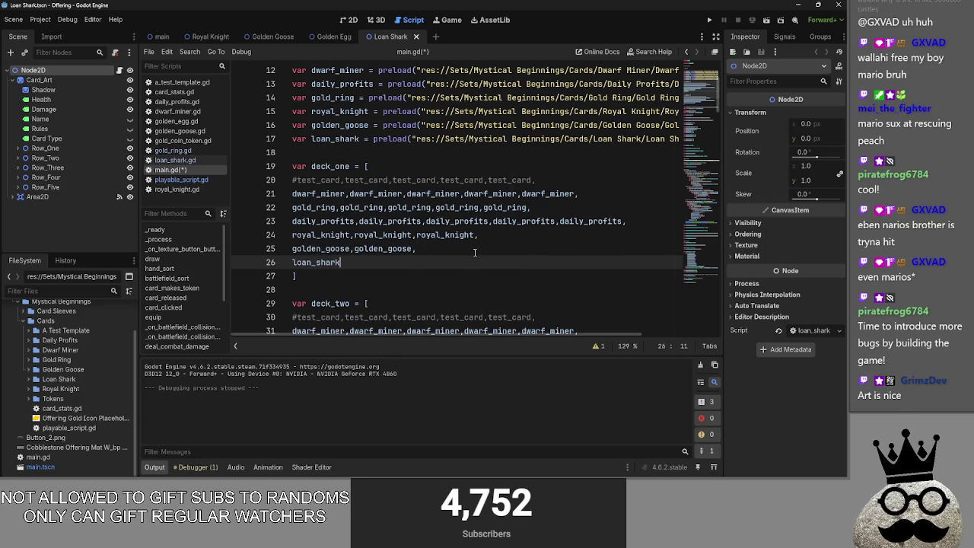
type(",")
left_click(346, 262)
left_click_drag(294, 262, 292, 261)
- Paste the loan_shark entries into deck_two after golden_goose
scroll(417, 302, "down", 2)
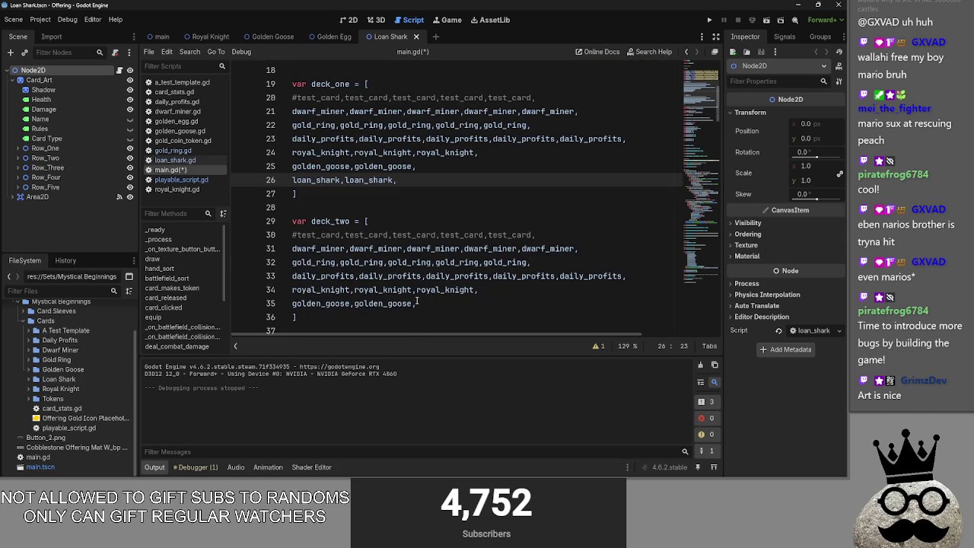
left_click(473, 303)
key("Return")
type("loan_shark,")
type("loan_shark,")
left_click(473, 301)
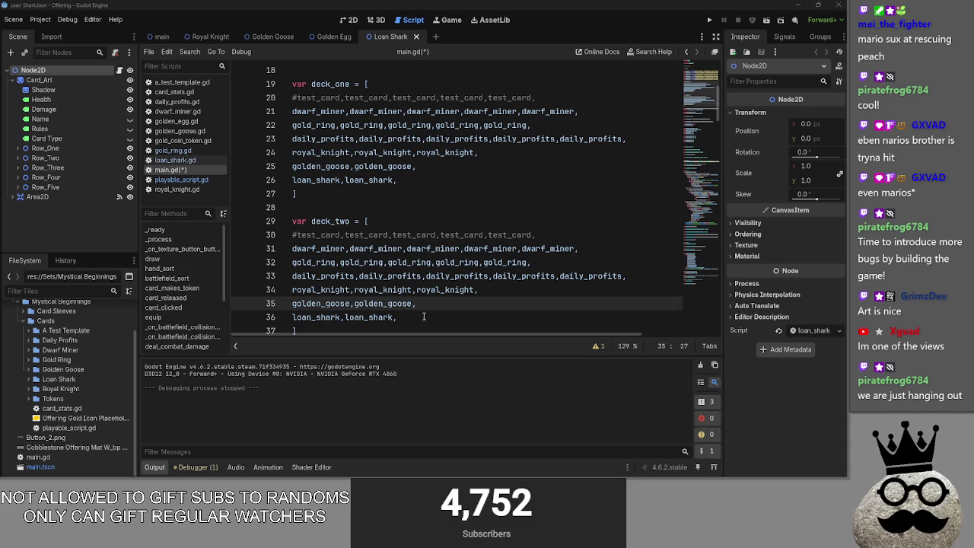
- Run the game, play the Loan Shark card onto the board and back, then return to Godot
left_click(710, 20)
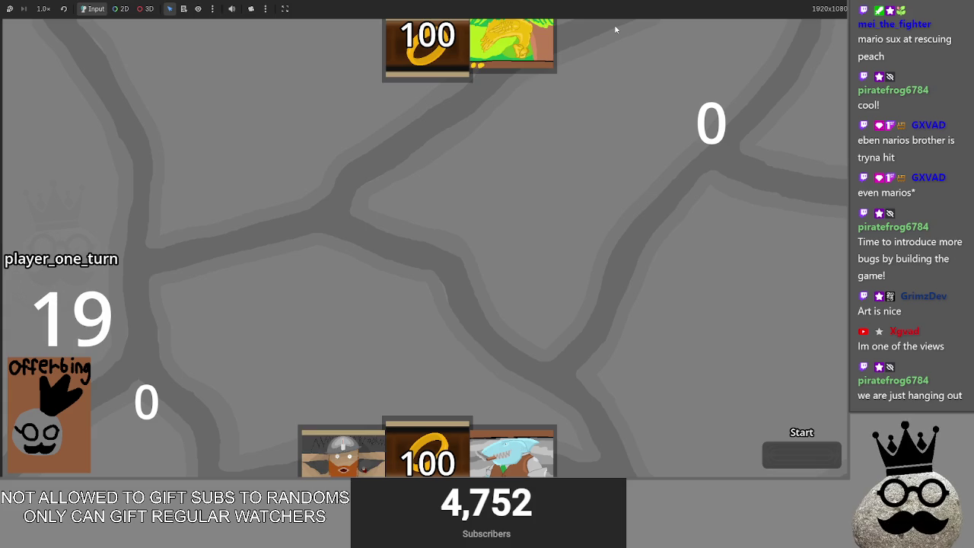
left_click(512, 444)
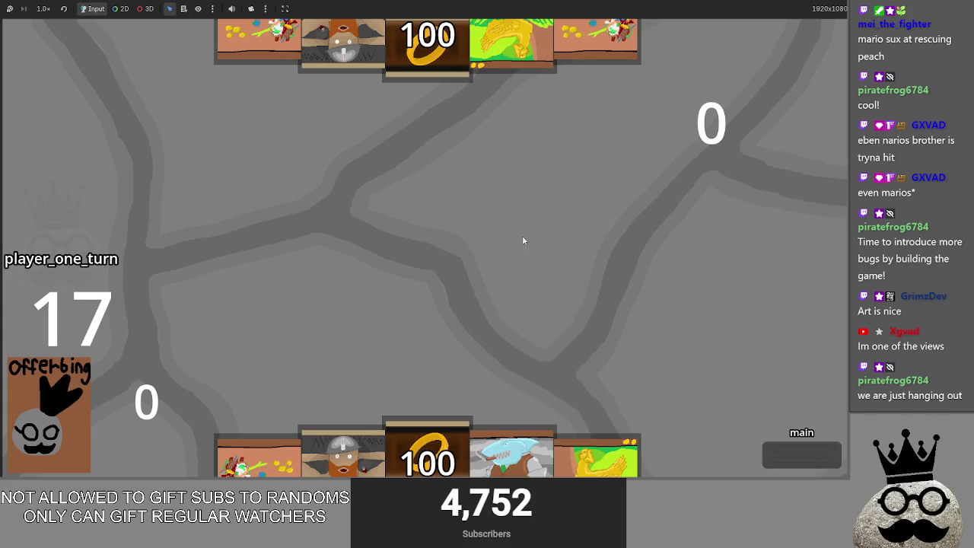
left_click(512, 294)
left_click(520, 310)
key("alt+Tab")
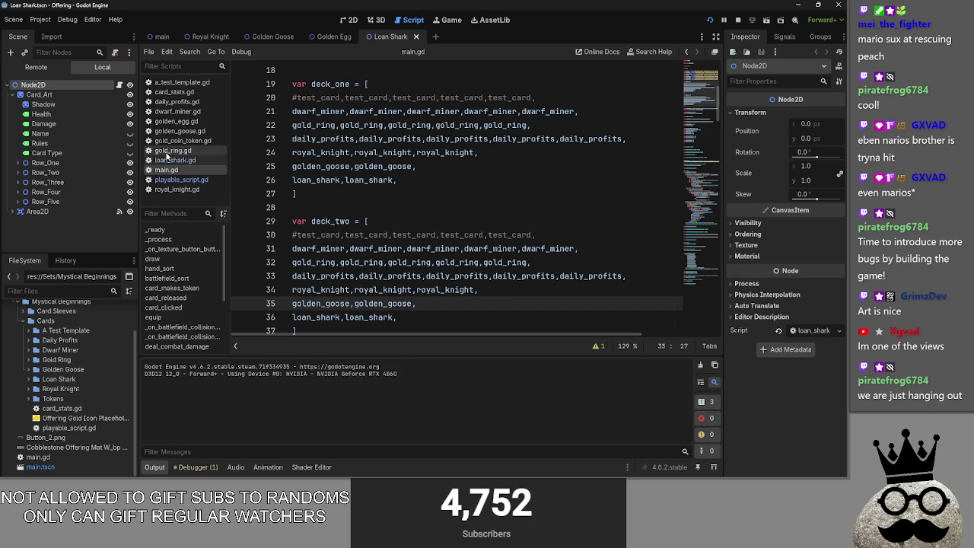
- Open main.gd and close the dwarf_miner.gd and golden_egg.gd scripts
left_click(183, 181)
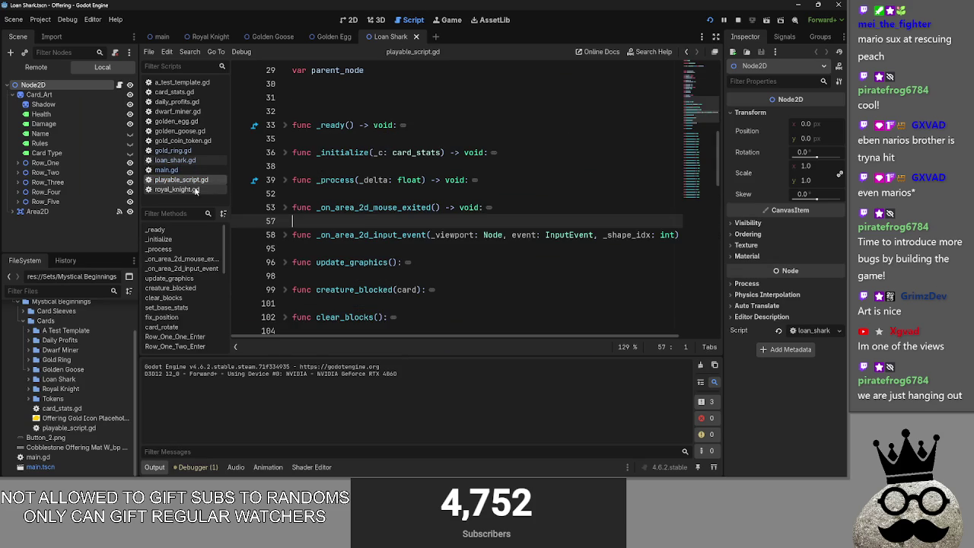
left_click(166, 170)
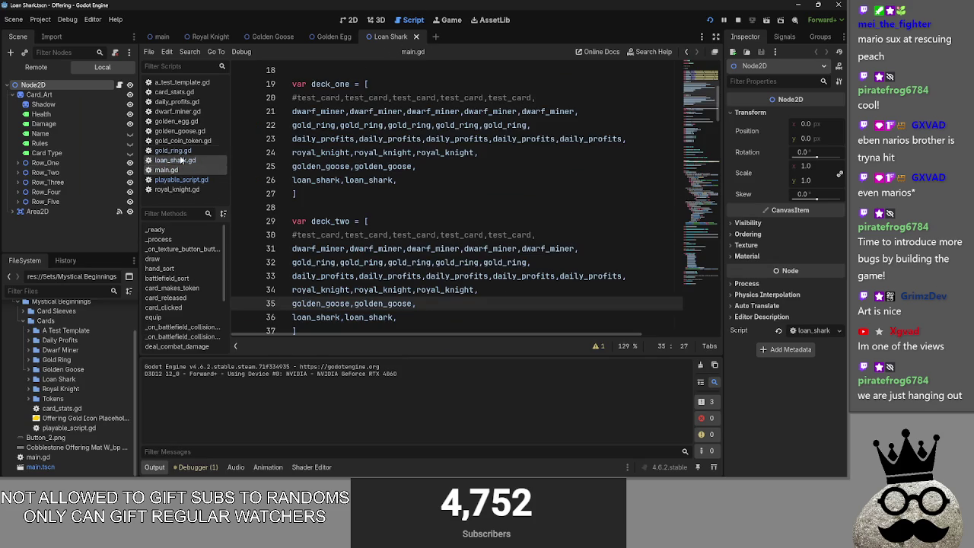
right_click(186, 113)
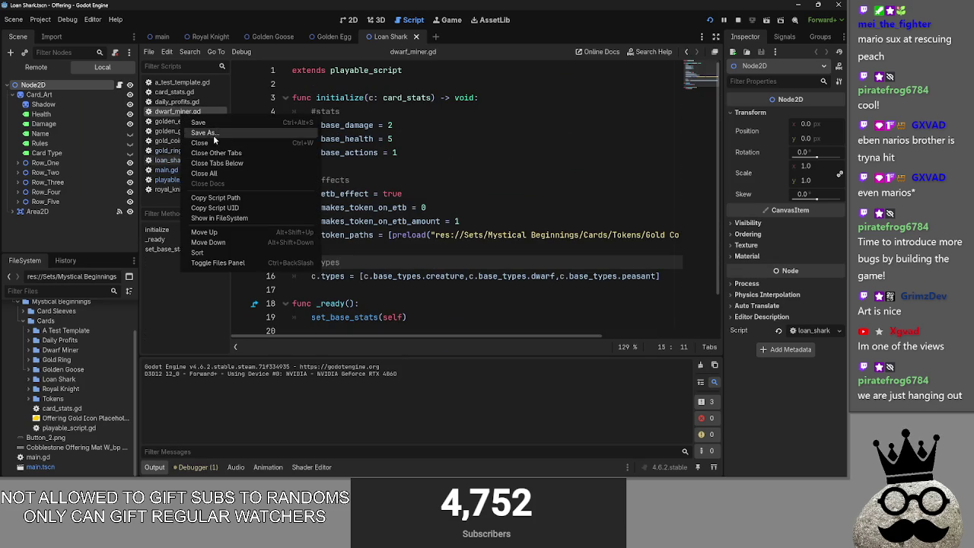
left_click(199, 142)
left_click(183, 114)
right_click(184, 114)
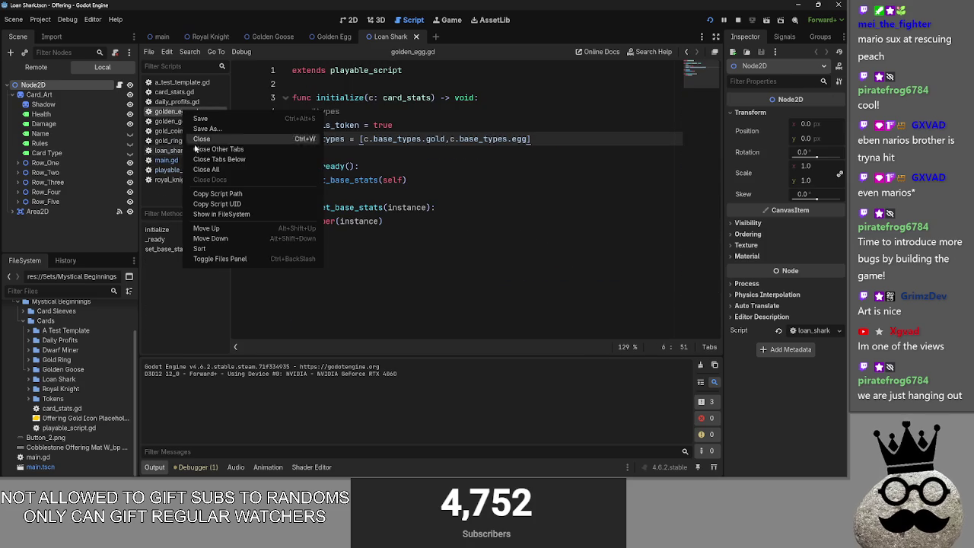
left_click(199, 145)
- Close golden_goose.gd and run the game with F5
left_click(185, 113)
right_click(185, 114)
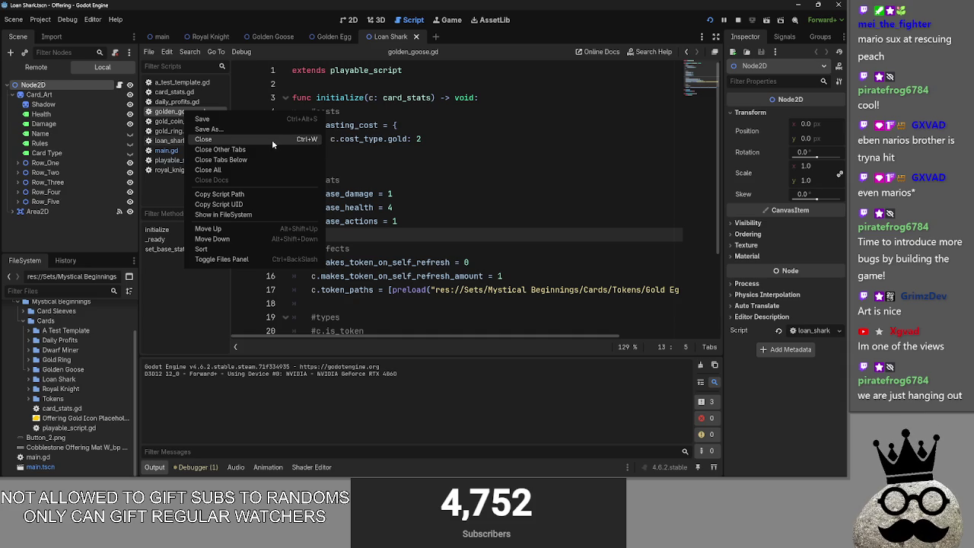
left_click(263, 142)
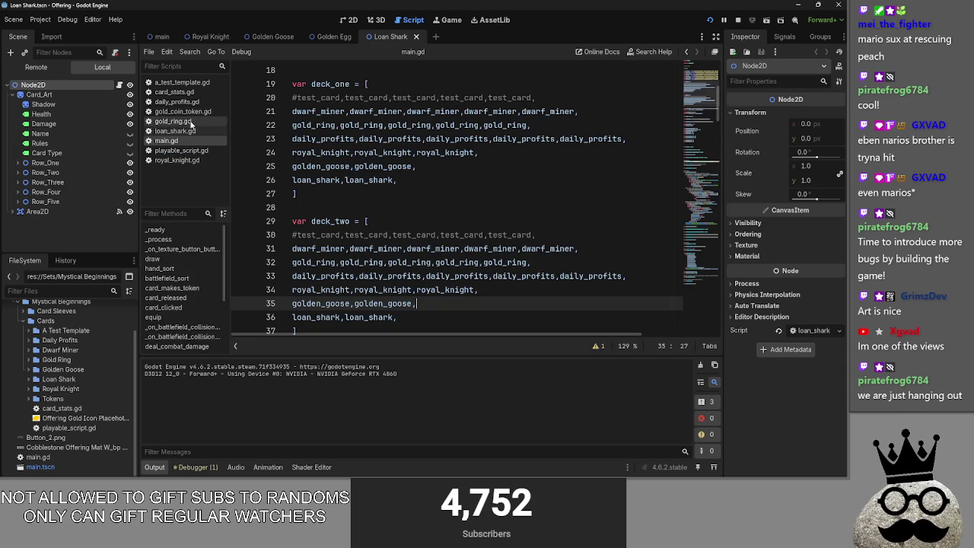
key("F5")
- Add a '## Tiny To Do List' heading on a new line beneath To Do List
key("alt+Tab")
key("alt+Tab")
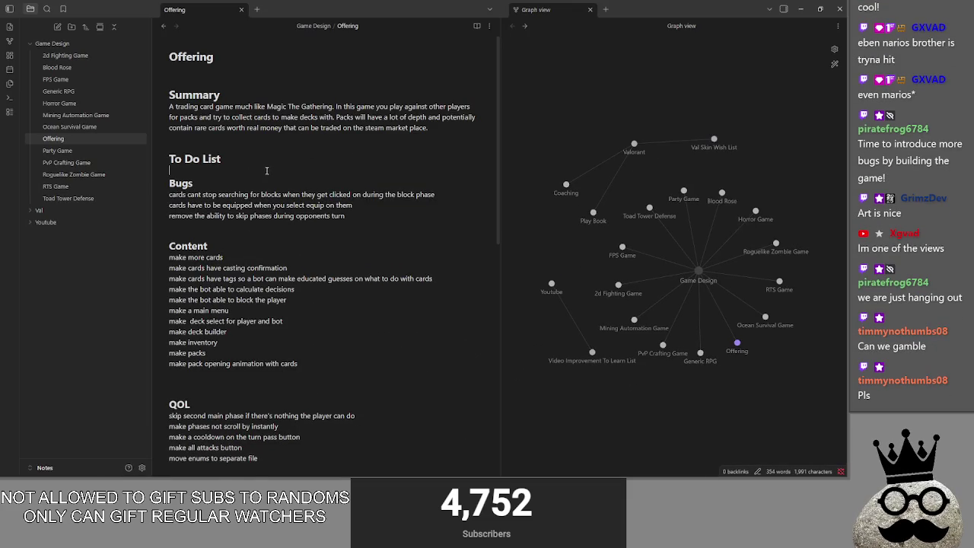
key("Return")
key("Return")
type("#")
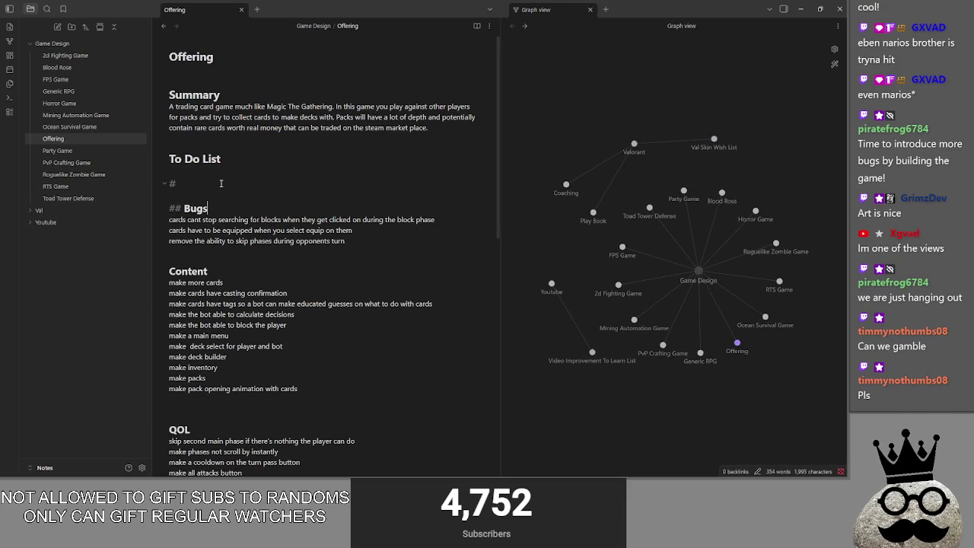
key("BackSpace")
type("#")
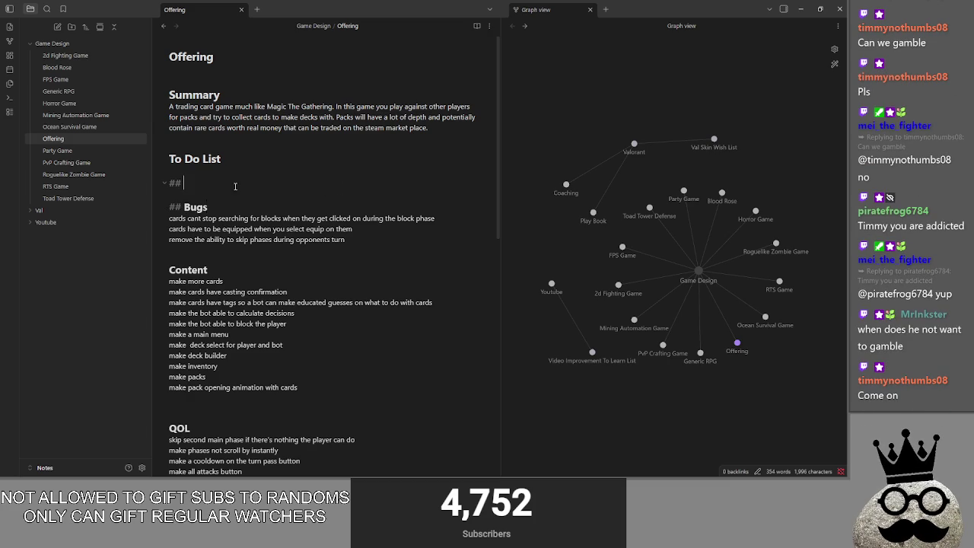
type("Tiny Tod")
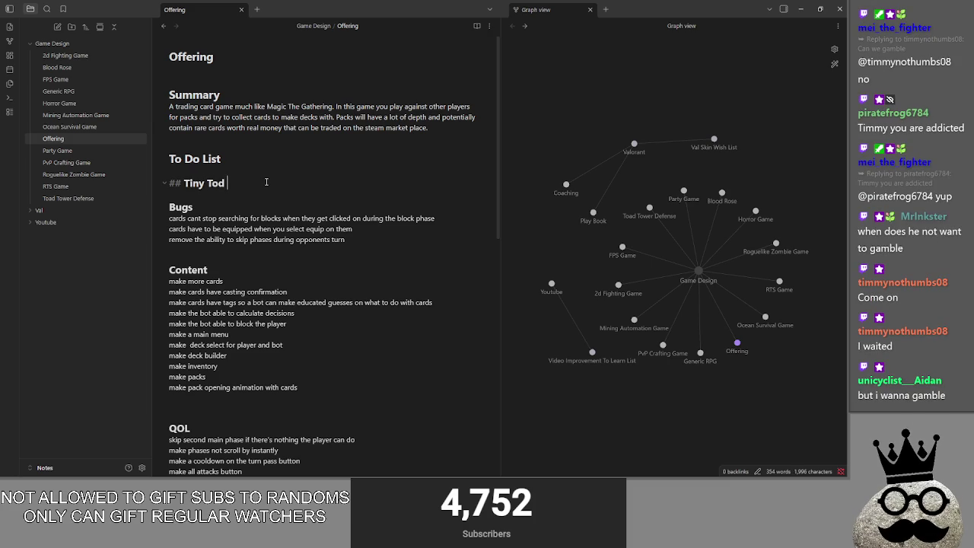
key("BackSpace")
type(" Do List")
key("Return")
- Tidy the blank lines after the new heading, removing the extra one above QOL
key("BackSpace")
key("Return")
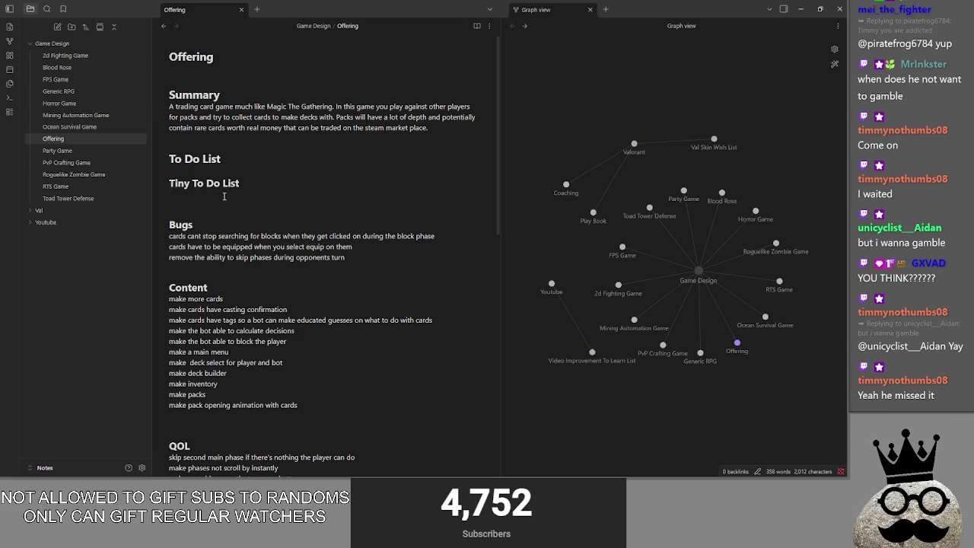
key("BackSpace")
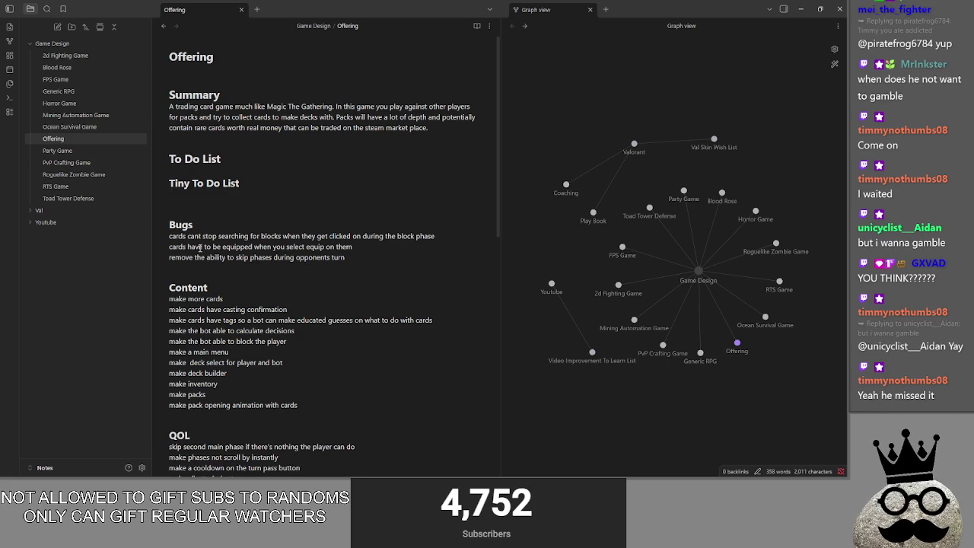
- Scroll through the Offering note reviewing the Bugs, Content and QOL sections
scroll(216, 323, "down", 2)
scroll(220, 417, "down", 4)
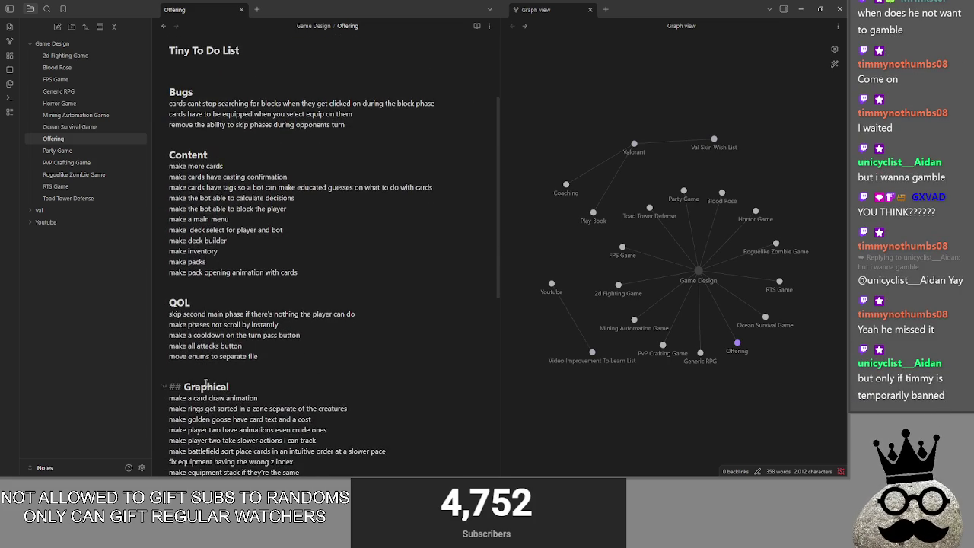
scroll(198, 441, "down", 2)
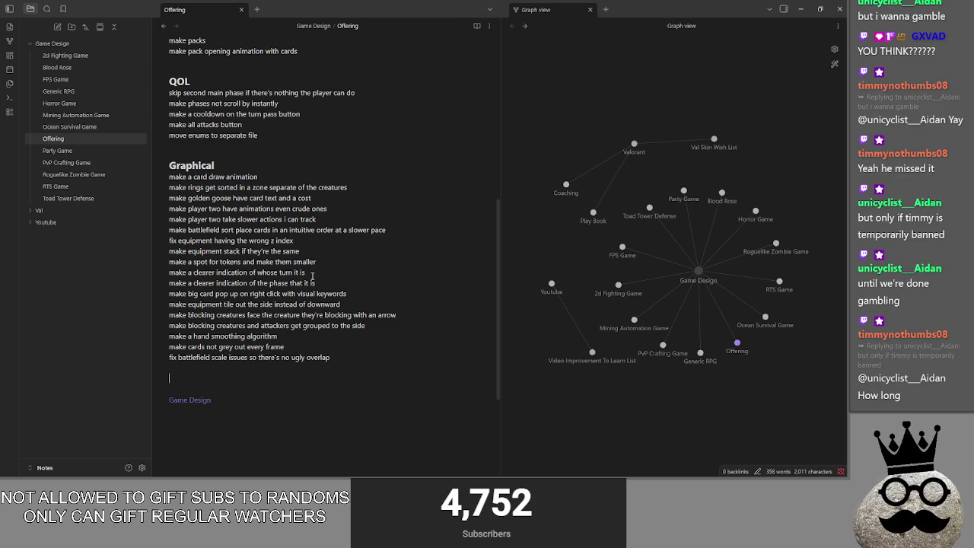
scroll(305, 251, "up", 3)
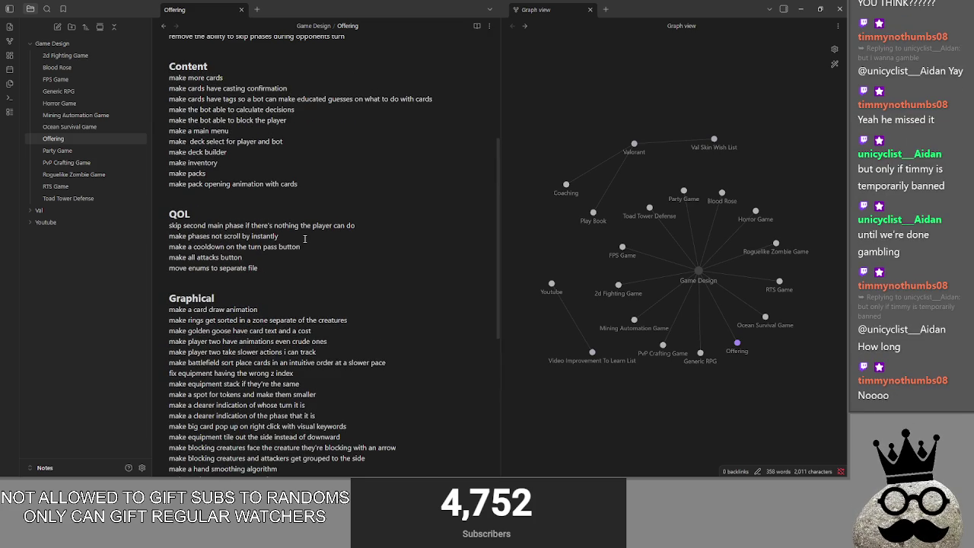
right_click(304, 247)
left_click(200, 298)
- Place the cursor on the empty line under the Tiny To Do List heading
scroll(200, 179, "up", 3)
left_click(200, 179)
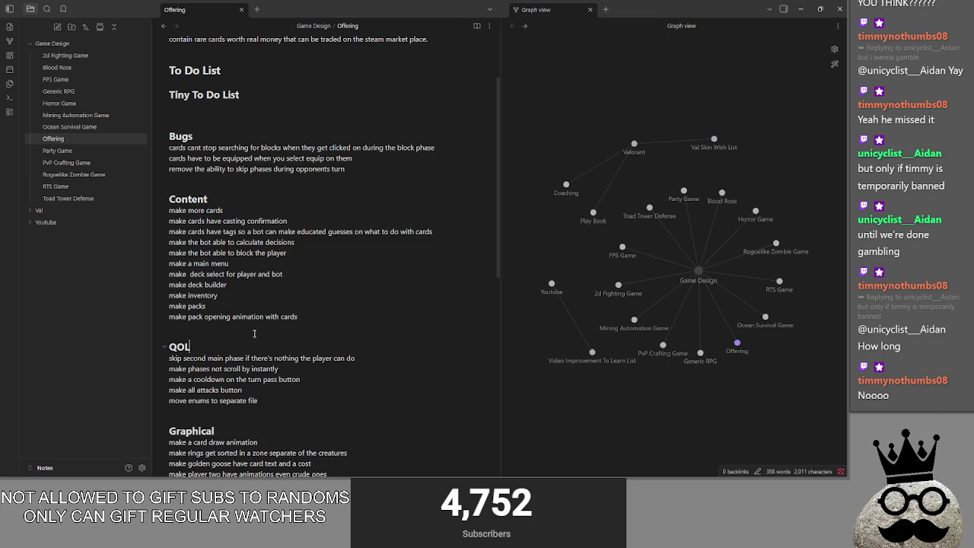
left_click(266, 199)
scroll(266, 217, "up", 2)
left_click(247, 194)
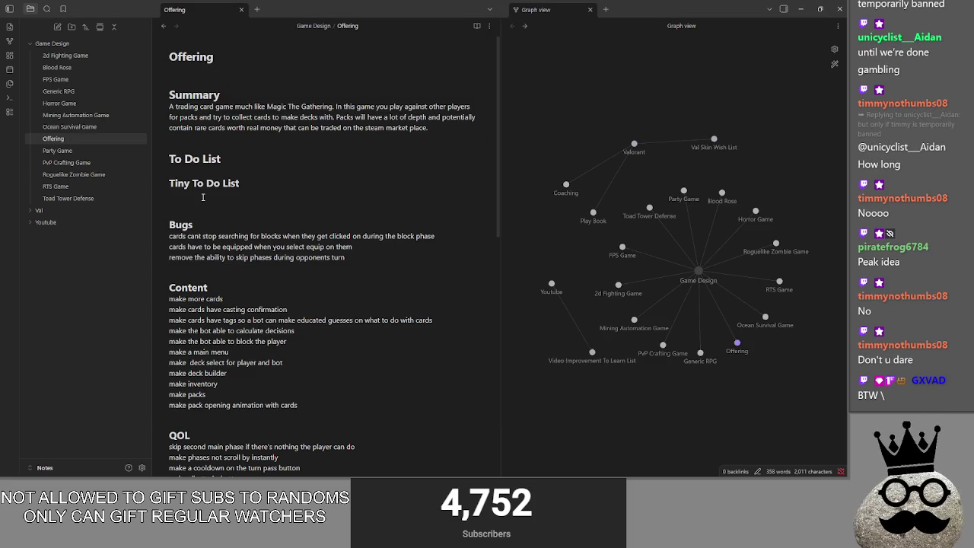
- Open playable_script.gd in the Godot script editor, then return to Obsidian
key("alt+Tab")
key("alt+Tab")
key("alt+Tab")
key("alt+shift+Tab")
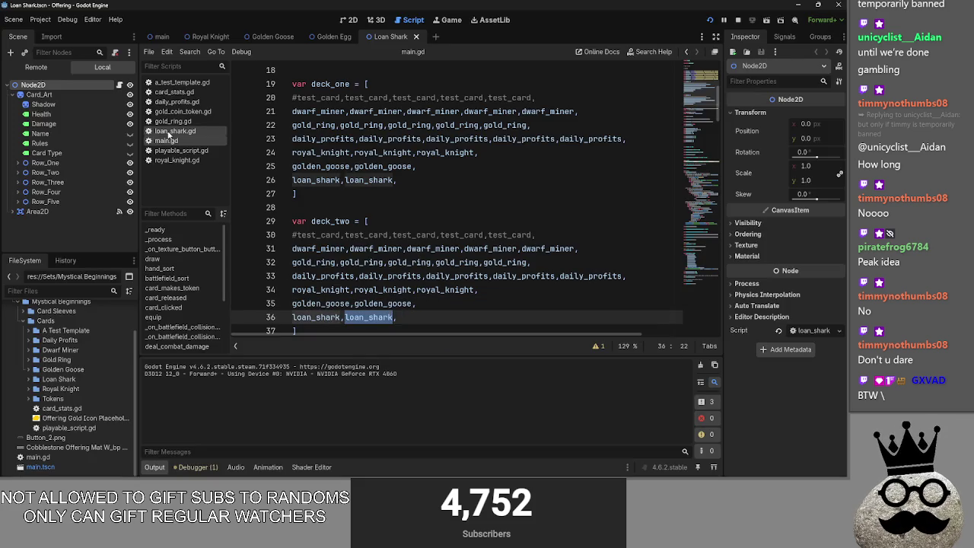
left_click(180, 151)
key("alt+Tab")
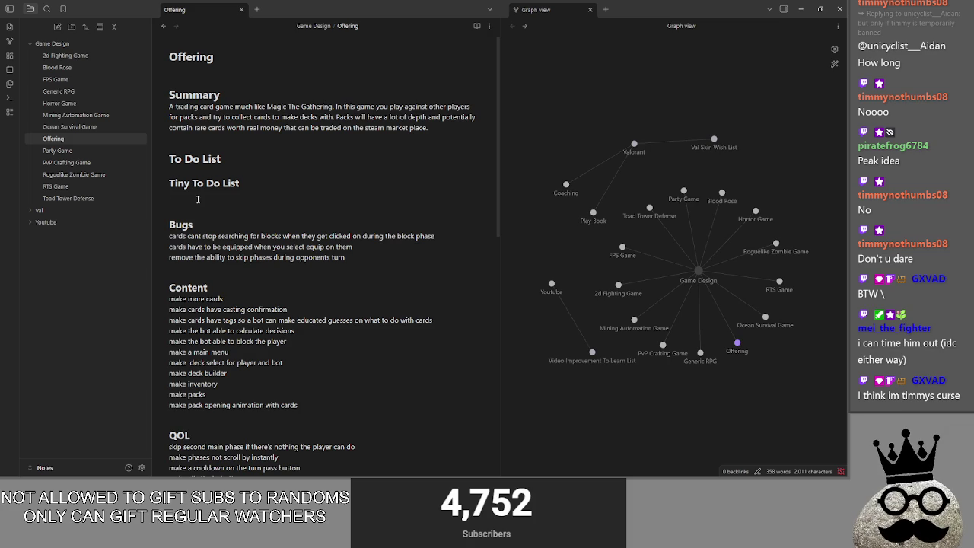
- Add the item 'make an activated ability pop up', fixing the 'actiavted' typo via spellcheck
type("make an acti")
type("avted abilit")
type("y pop up")
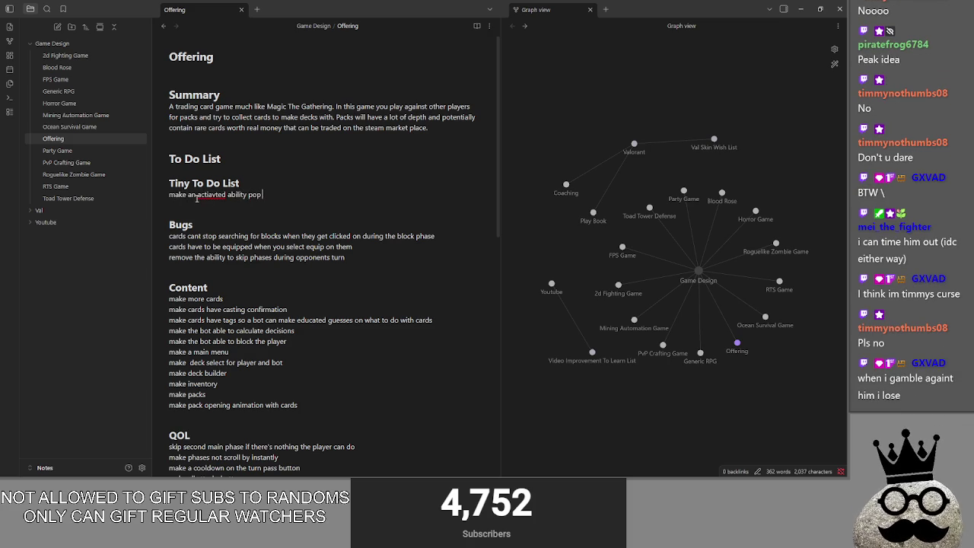
right_click(198, 198)
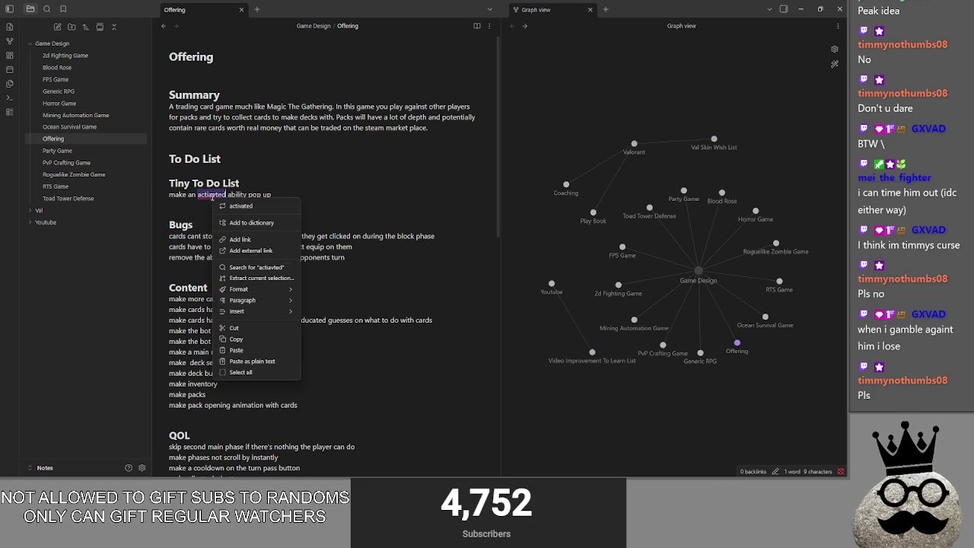
left_click(236, 205)
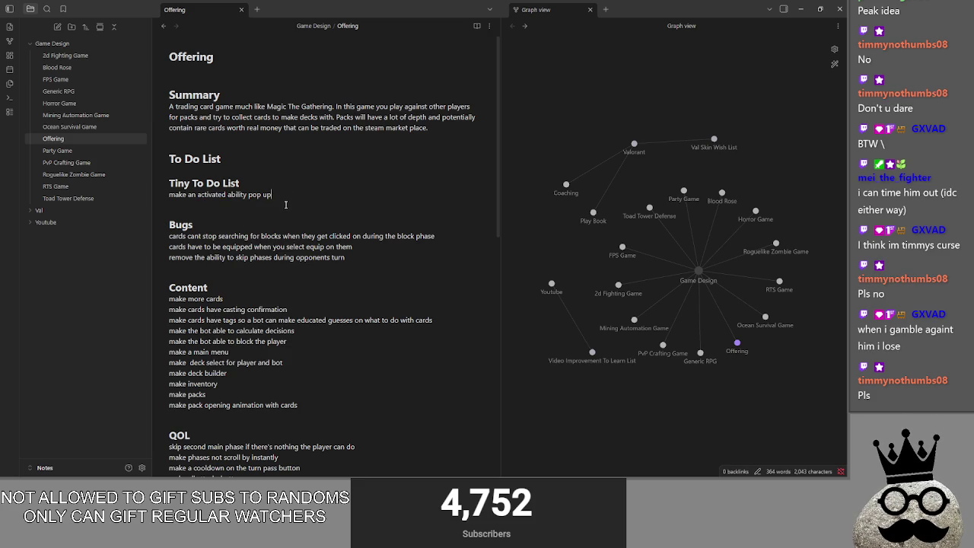
- Check the Godot script, then add a blank line below the new to-do item
key("alt+Tab")
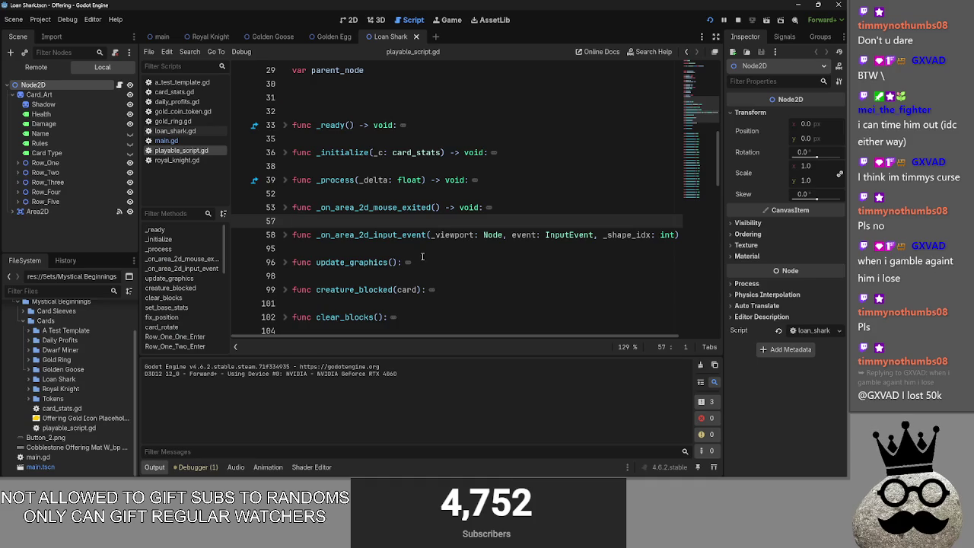
scroll(423, 239, "up", 3)
key("alt+Tab")
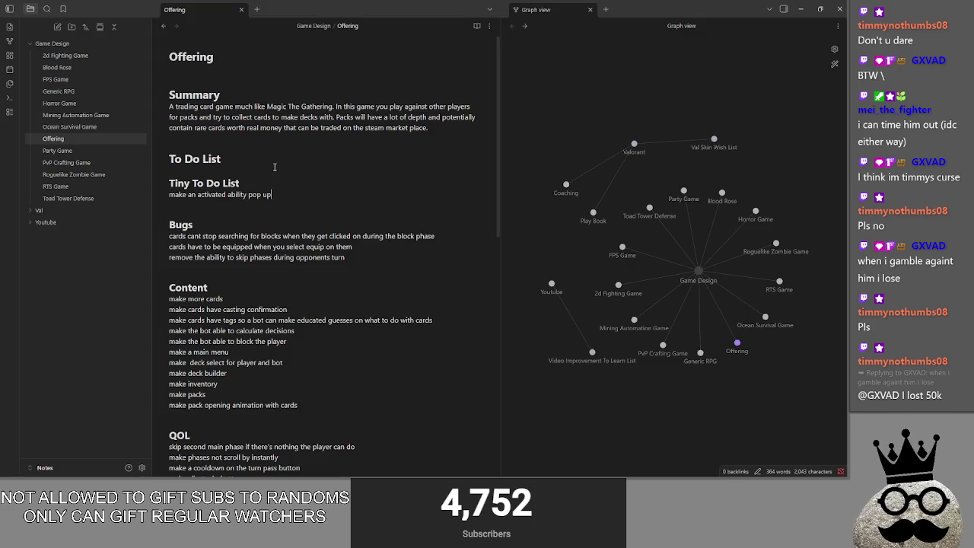
left_click(270, 205)
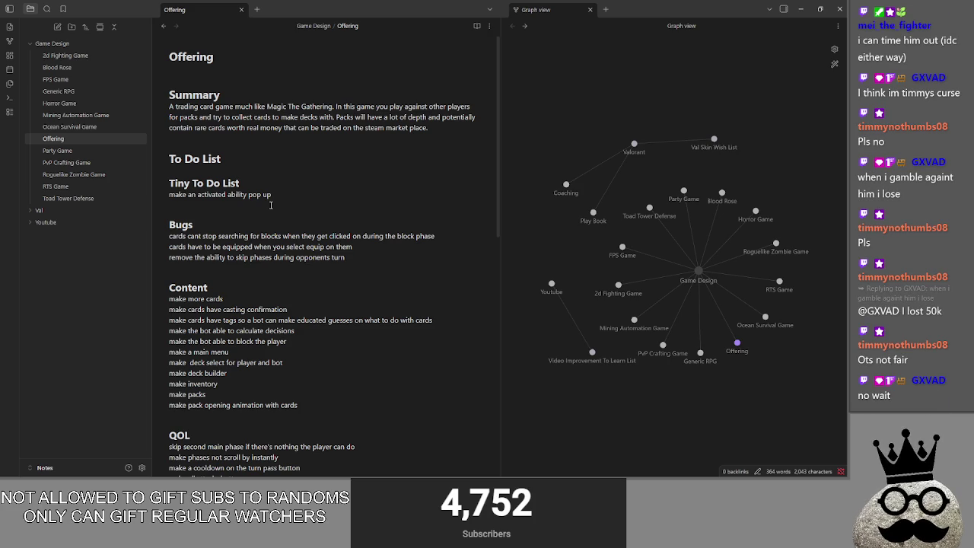
key("Return")
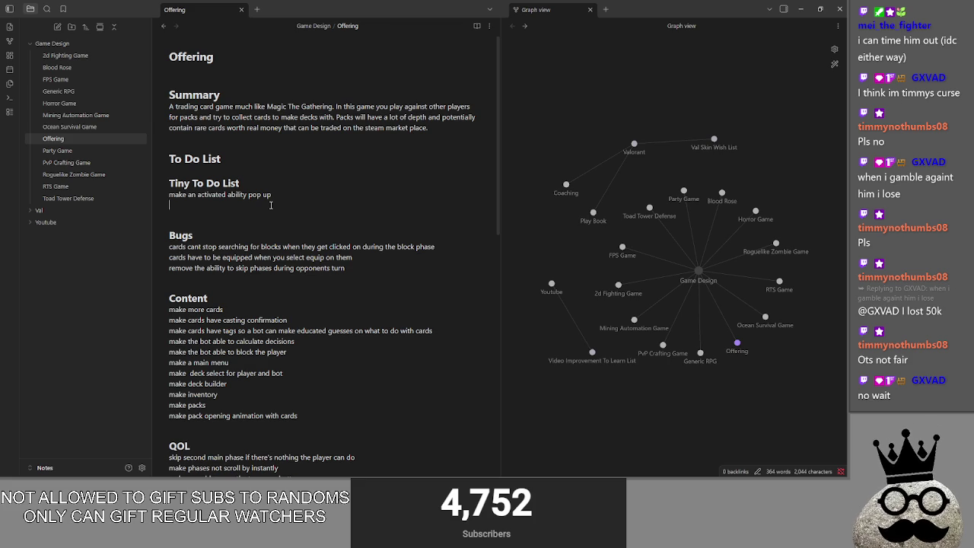
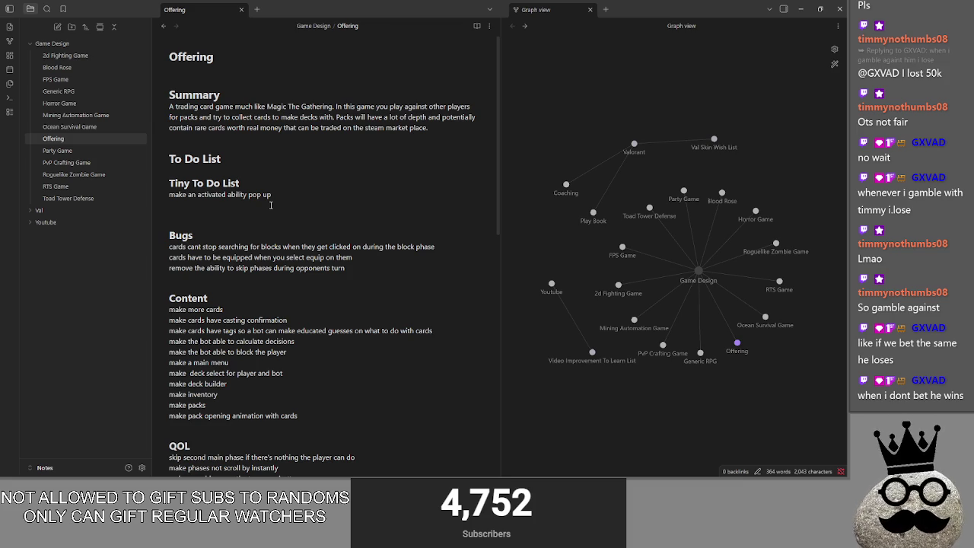
- Add the to-do 'make detection for ability down sides at start of turn', fixing spelling typos
type("make d")
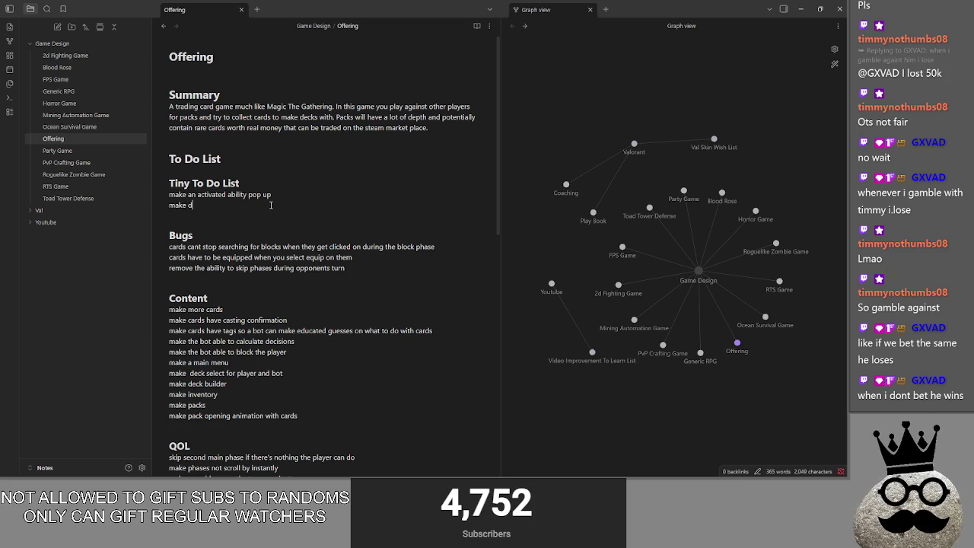
type("etectiong fora")
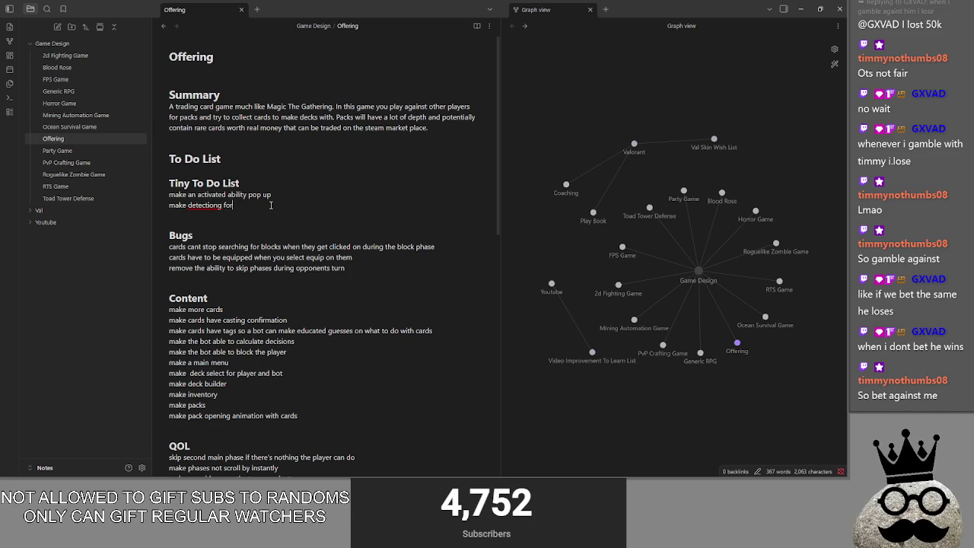
key("BackSpace")
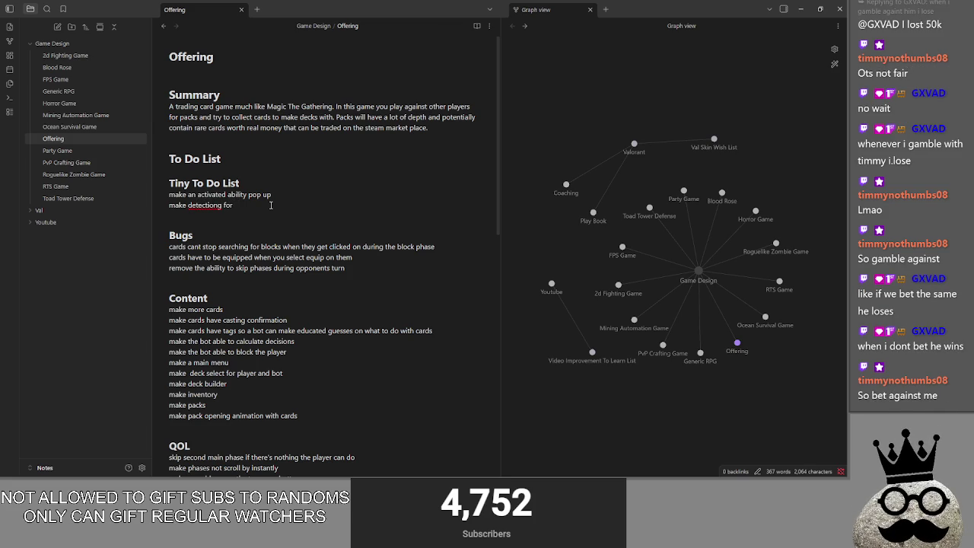
type("ab")
type("ty dow")
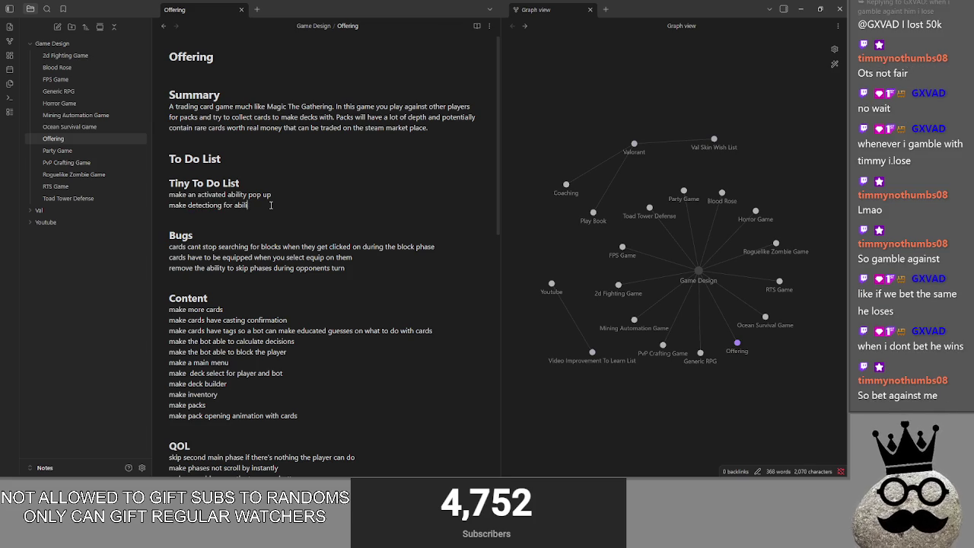
type("n sides at start of turn")
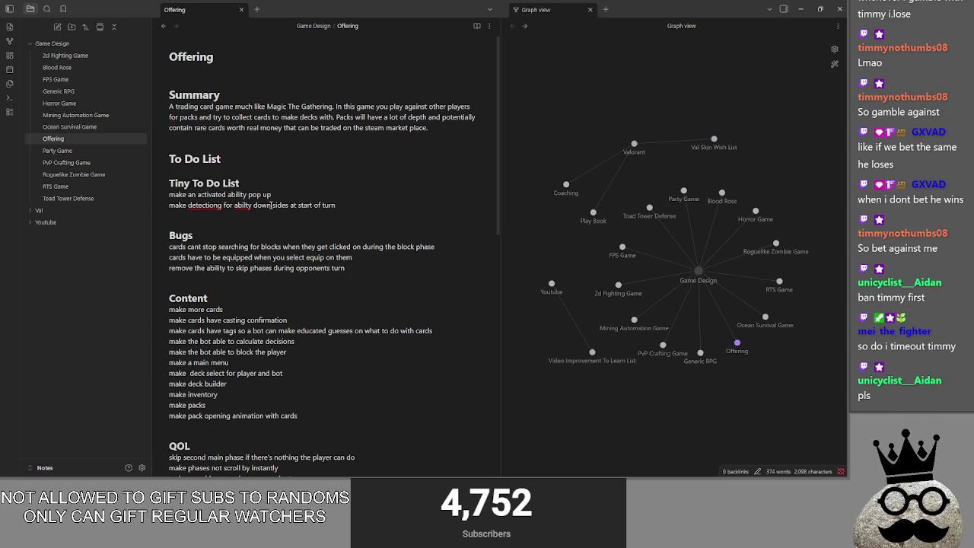
right_click(238, 205)
left_click(251, 213)
right_click(228, 207)
left_click(238, 214)
- Add a 'work out sacrifice costs' to-do line below it
key("Return")
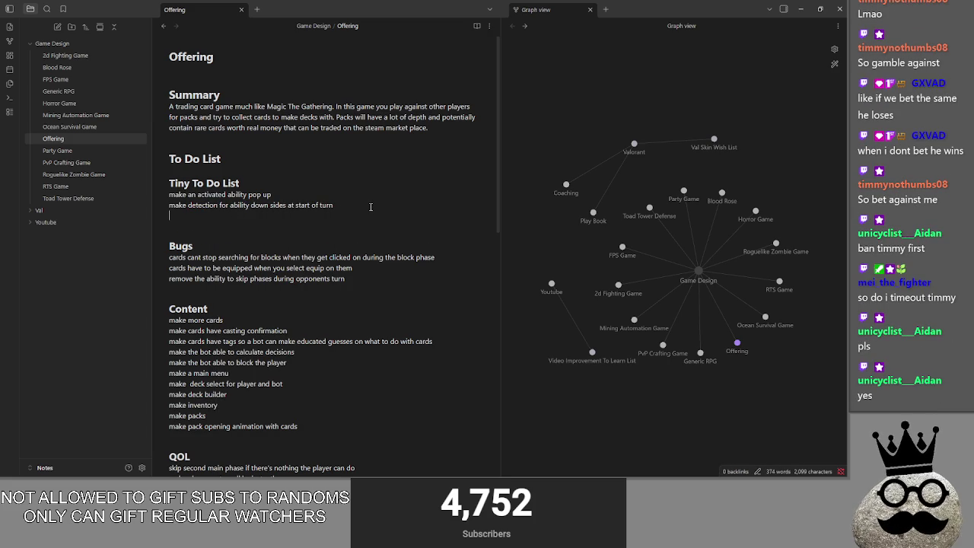
type("work out")
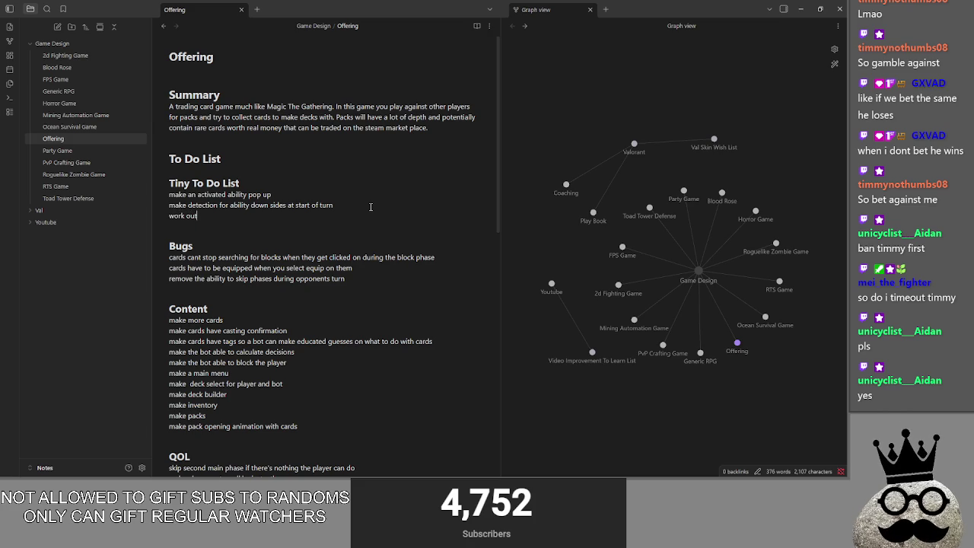
type(" sacrifice")
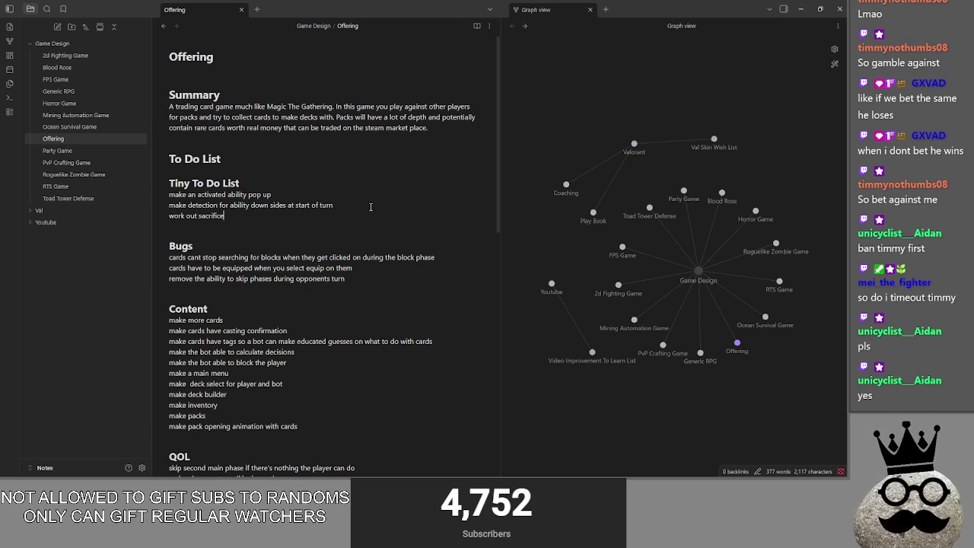
type(" costs")
key("Return")
type("wor")
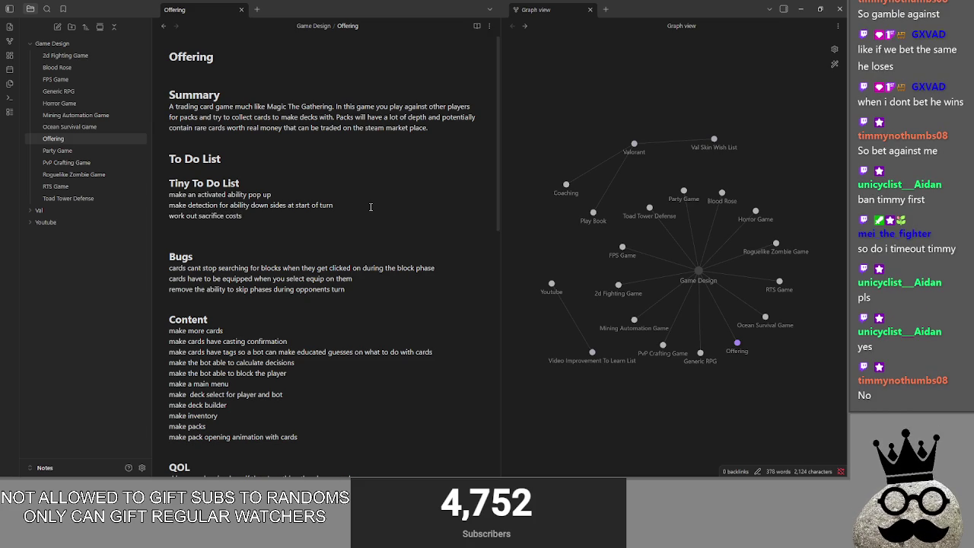
type("k out")
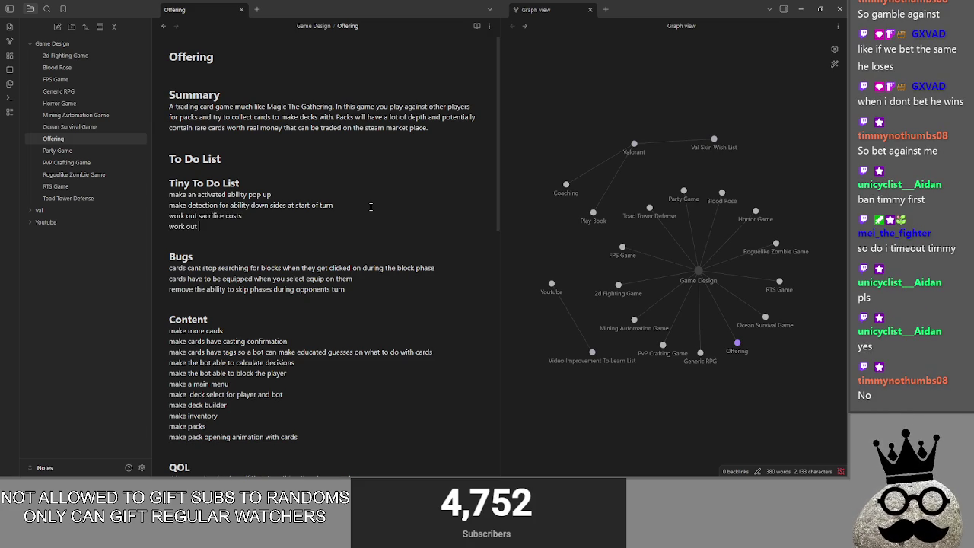
key("ctrl+BackSpace")
key("ctrl+BackSpace")
key("BackSpace")
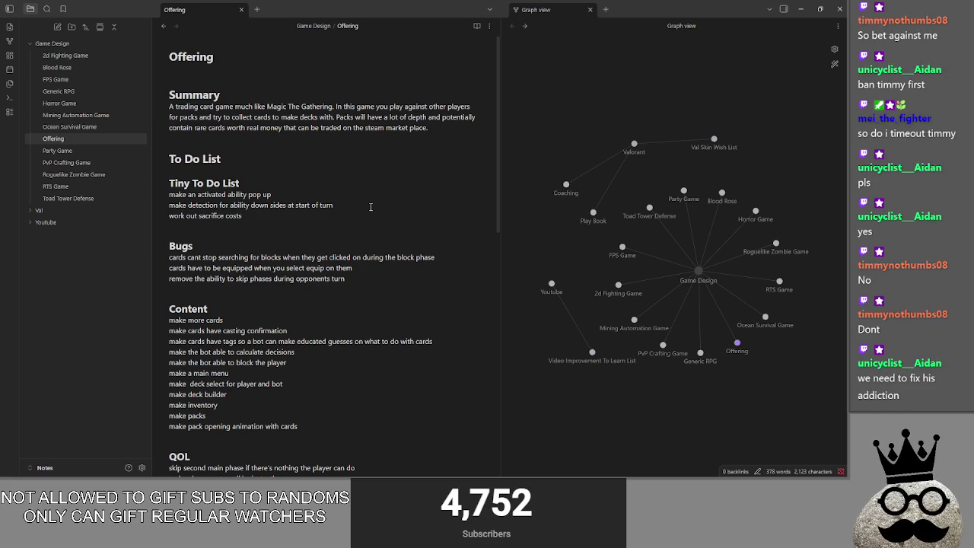
- Move the casting confirmation line to the top of the Content section
left_click(315, 309)
key("Return")
mouse_move(289, 341)
left_mouse_down()
mouse_move(169, 341)
mouse_move(169, 320)
left_mouse_up()
left_click(274, 341)
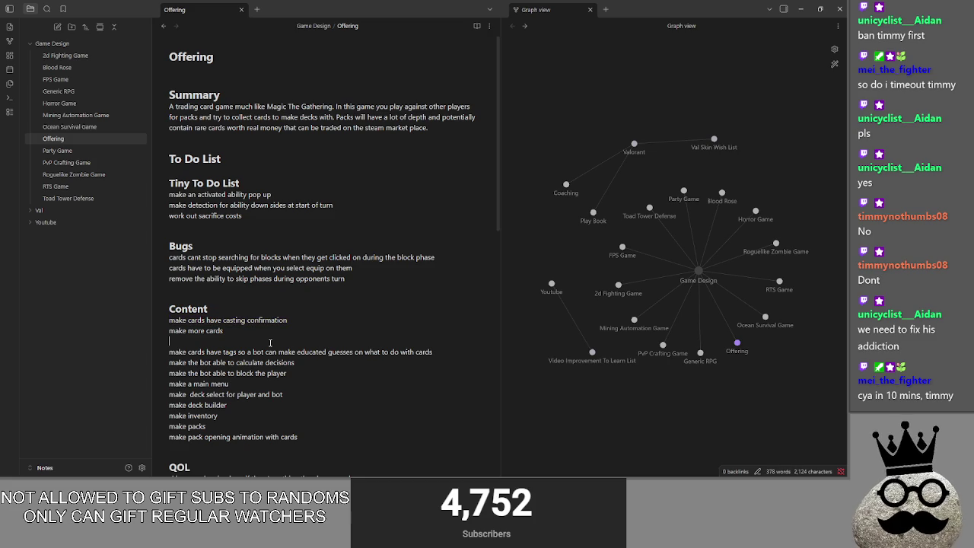
key("BackSpace")
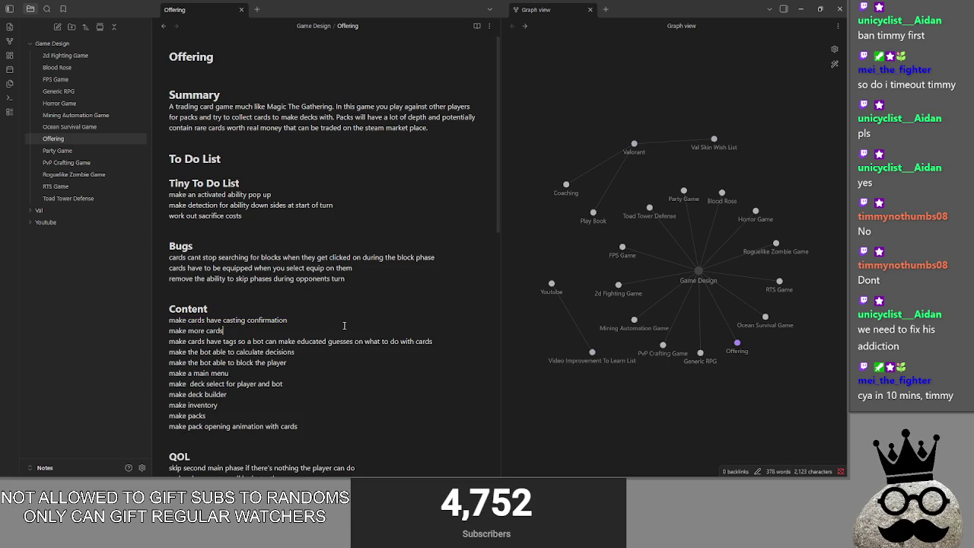
- Place the caret after the 'make more cards' and 'sacrifice costs' lines
mouse_move(245, 335)
left_mouse_down()
mouse_move(228, 323)
mouse_move(201, 329)
left_mouse_up()
left_click(249, 332)
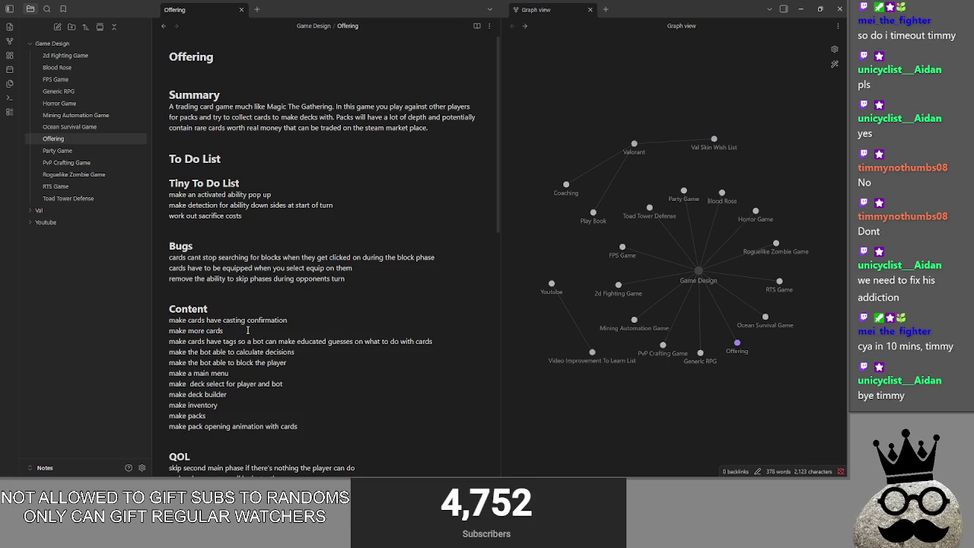
mouse_move(596, 459)
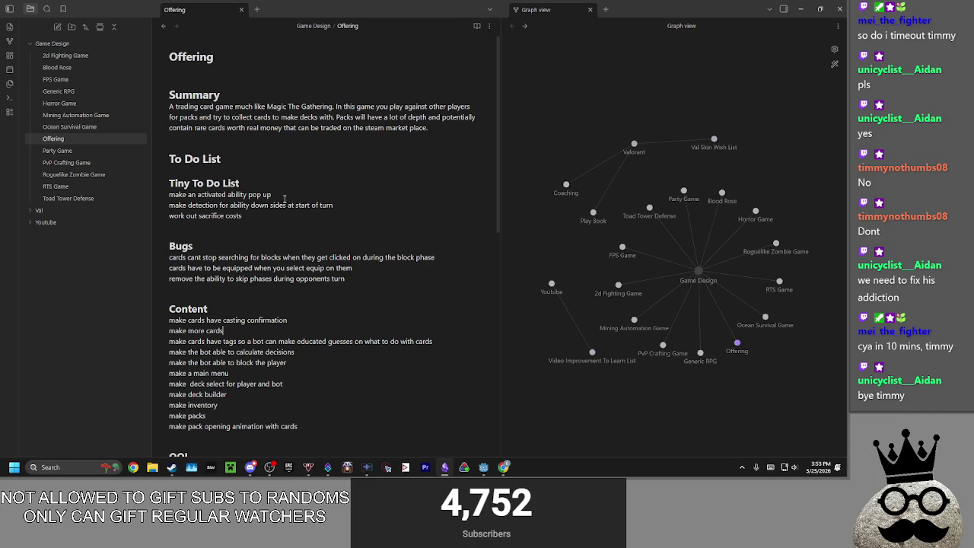
mouse_move(280, 215)
left_mouse_down()
mouse_move(186, 217)
mouse_move(292, 213)
left_mouse_up()
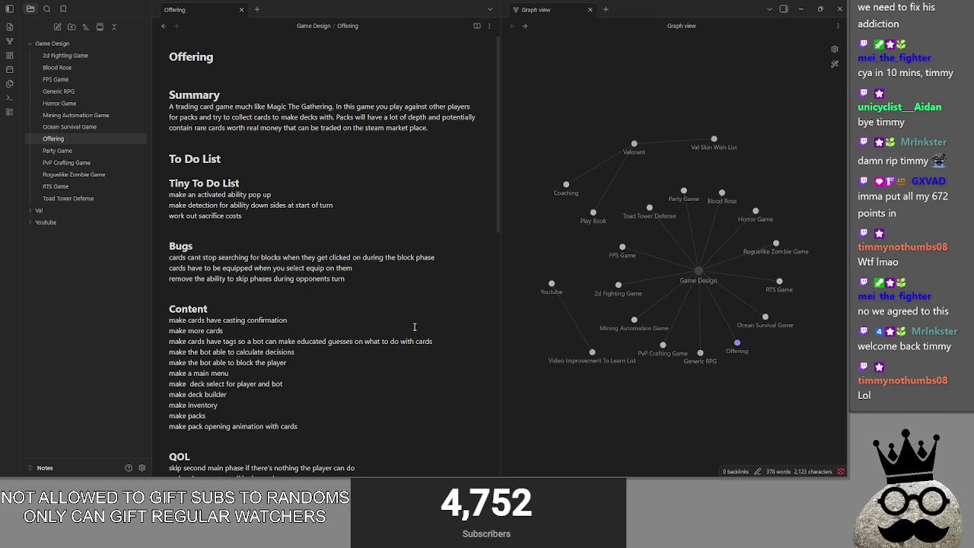
- Select the casting confirmation line and switch to the running Offering game window
mouse_move(289, 320)
left_mouse_down()
mouse_move(153, 321)
mouse_move(311, 321)
mouse_move(168, 320)
left_mouse_up()
key("alt+Tab")
key("alt+Tab")
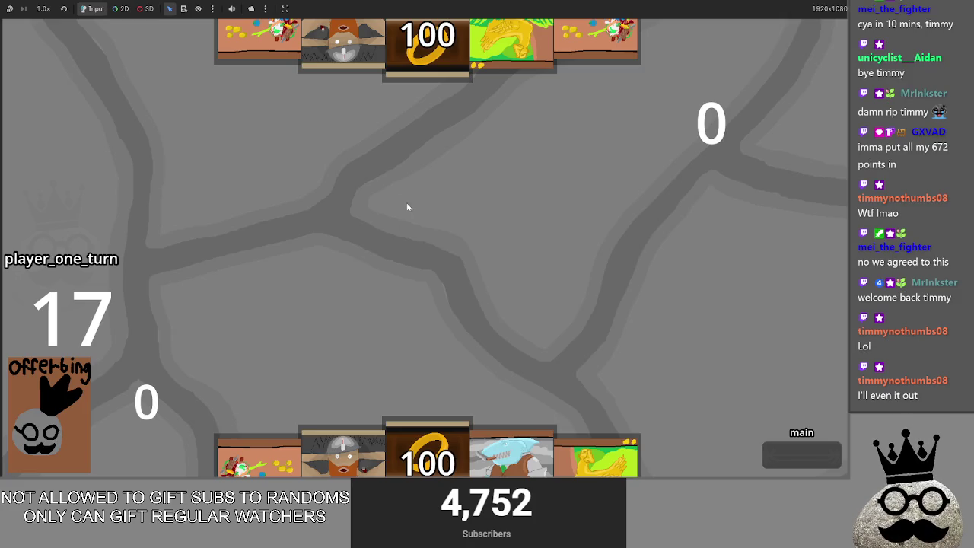
- Back in Godot, show main.tscn in the 2D view and select the CobblestoneOfferingMat node
key("alt+Tab")
key("alt+Tab")
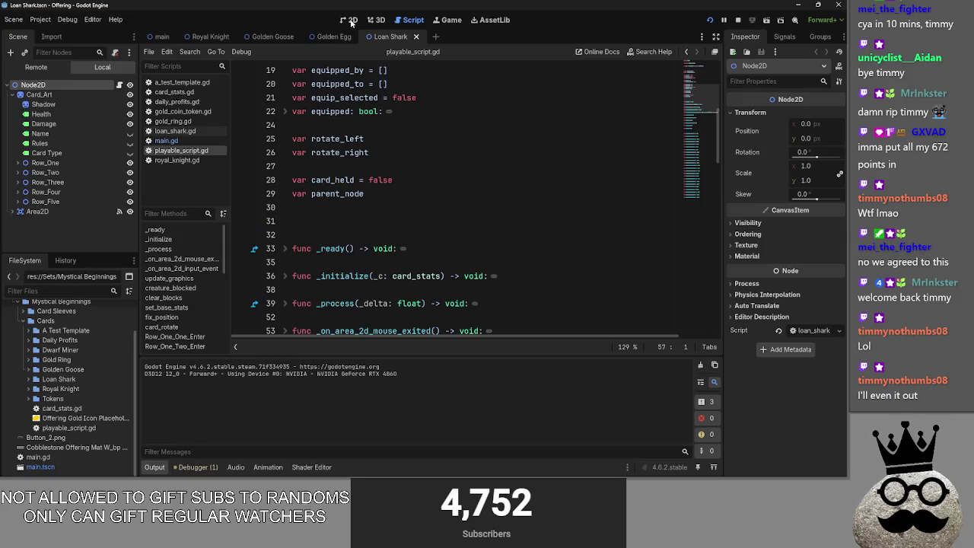
left_click(351, 20)
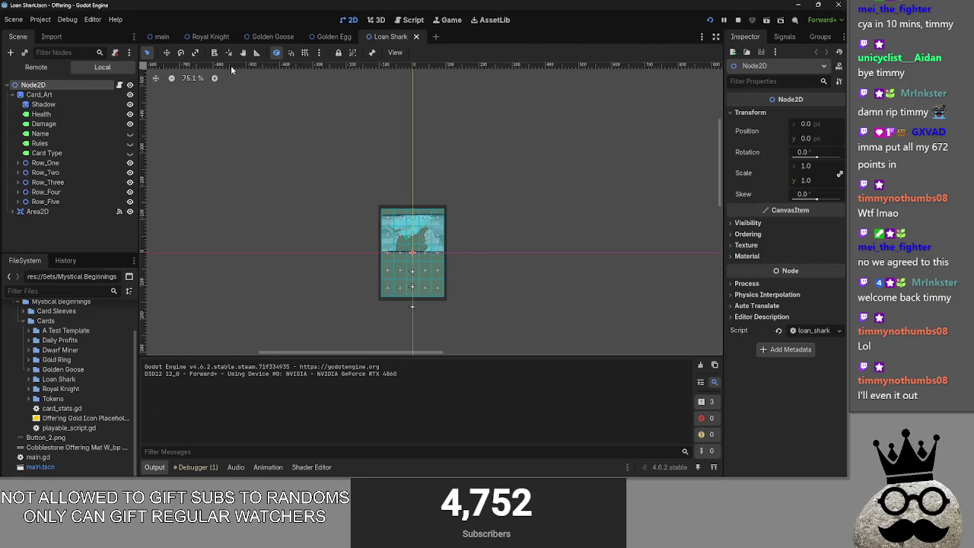
left_click(160, 36)
left_click(274, 149)
scroll(239, 160, "down", 1)
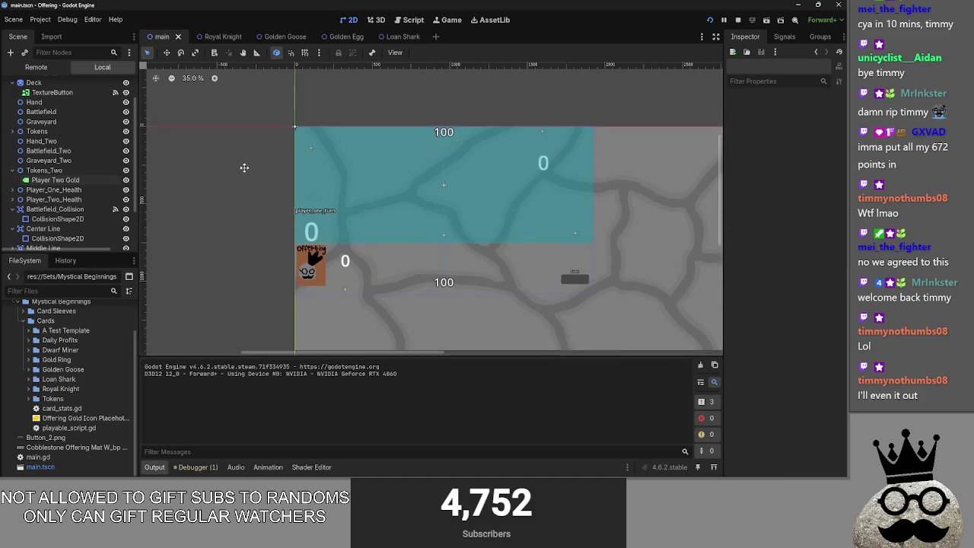
scroll(65, 202, "up", 2)
scroll(64, 201, "down", 3)
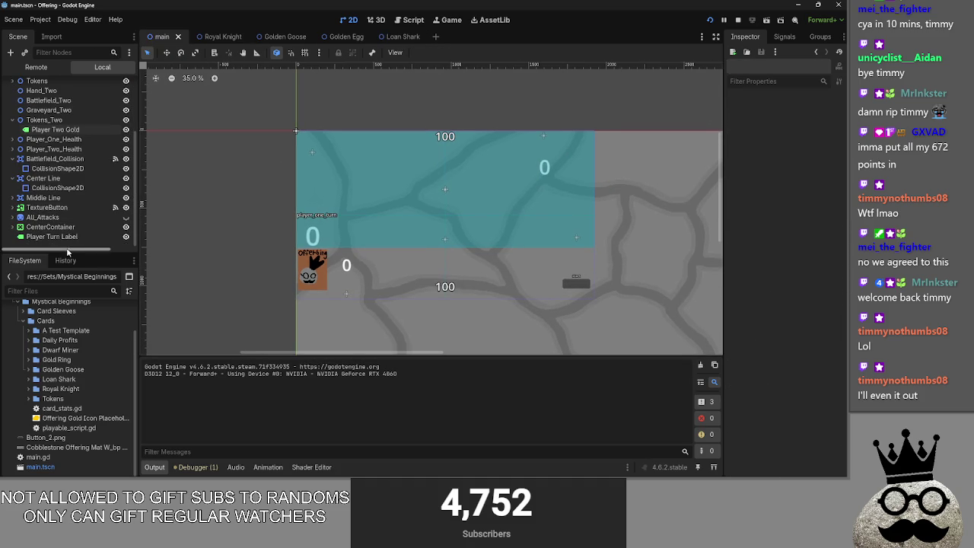
scroll(61, 244, "up", 3)
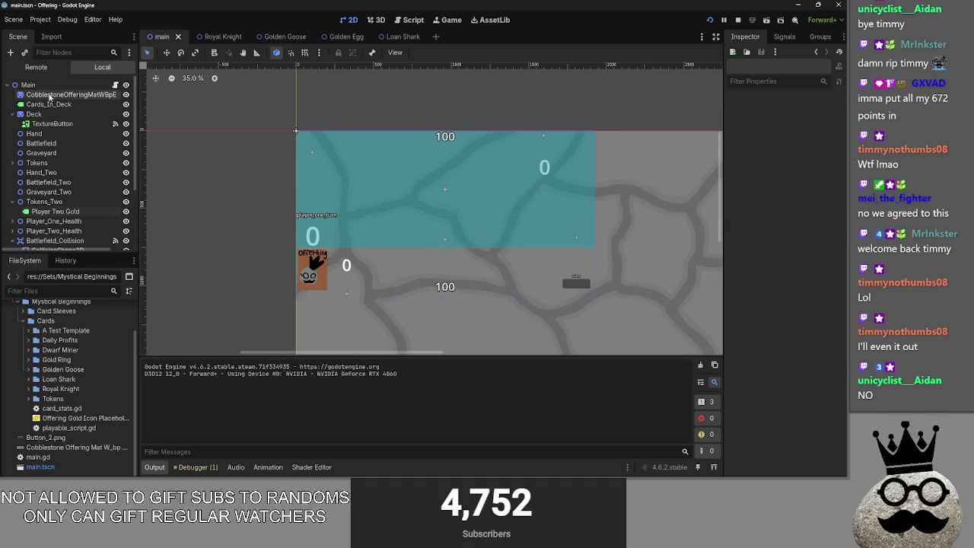
scroll(63, 211, "down", 3)
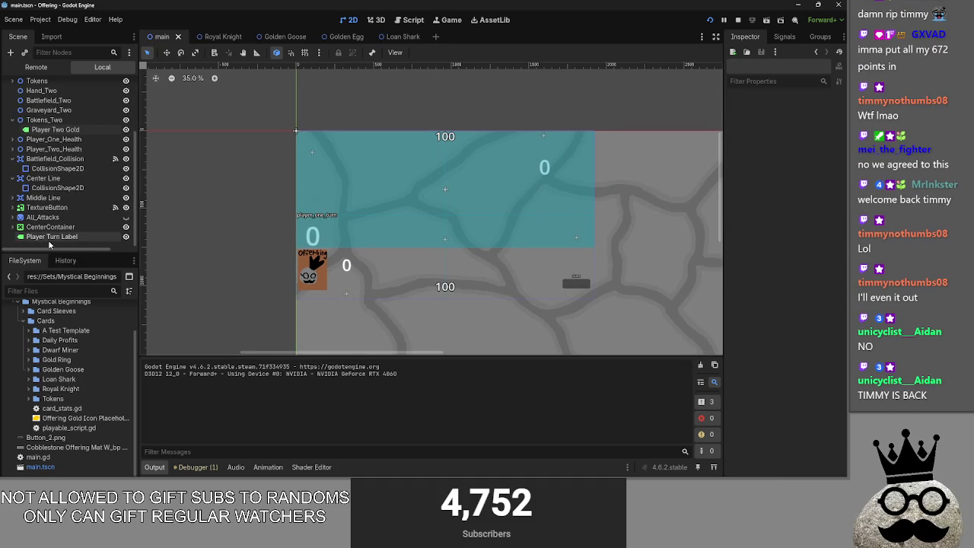
scroll(30, 137, "up", 3)
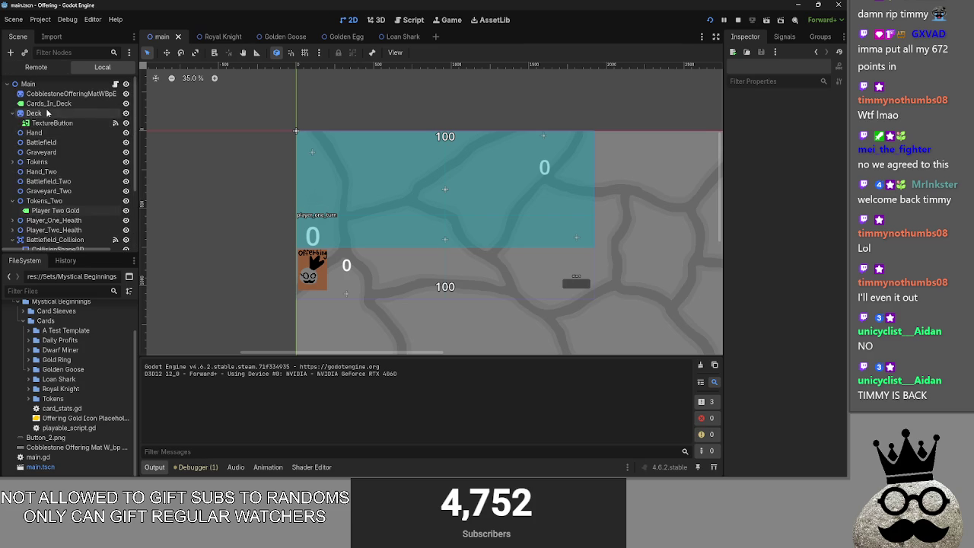
left_click(61, 95)
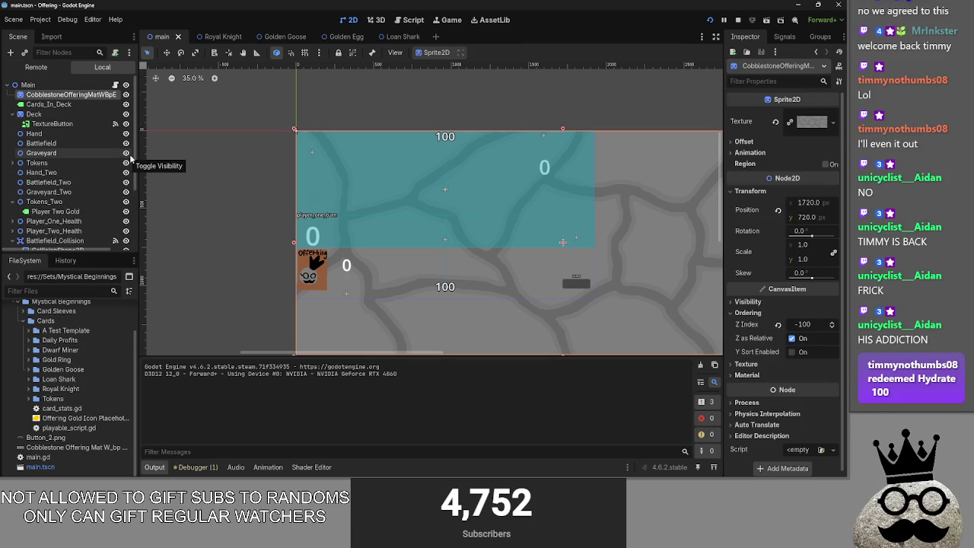
key("alt+Tab")
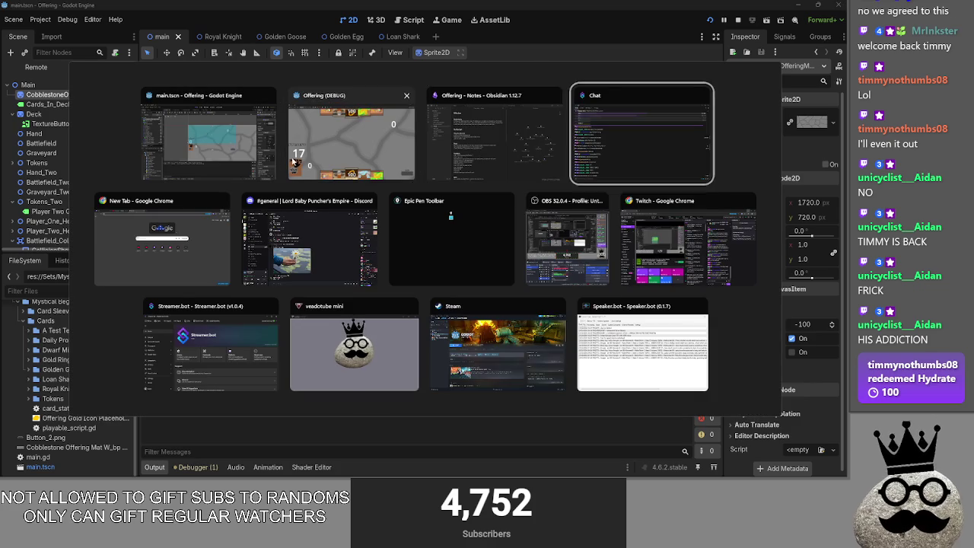
- Review the saved screenshots in Windows Photos, then close the viewer
key("Escape")
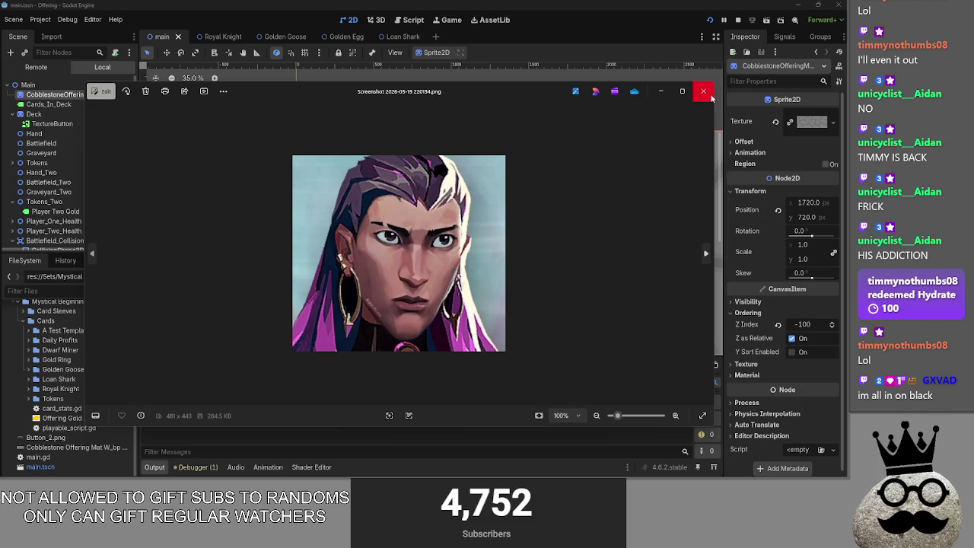
left_click(703, 91)
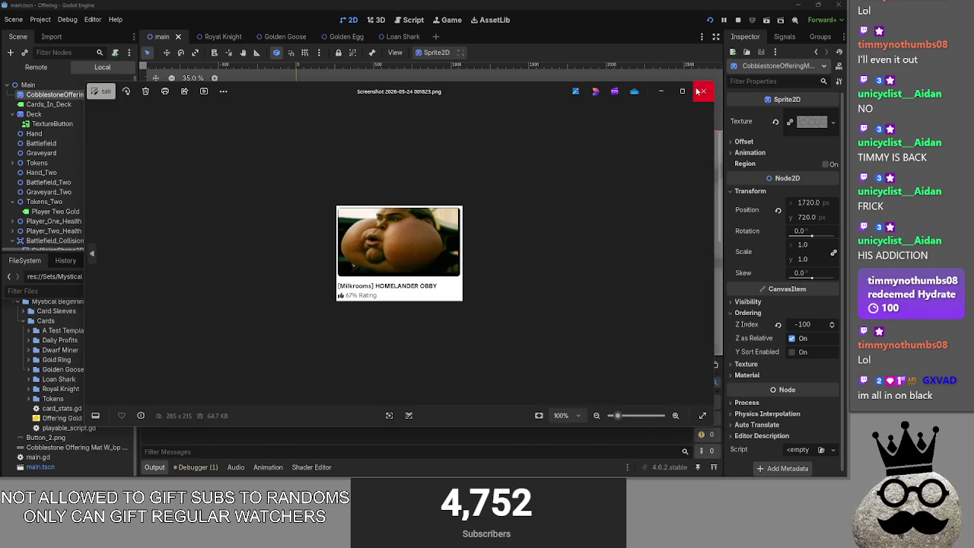
left_click(705, 91)
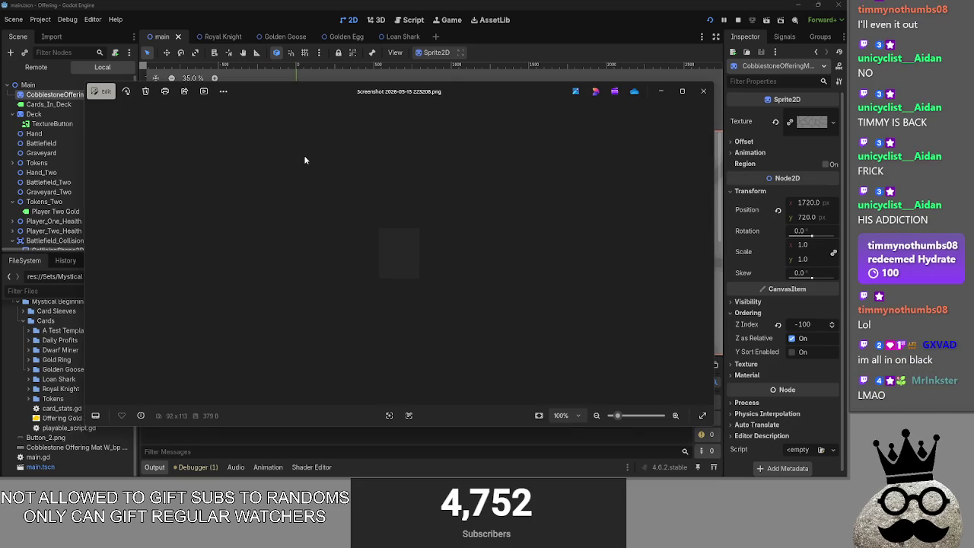
scroll(398, 210, "up", 5)
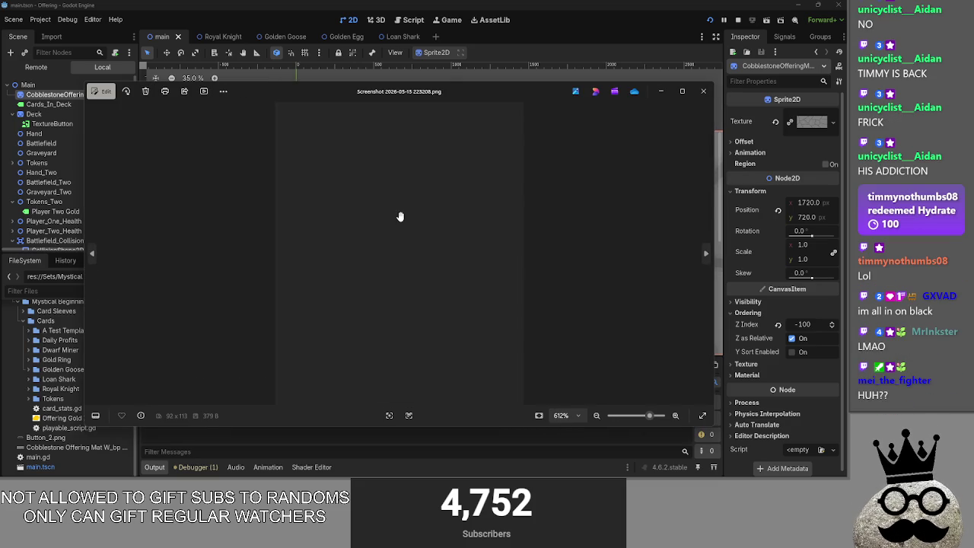
left_click(704, 91)
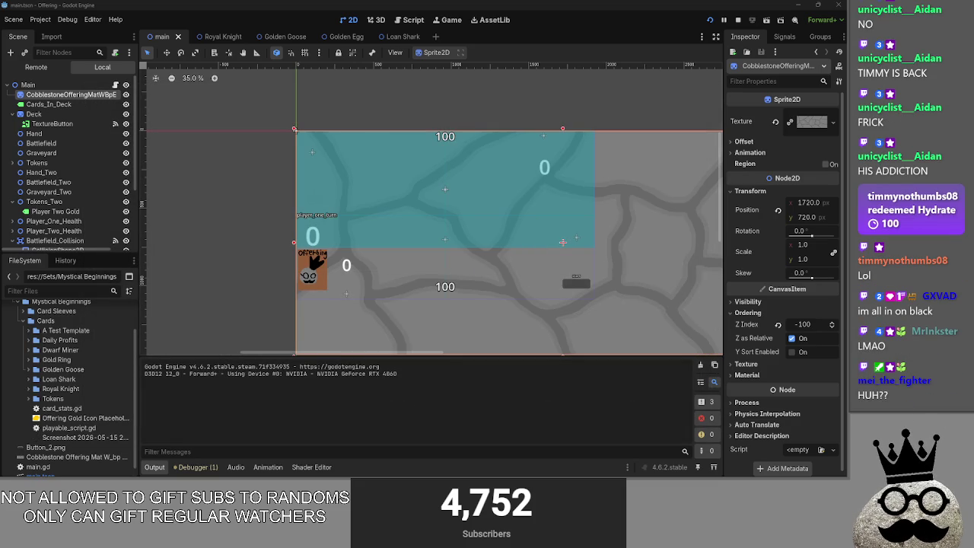
- Move the screenshot file into res:// and select Button_2.png in the FileSystem dock
left_click_drag(65, 438, 46, 452)
left_click(399, 250)
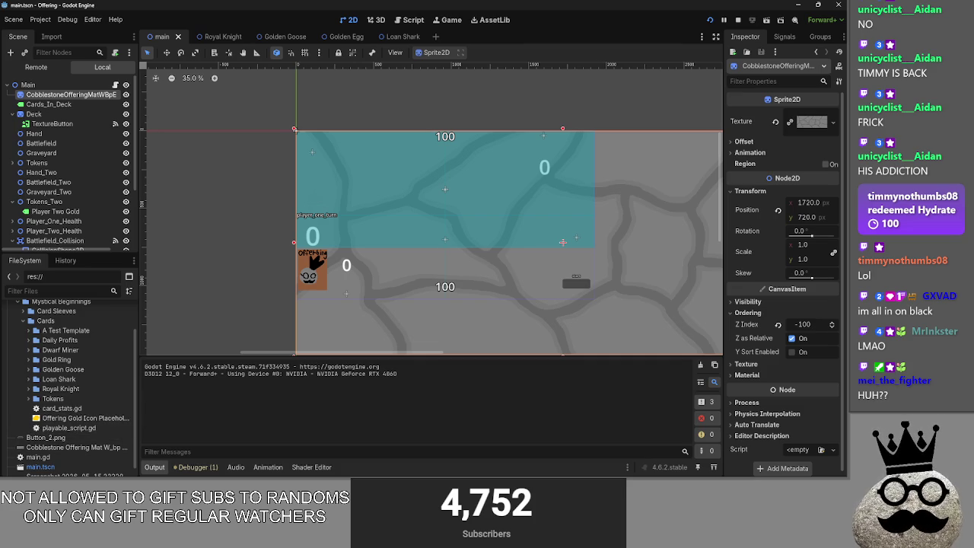
key("alt+Tab")
key("alt+Tab")
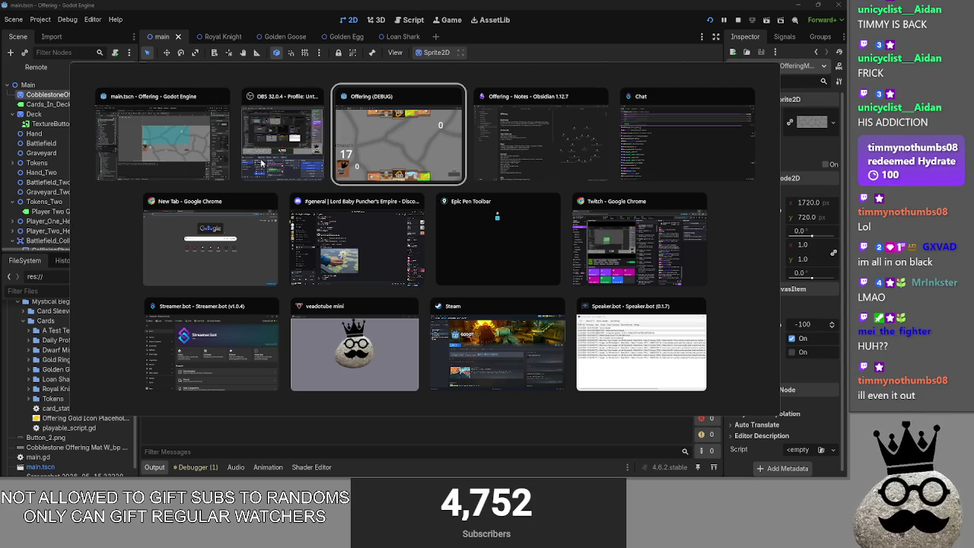
left_click(200, 136)
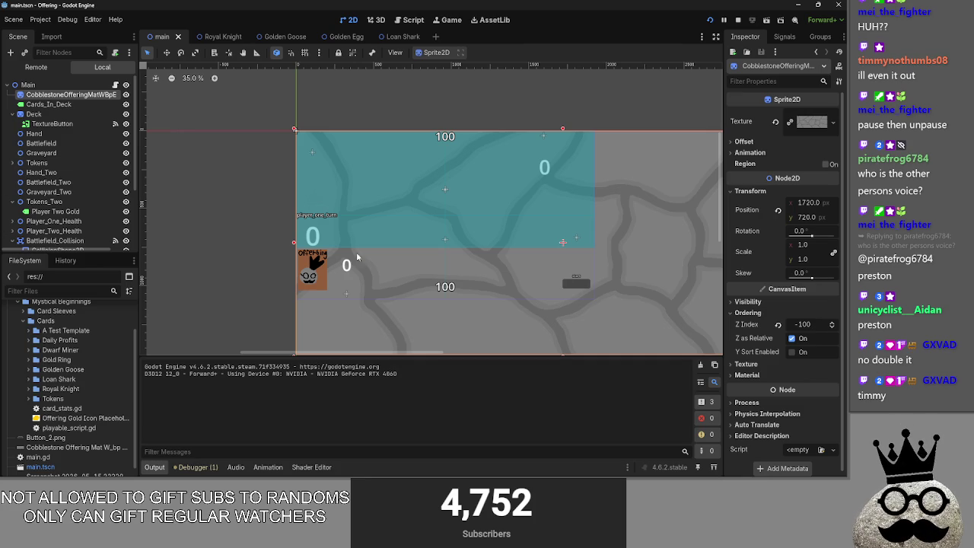
scroll(51, 464, "down", 1)
left_click(52, 468)
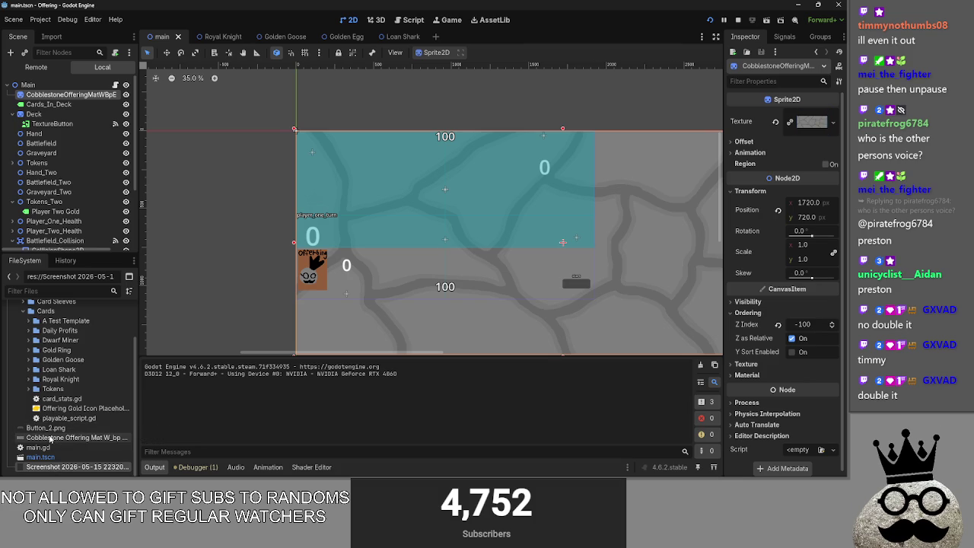
left_click(65, 428)
- Add the screenshot image as a sprite instead of Button2 and stretch it over the board
left_click_drag(57, 428, 409, 272)
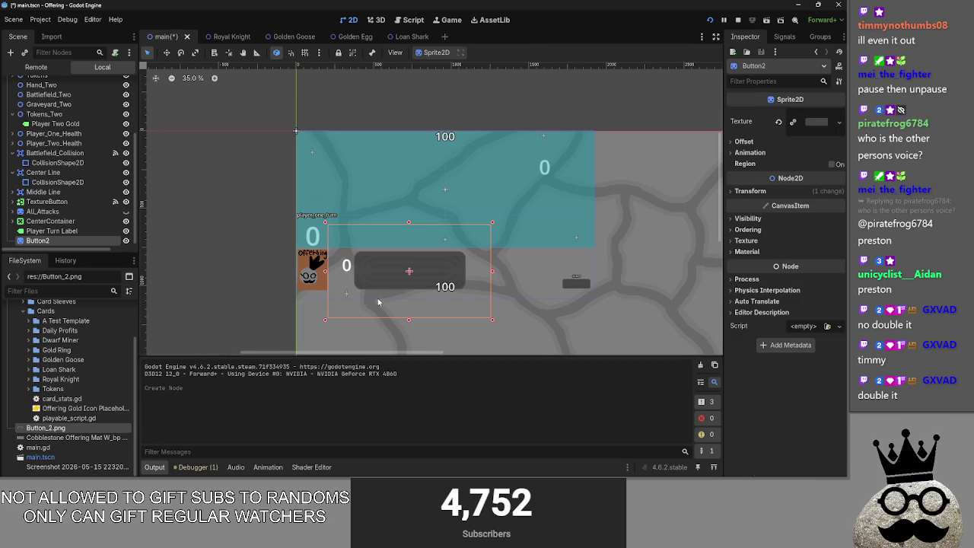
key("ctrl+z")
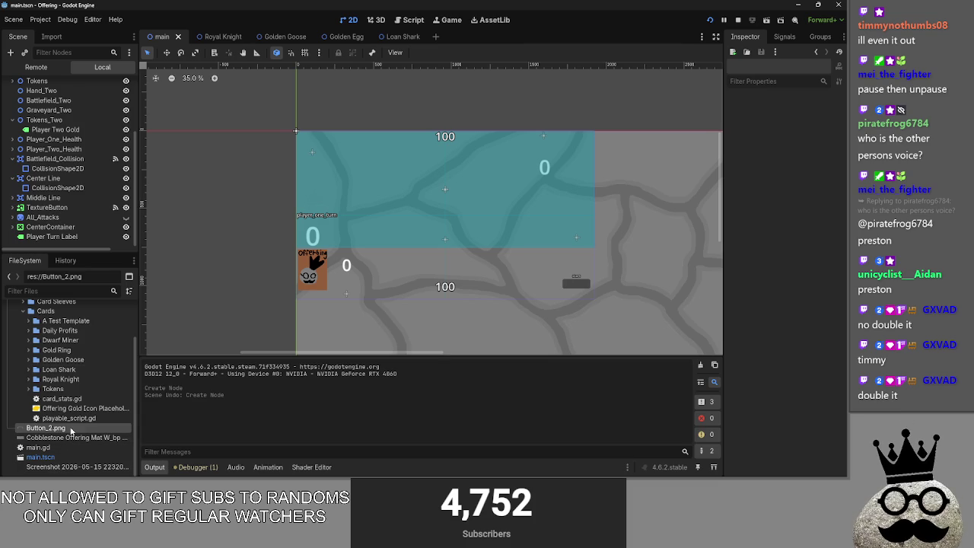
mouse_move(68, 466)
left_mouse_down()
mouse_move(462, 232)
mouse_move(233, 77)
left_mouse_up()
left_click_drag(435, 226, 498, 278)
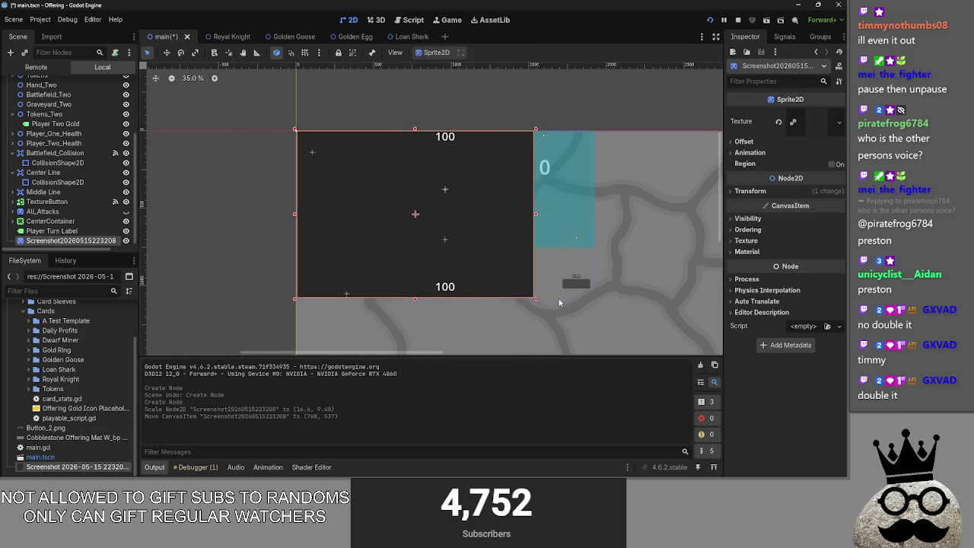
scroll(564, 302, "down", 3)
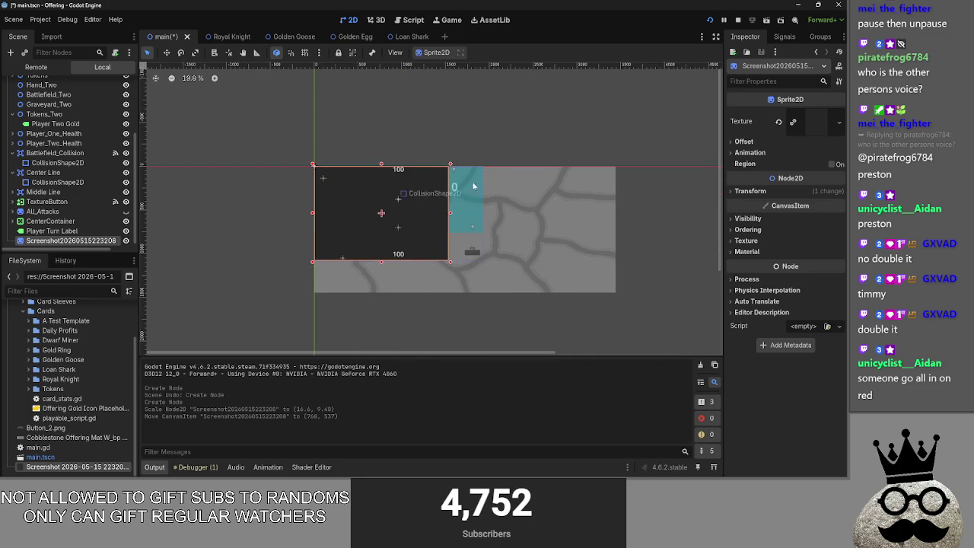
left_click_drag(450, 262, 687, 340)
mouse_move(595, 300)
left_mouse_down()
mouse_move(558, 277)
mouse_move(570, 278)
left_mouse_up()
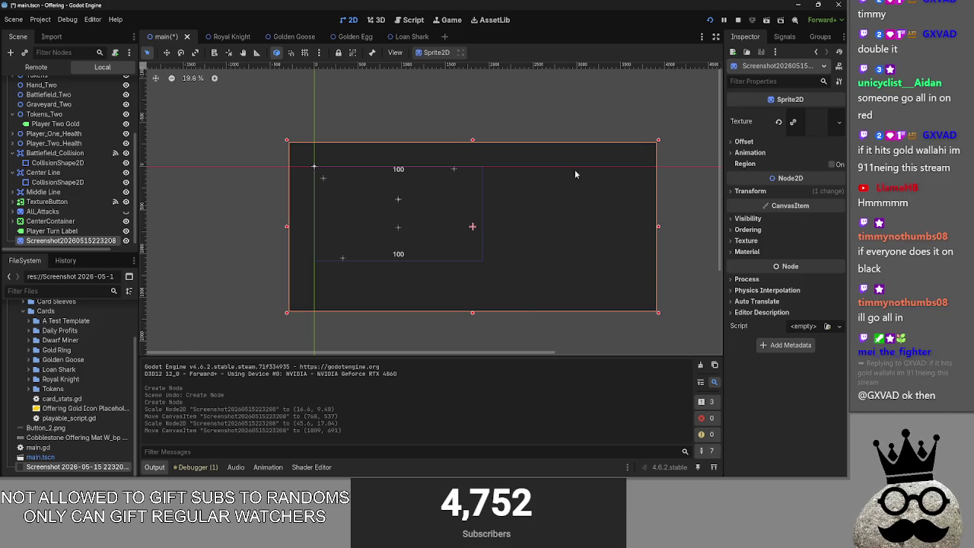
- Test-run the game, then adjust the sprite's Transform skew in the Inspector
left_click(718, 21)
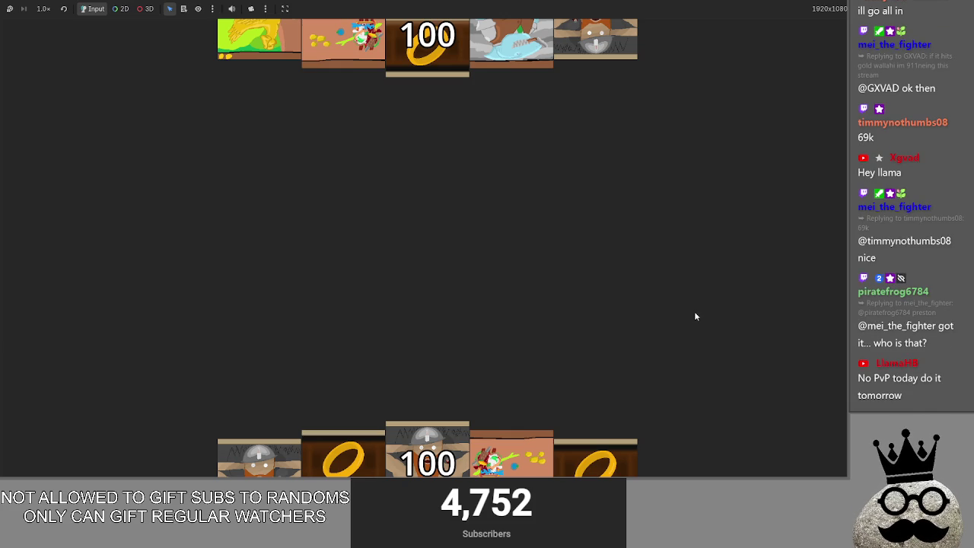
key("F8")
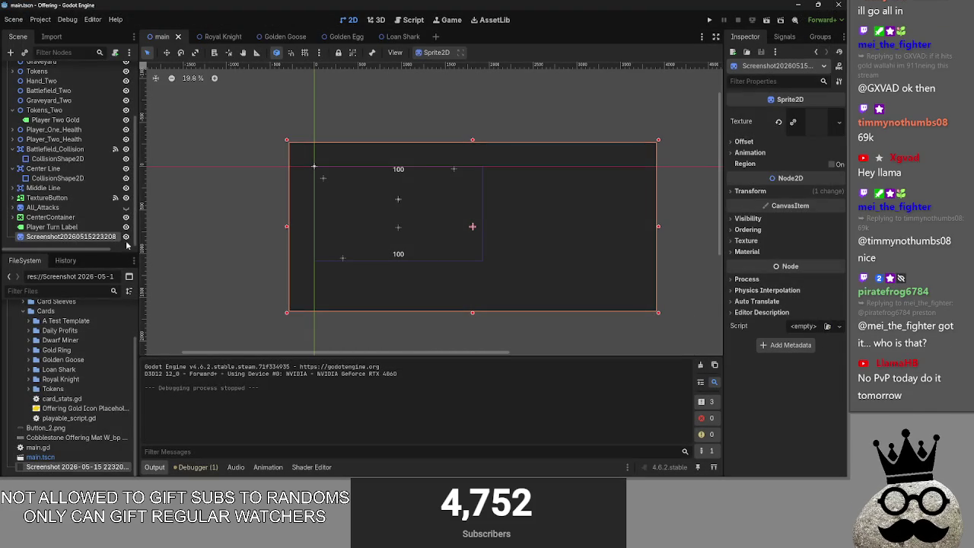
left_click(787, 190)
left_click(787, 190)
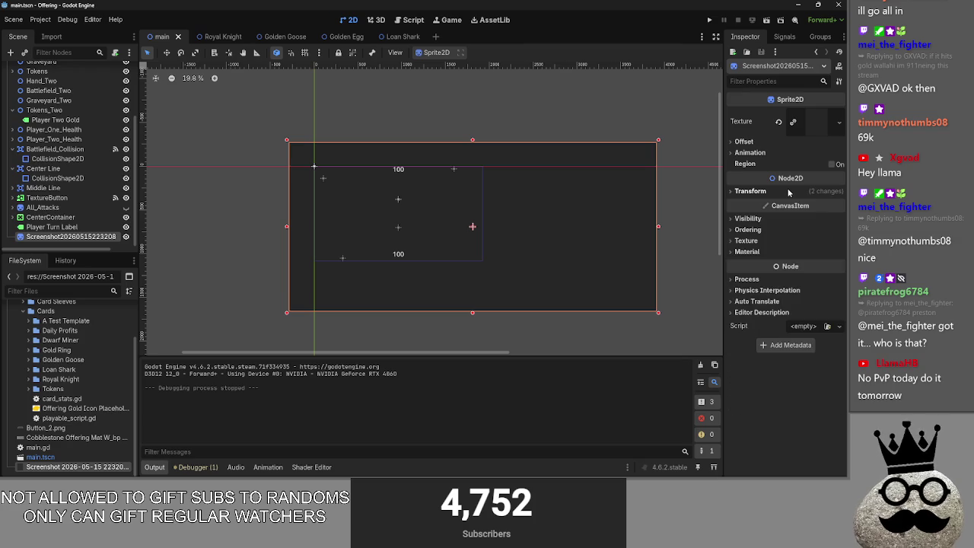
left_click(784, 190)
mouse_move(807, 272)
left_mouse_down()
mouse_move(867, 273)
mouse_move(749, 273)
mouse_move(787, 272)
left_mouse_up()
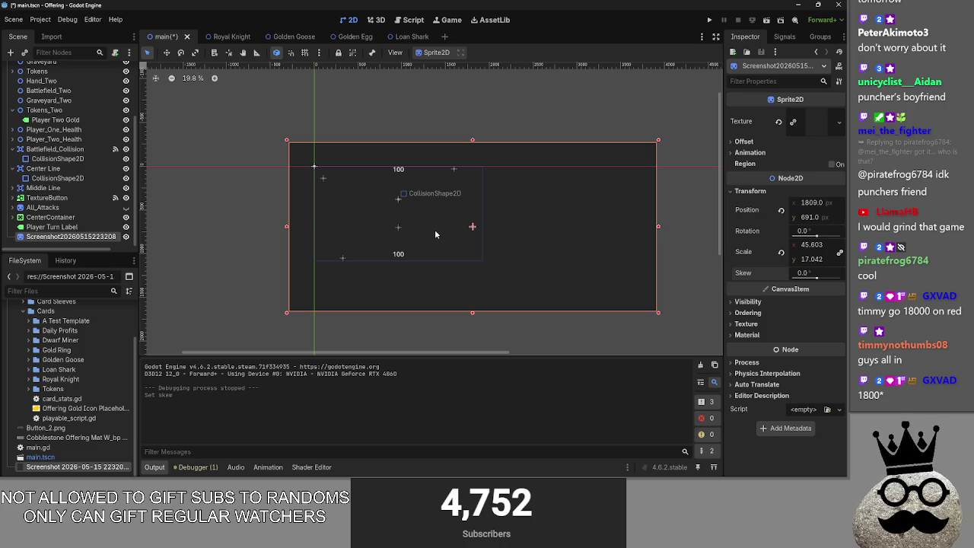
- Nudge the screenshot sprite to position 1813, 691, then save and run the scene
scroll(426, 228, "up", 3)
scroll(404, 243, "up", 1)
scroll(404, 243, "up", 1)
scroll(587, 214, "down", 1)
scroll(478, 197, "right", 2)
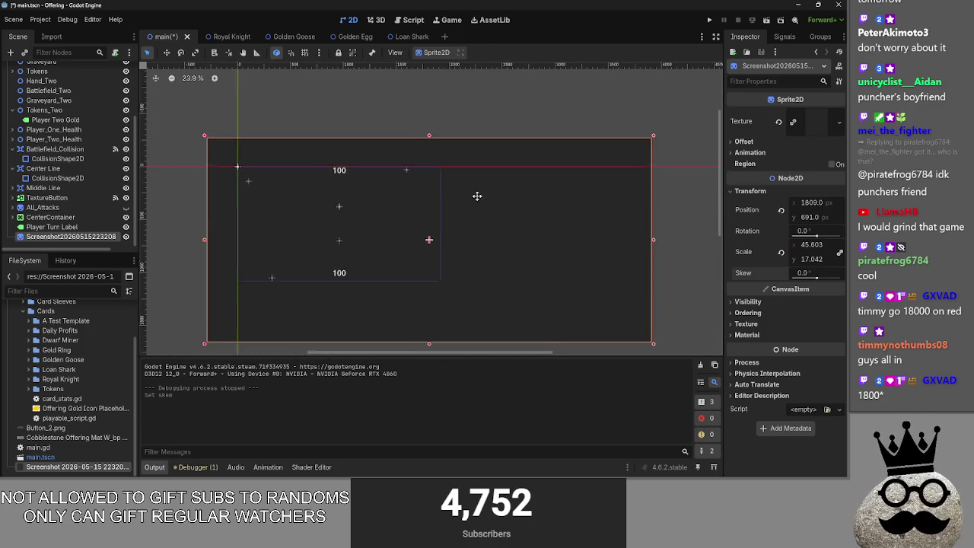
mouse_move(496, 190)
left_mouse_down()
mouse_move(499, 217)
mouse_move(549, 223)
mouse_move(622, 138)
mouse_move(641, 191)
mouse_move(498, 192)
left_mouse_up()
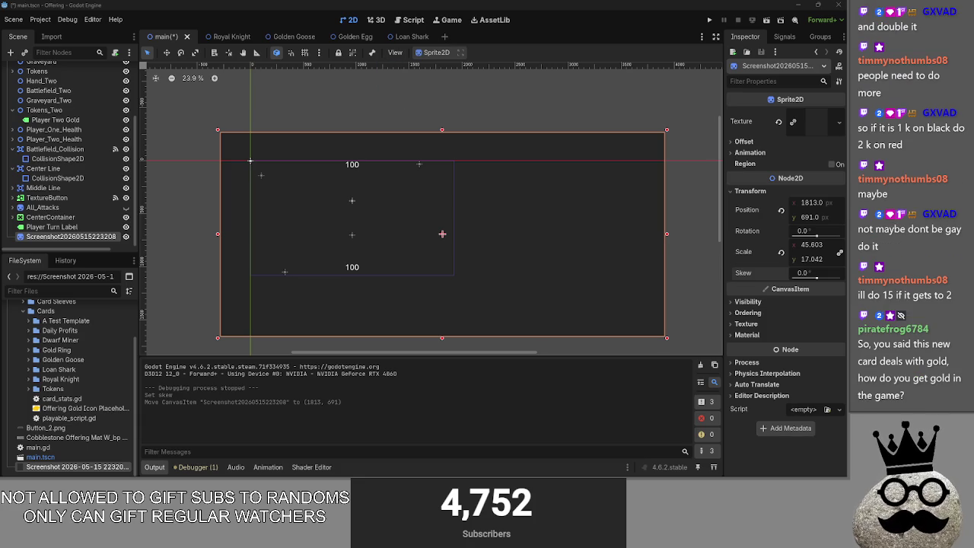
left_click(701, 23)
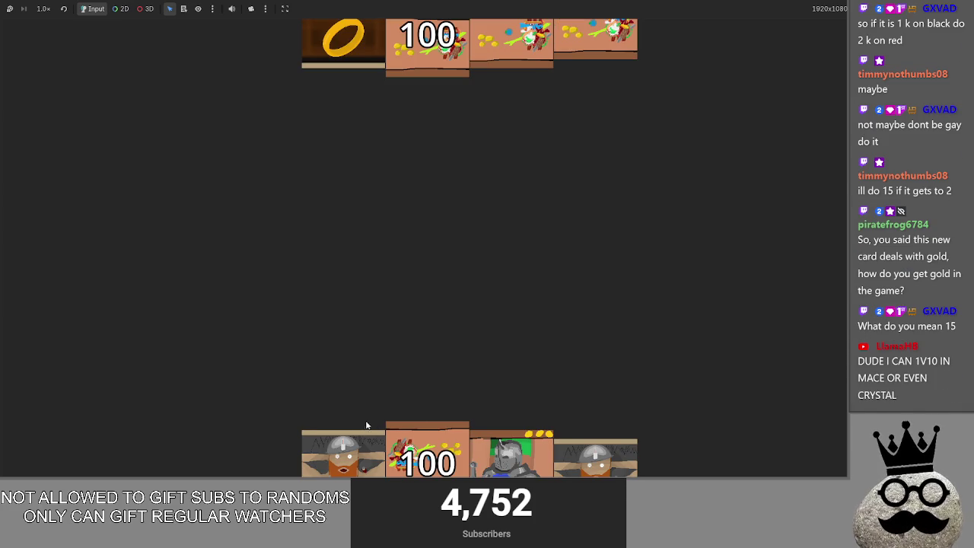
- Play the dwarf card and the 100 card onto the board, then stop the game
mouse_move(336, 461)
left_mouse_down()
mouse_move(381, 263)
mouse_move(427, 328)
left_mouse_up()
mouse_move(430, 455)
left_mouse_down()
mouse_move(463, 217)
mouse_move(496, 245)
mouse_move(431, 446)
mouse_move(502, 241)
left_mouse_up()
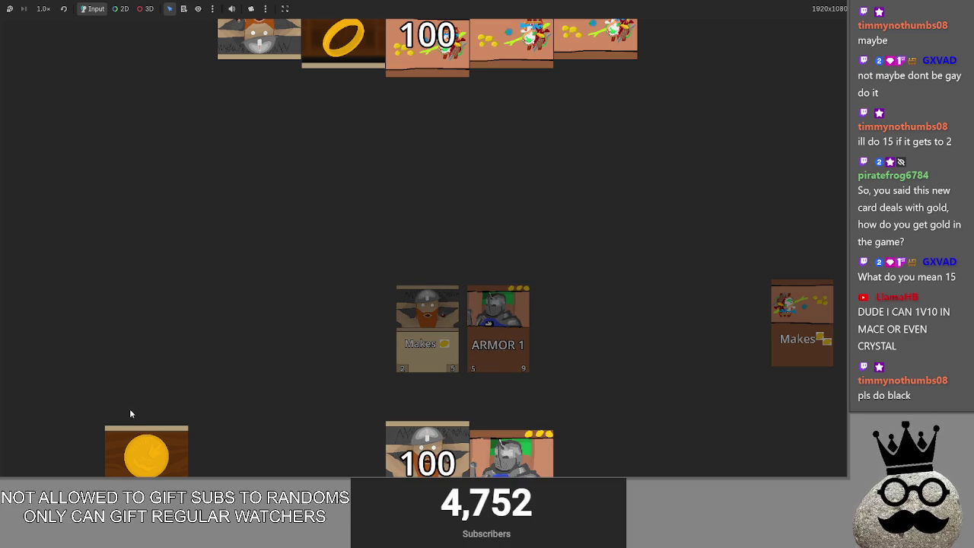
key("F8")
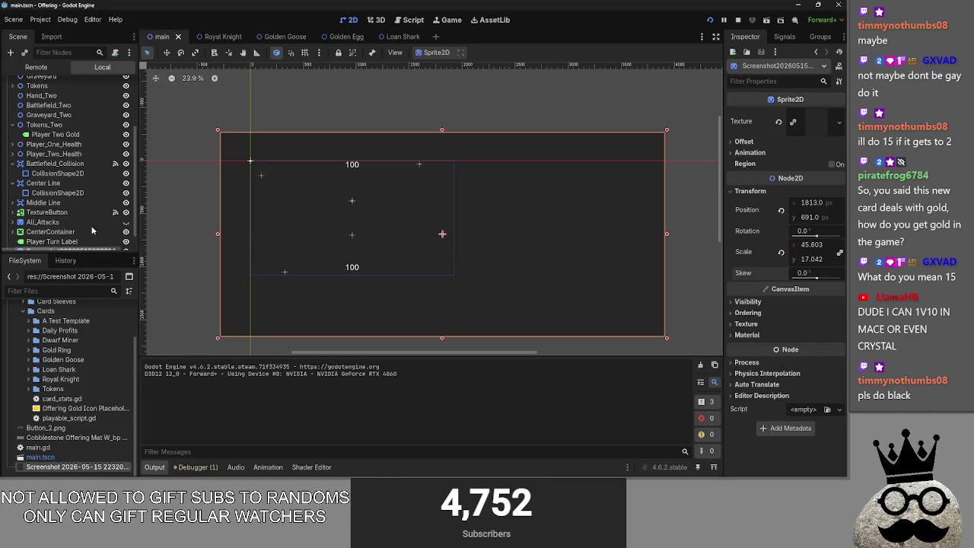
mouse_move(66, 236)
left_mouse_down()
mouse_move(64, 85)
mouse_move(65, 242)
left_mouse_up()
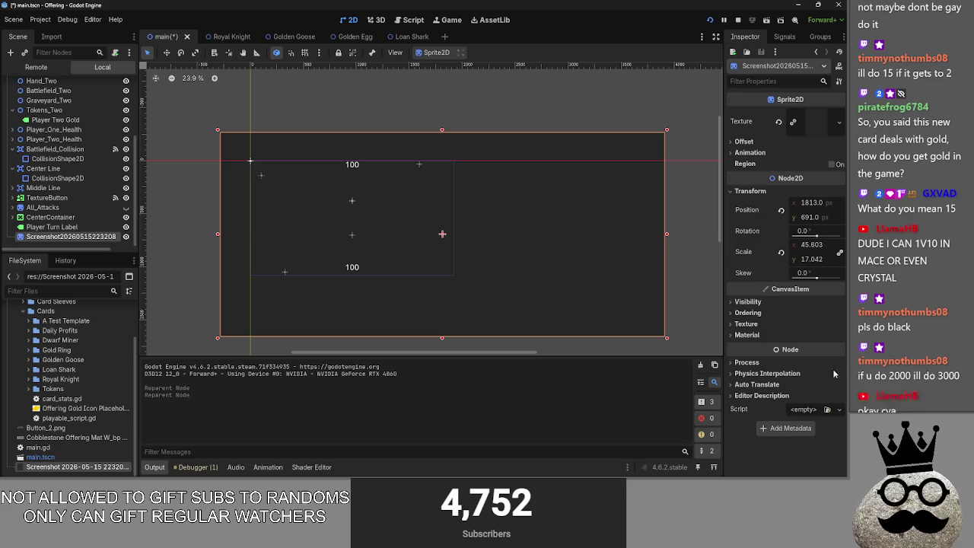
left_click(764, 303)
left_click(764, 302)
left_click(761, 313)
left_click(761, 312)
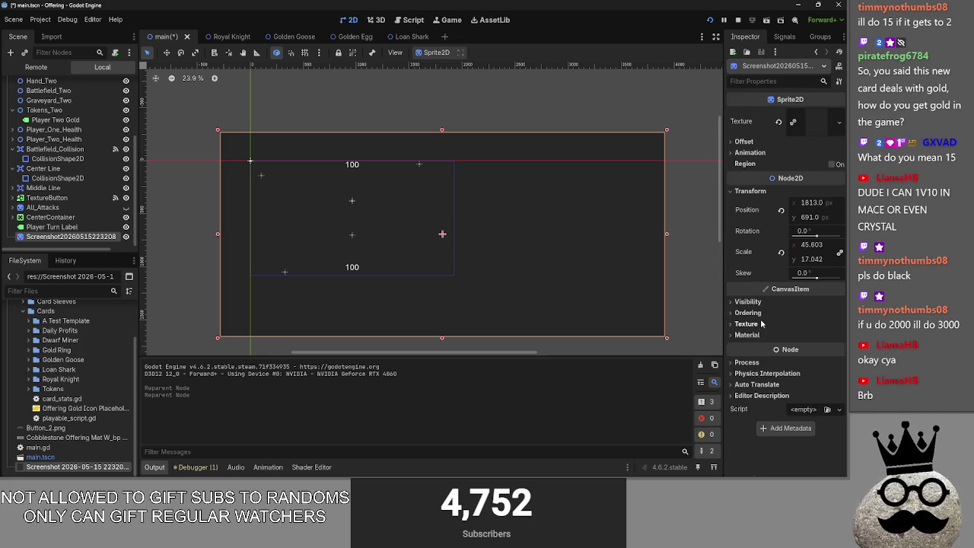
left_click(761, 313)
left_click(748, 313)
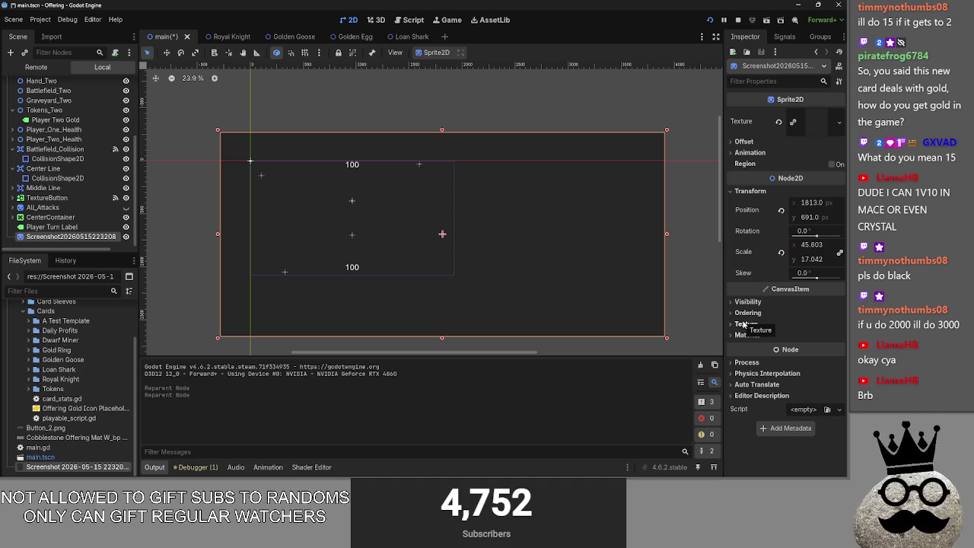
left_click(407, 36)
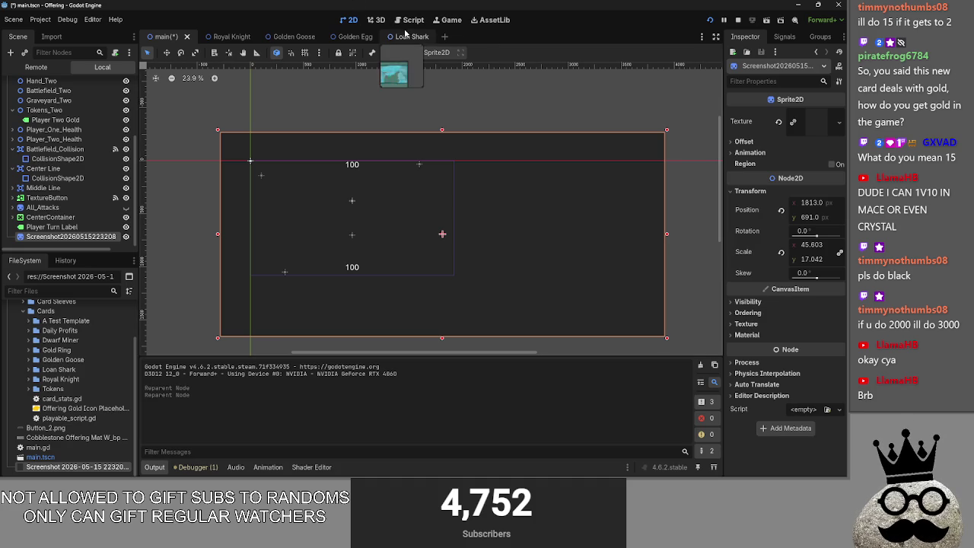
- Open the loan_shark.gd card script in the Script workspace
scroll(423, 226, "up", 7)
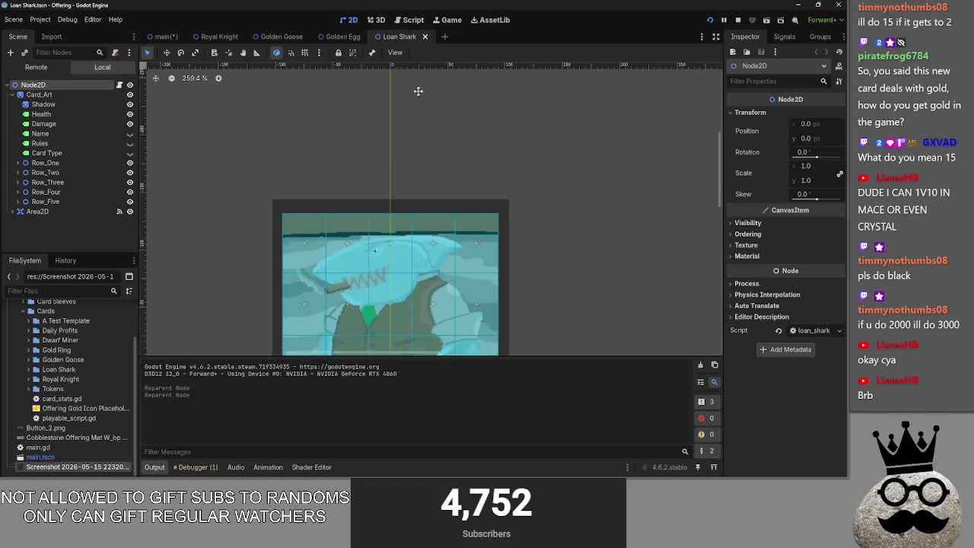
left_click(415, 20)
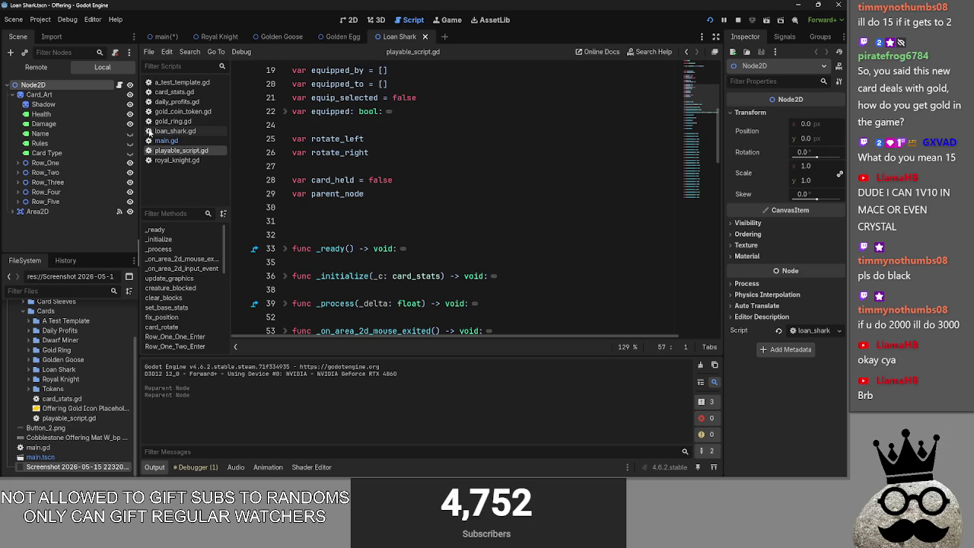
left_click(174, 122)
key("Up")
key("Up")
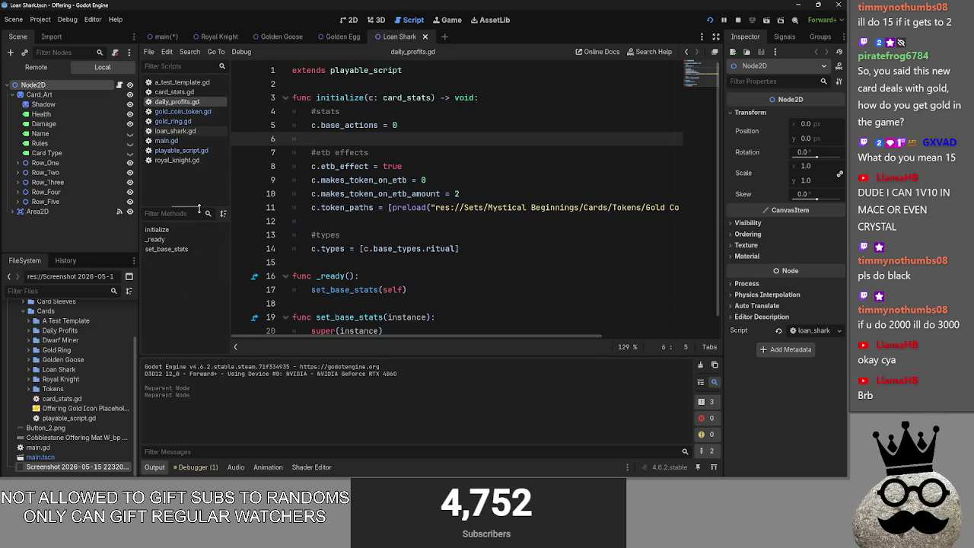
left_click(179, 131)
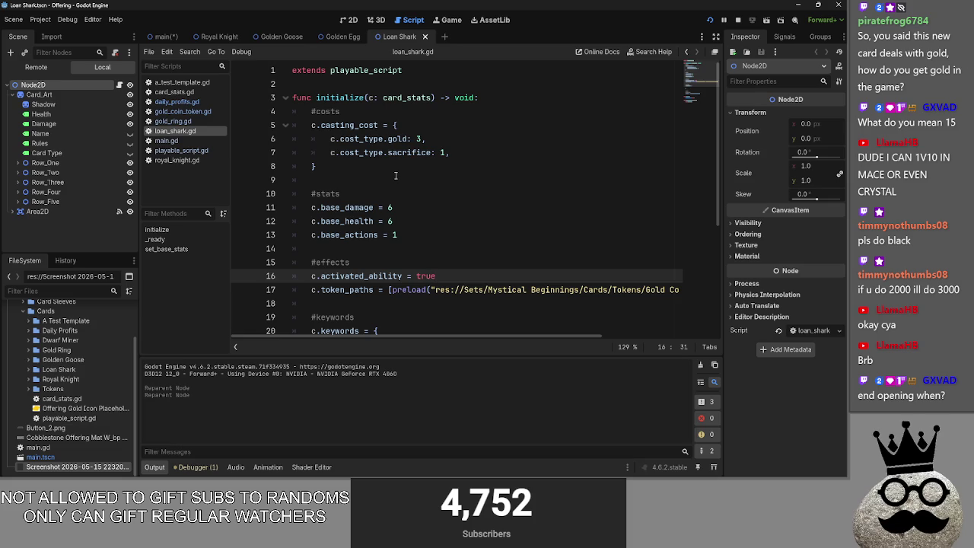
- Review Loan Shark's sacrifice cost, effects and keywords down to the is_token line
left_click_drag(454, 152, 293, 152)
mouse_move(452, 153)
left_mouse_down()
mouse_move(525, 155)
mouse_move(293, 153)
left_mouse_up()
left_click(515, 152)
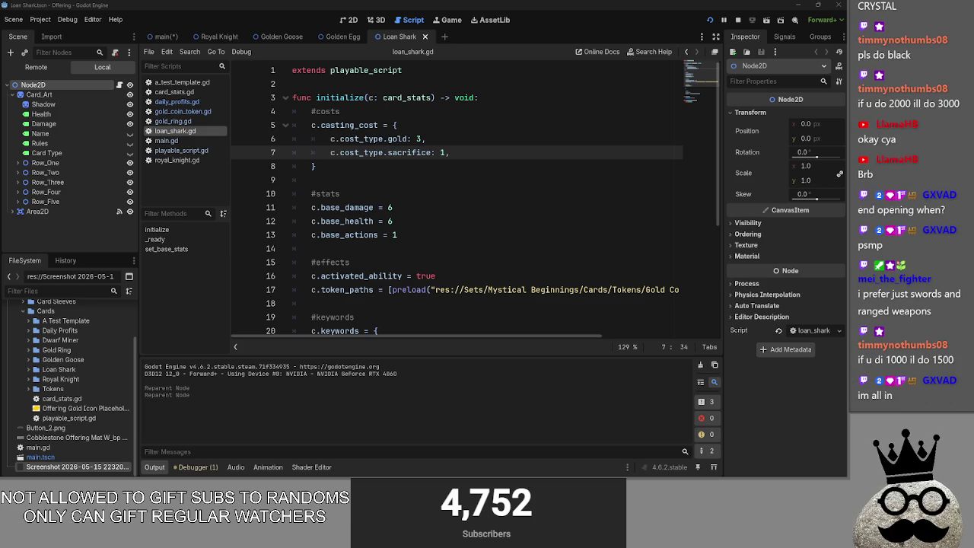
left_click(407, 168)
left_click(402, 183)
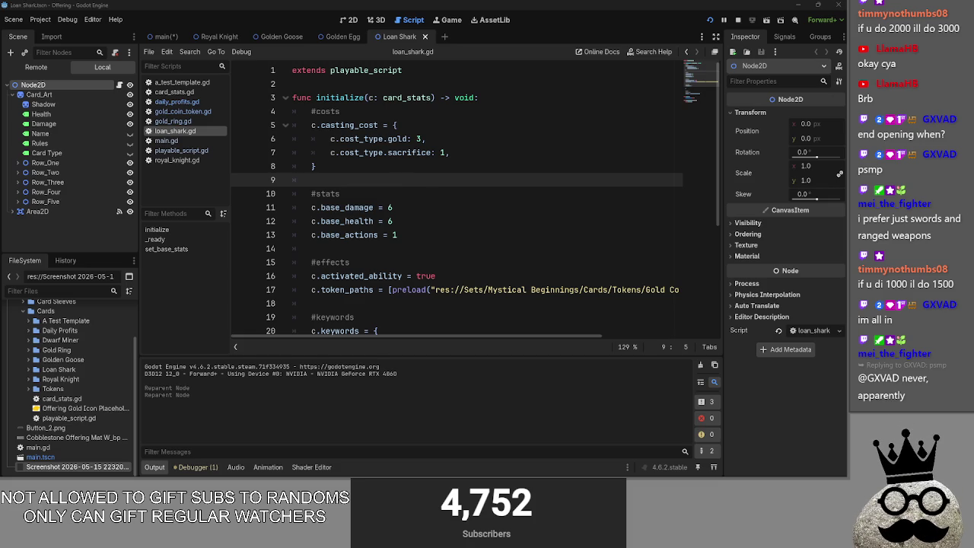
scroll(424, 196, "down", 1)
left_click(409, 213)
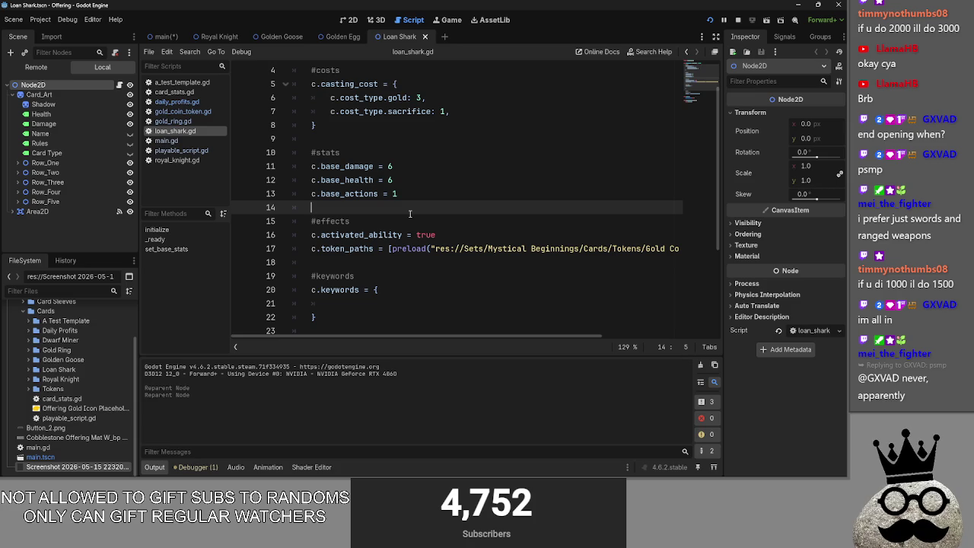
scroll(410, 214, "down", 1)
left_click(397, 261)
scroll(407, 253, "down", 2)
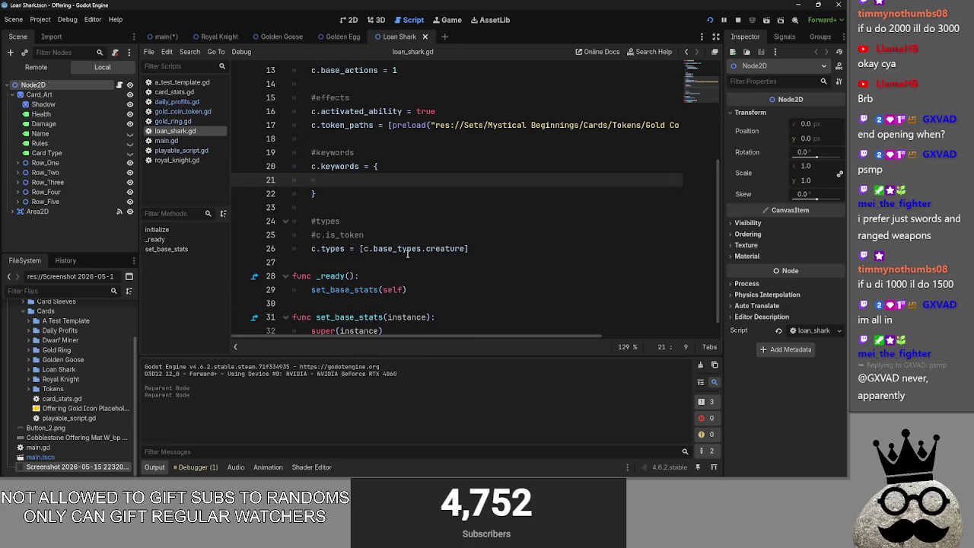
left_click(333, 251)
left_click(388, 234)
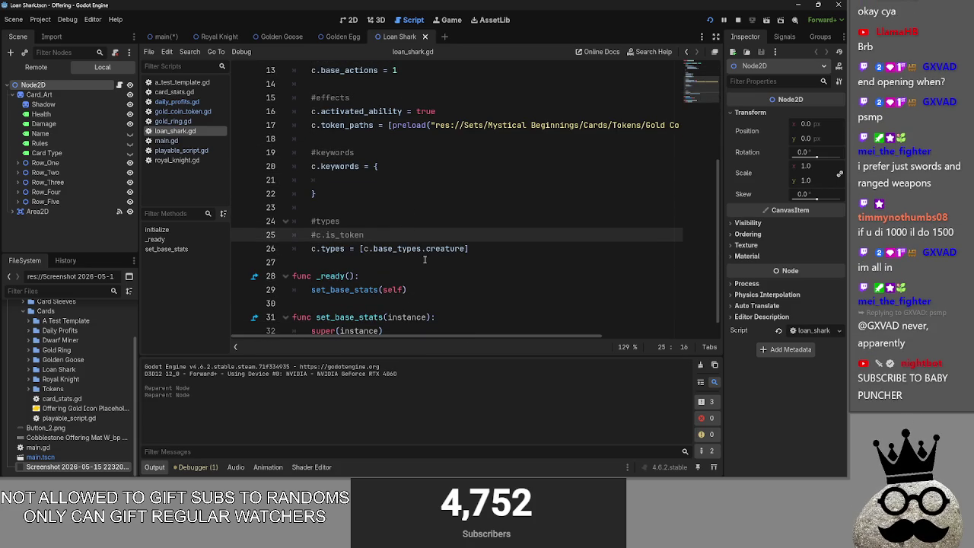
- Delete the commented-out '#c.is_token' line under #types, leaving c.types as creature
scroll(402, 225, "up", 1)
scroll(402, 225, "down", 2)
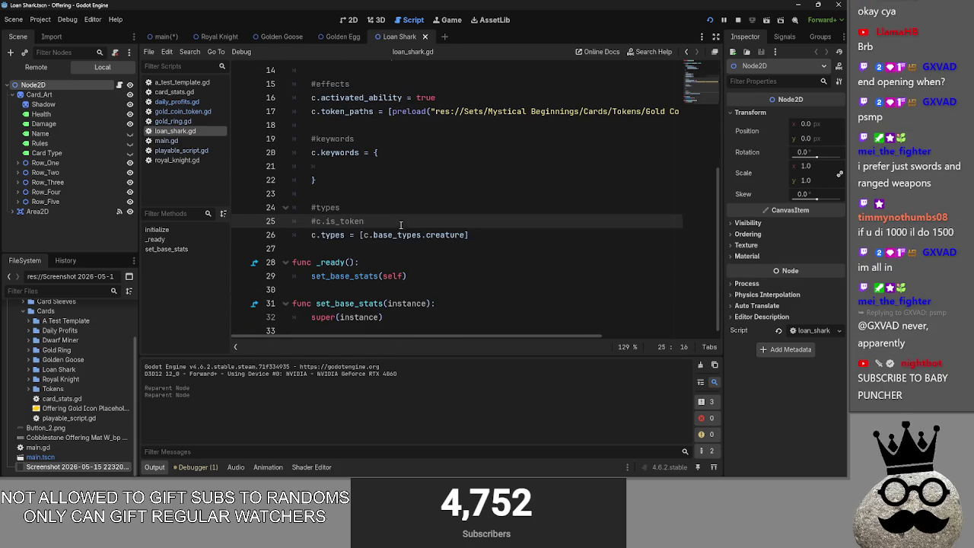
left_click(303, 207, "shift")
left_click(364, 220)
key("shift+Home")
key("BackSpace")
key("BackSpace")
left_click(476, 220)
key("BackSpace")
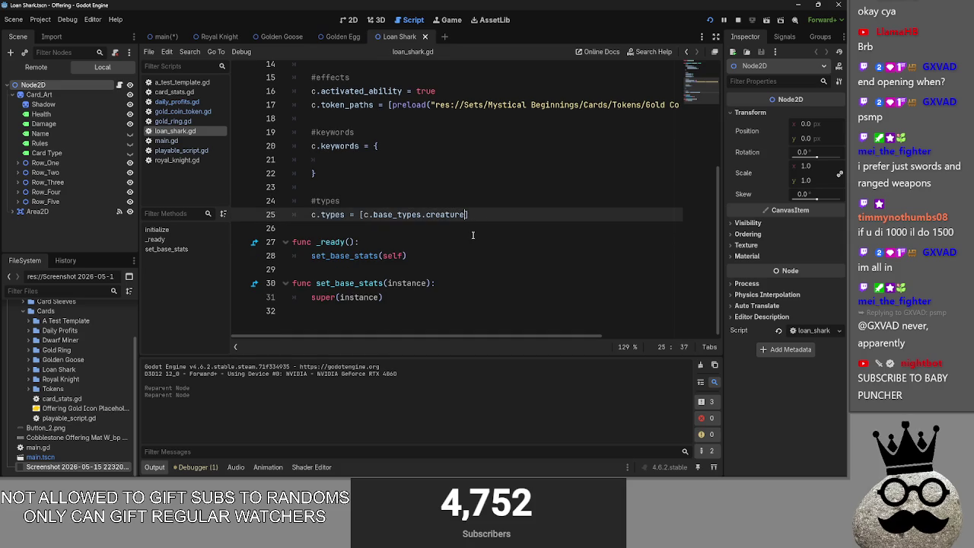
scroll(473, 235, "up", 5)
scroll(472, 236, "down", 1)
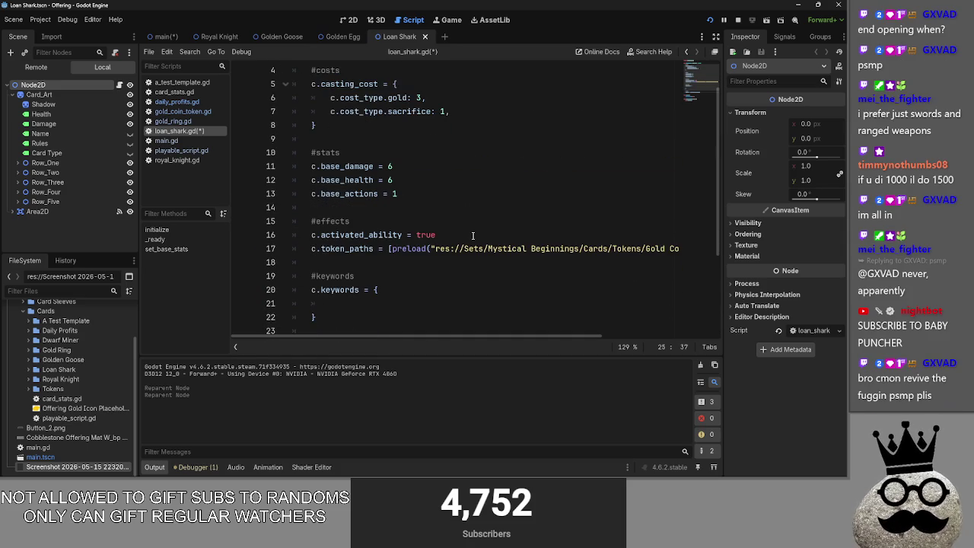
left_click(467, 234)
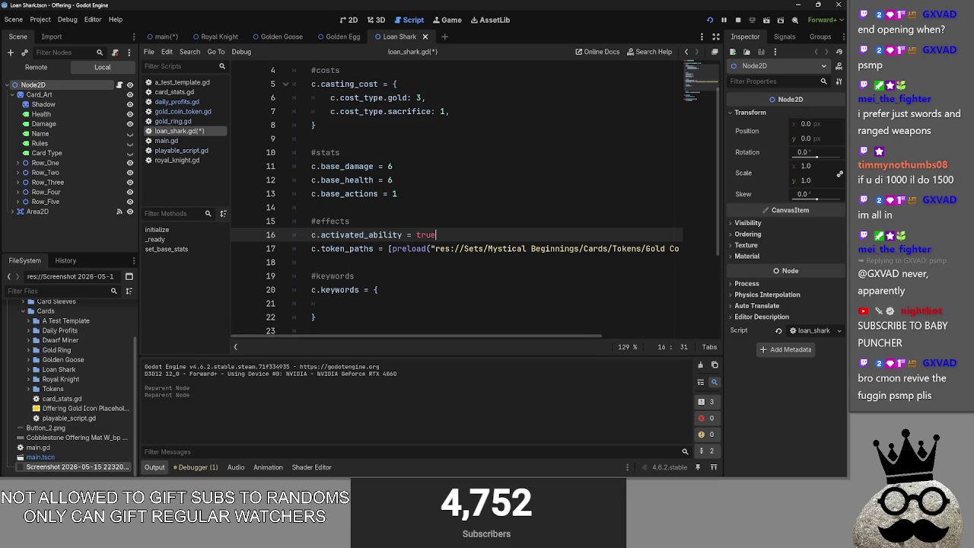
scroll(467, 250, "down", 1)
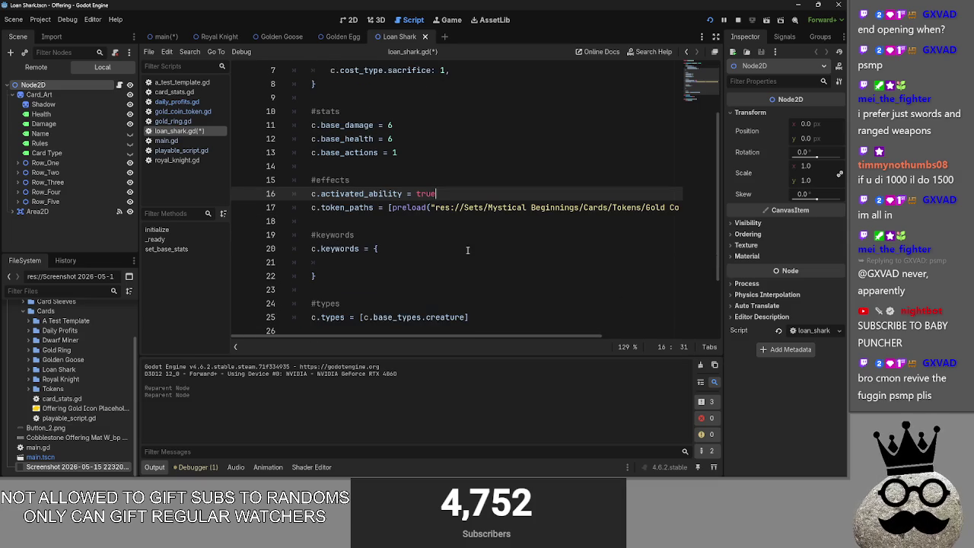
key("alt+Tab")
key("alt+Tab")
key("alt+Tab")
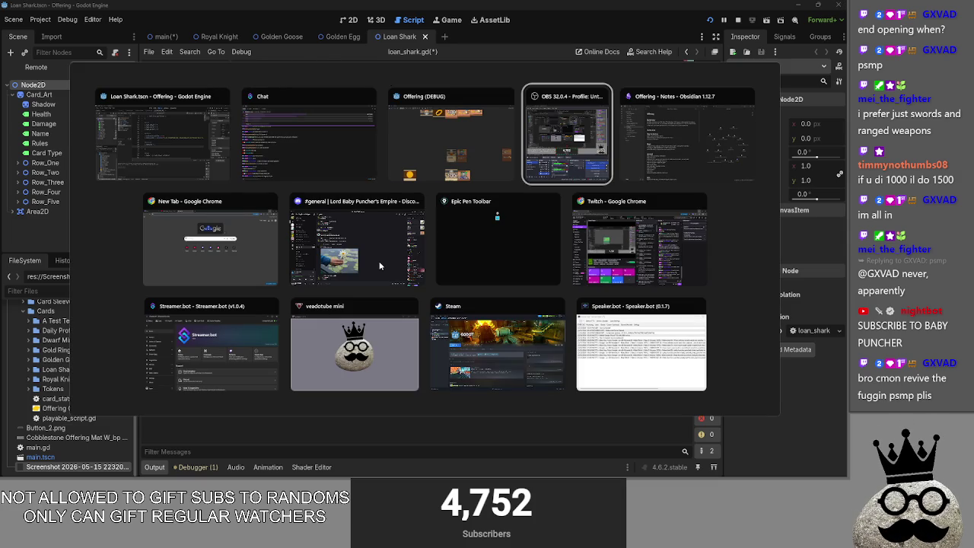
scroll(335, 259, "down", 2)
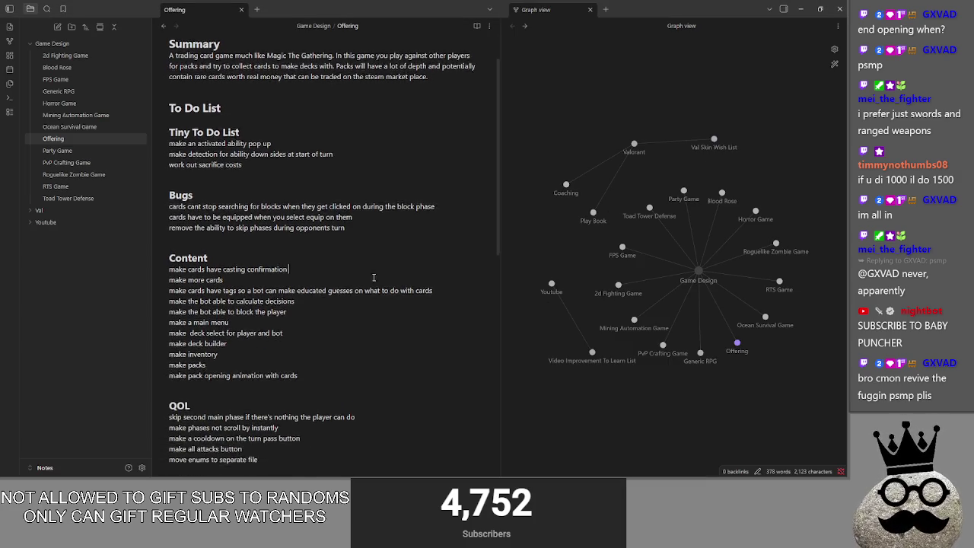
key("alt+Tab")
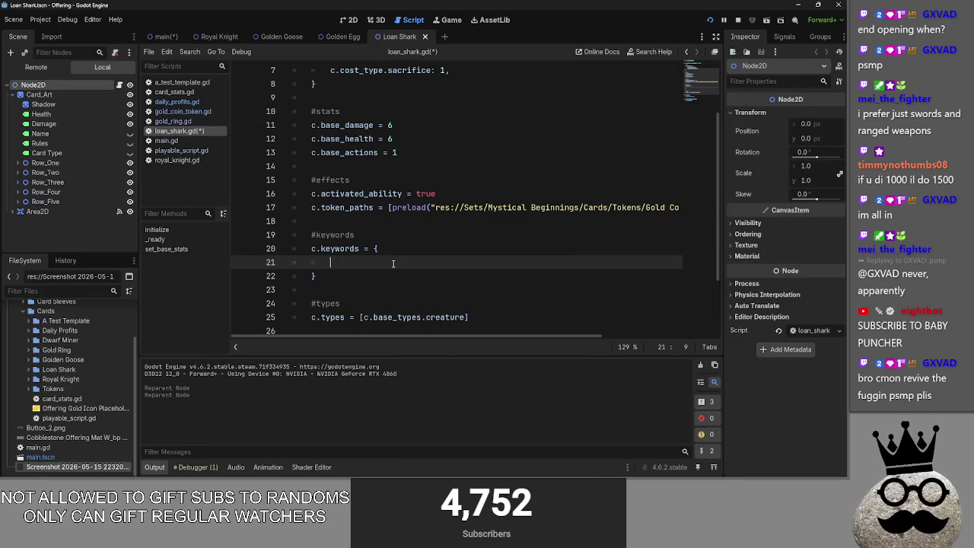
key("super")
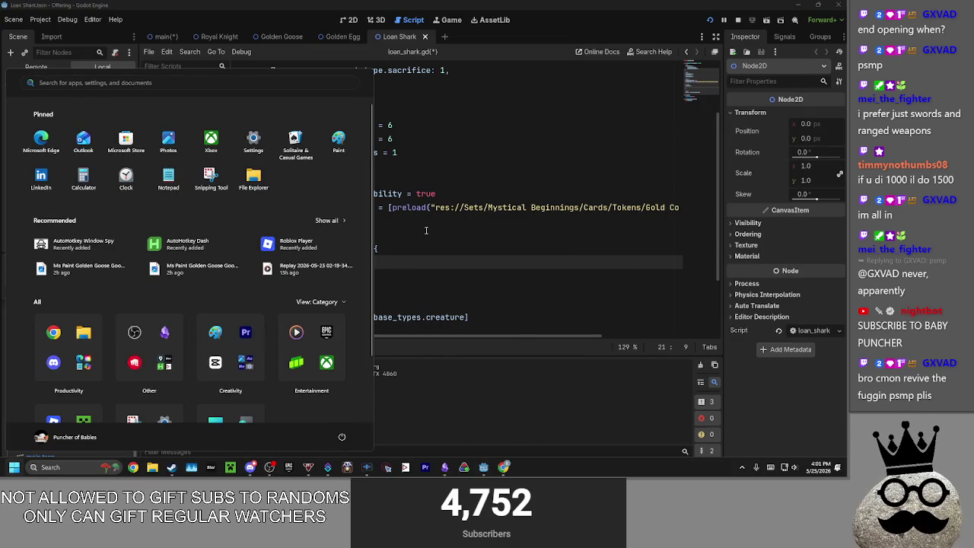
left_click(426, 230)
key("super")
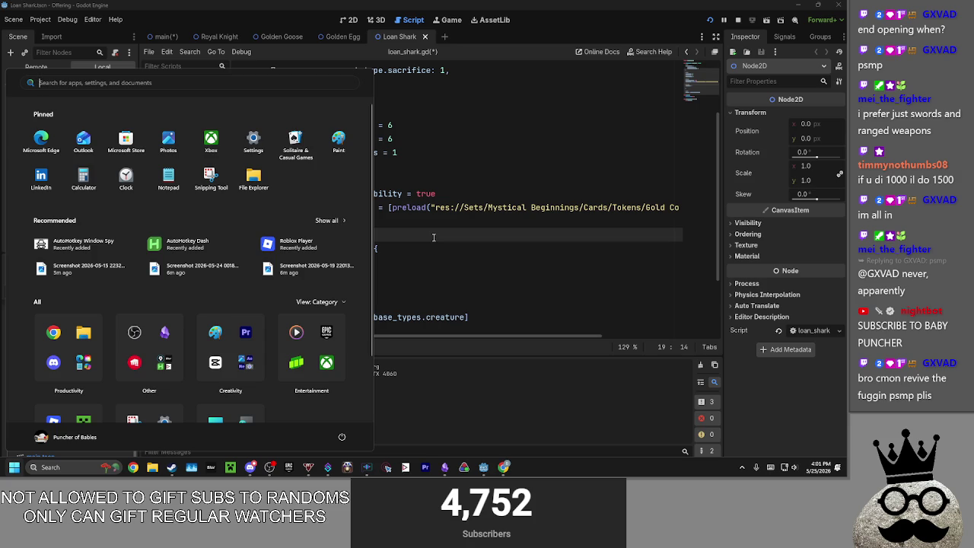
left_click(434, 237)
scroll(406, 239, "up", 3)
key("super")
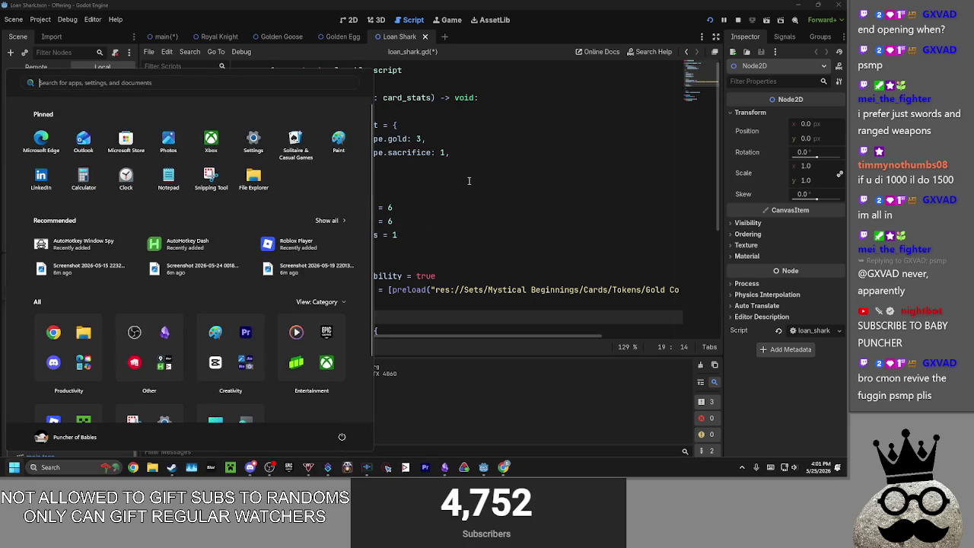
left_click(461, 180)
scroll(438, 271, "down", 4)
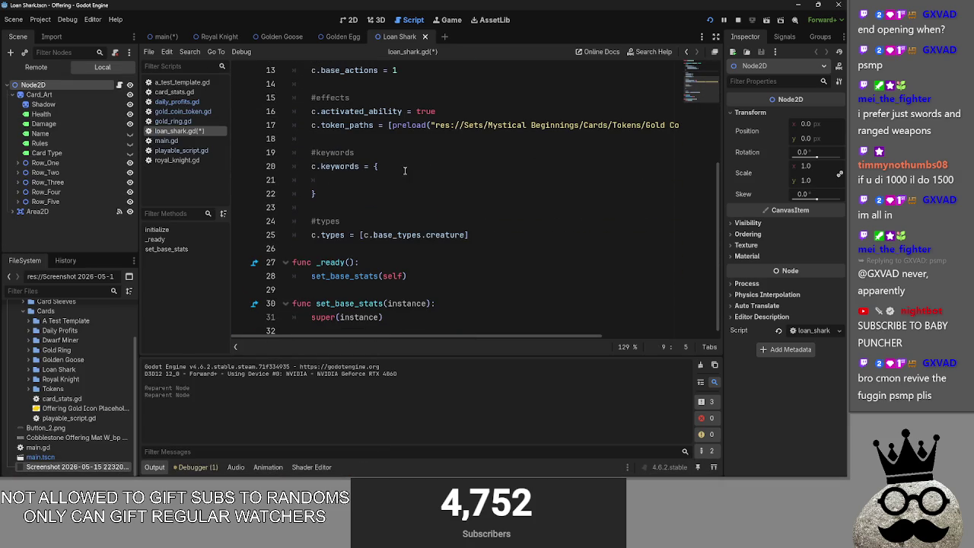
- Look over the keywords block and stats lines, removing a stray brace
scroll(405, 170, "up", 3)
left_click(380, 263)
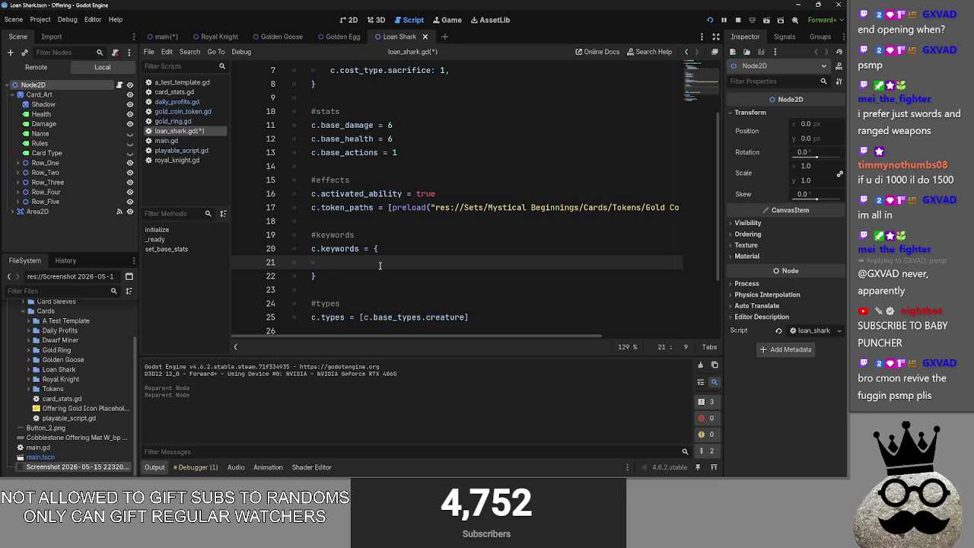
type("{")
key("BackSpace")
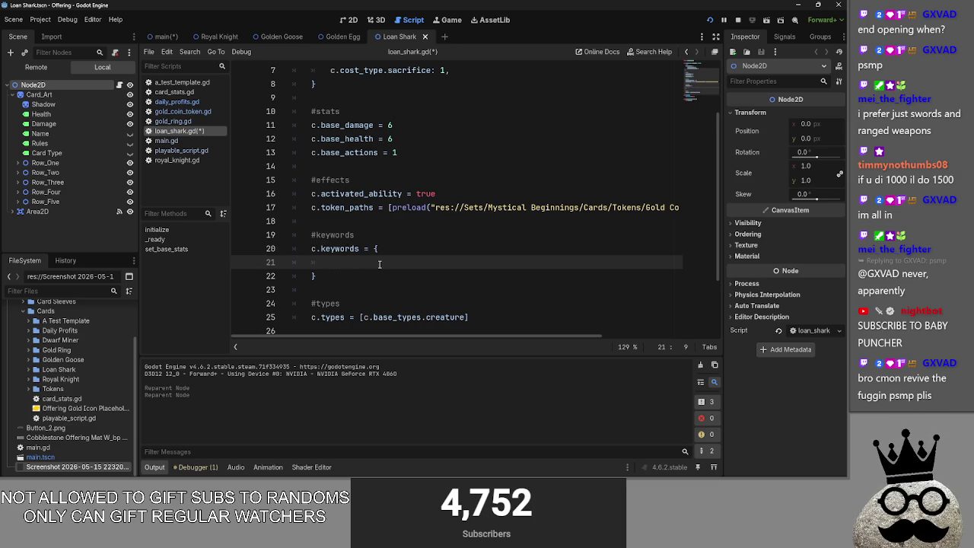
scroll(380, 264, "down", 2)
scroll(380, 271, "up", 4)
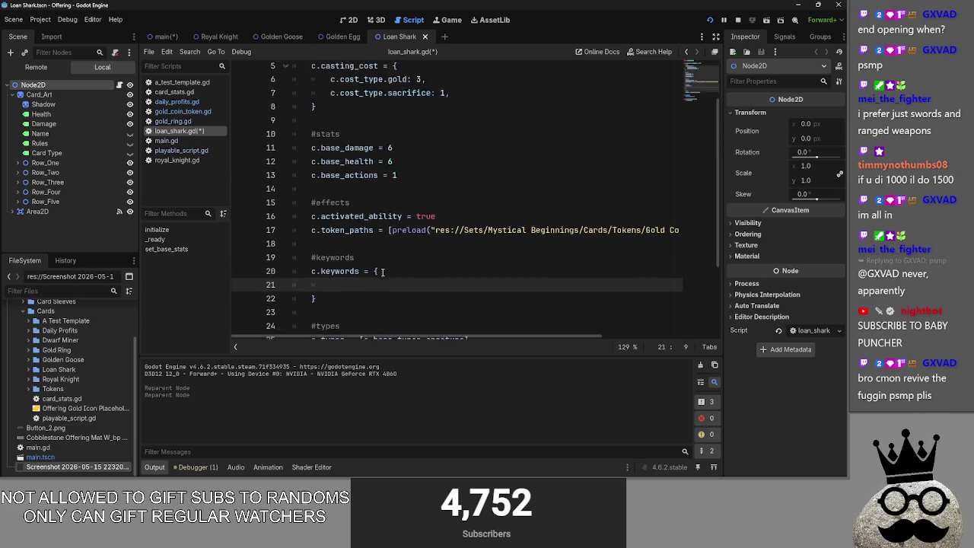
mouse_move(404, 234)
left_mouse_down()
mouse_move(294, 234)
mouse_move(278, 192)
mouse_move(364, 221)
left_mouse_up()
mouse_move(308, 201)
left_mouse_down()
mouse_move(279, 193)
mouse_move(441, 228)
mouse_move(305, 202)
mouse_move(424, 227)
left_mouse_up()
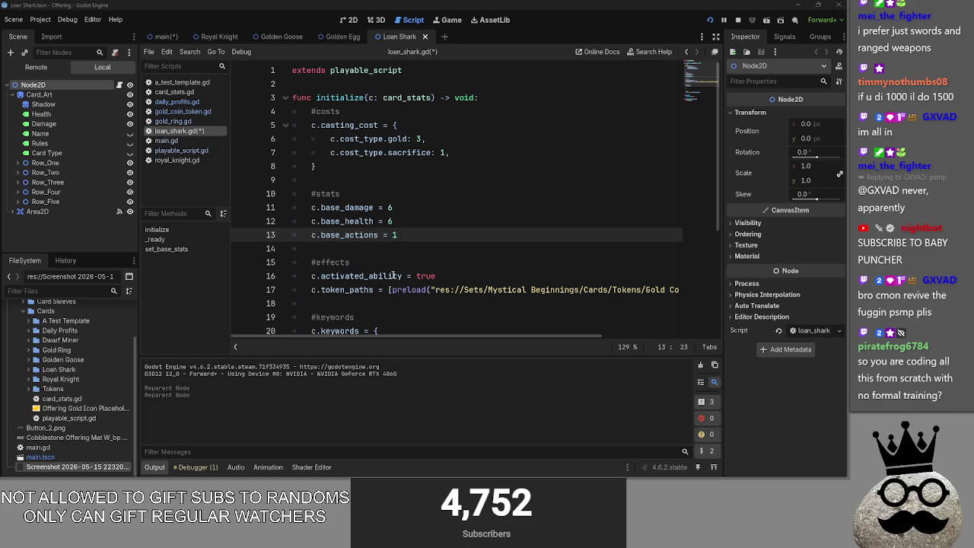
- Change c.base_damage from 6 to 5 and save loan_shark.gd
left_click(393, 207)
key("BackSpace")
type("5")
left_click(417, 220)
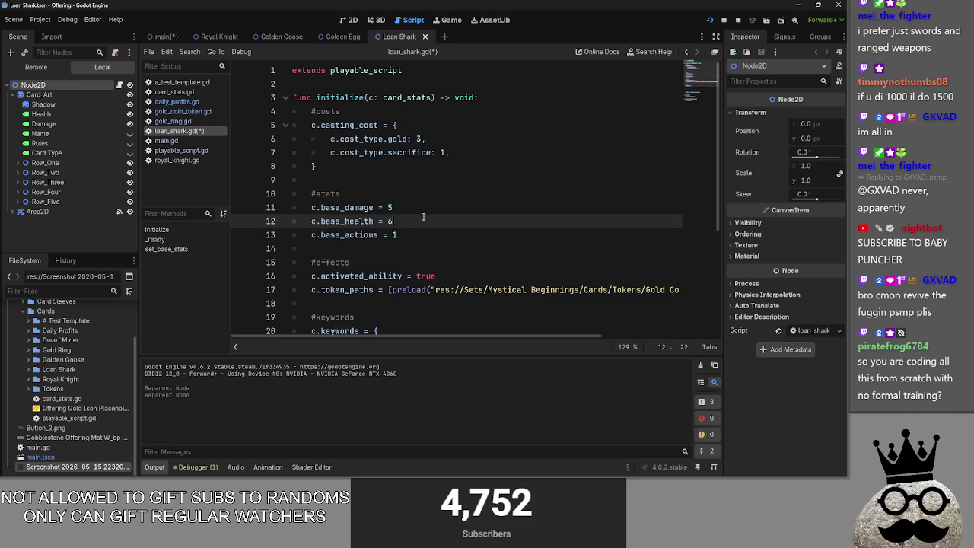
scroll(417, 220, "down", 1)
key("ctrl+s")
- Skim through main.gd, then switch to the loan_shark.gd card script
left_click(183, 143)
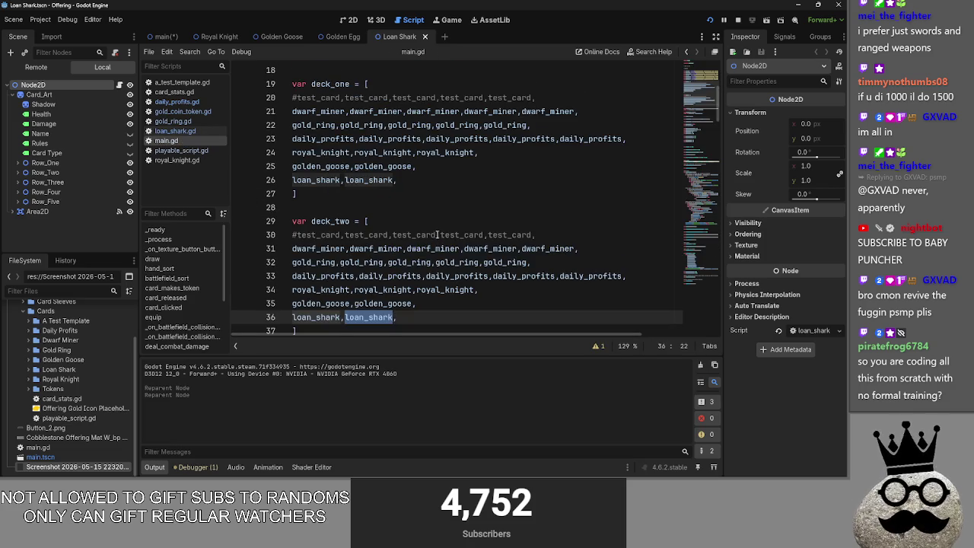
scroll(437, 236, "down", 20)
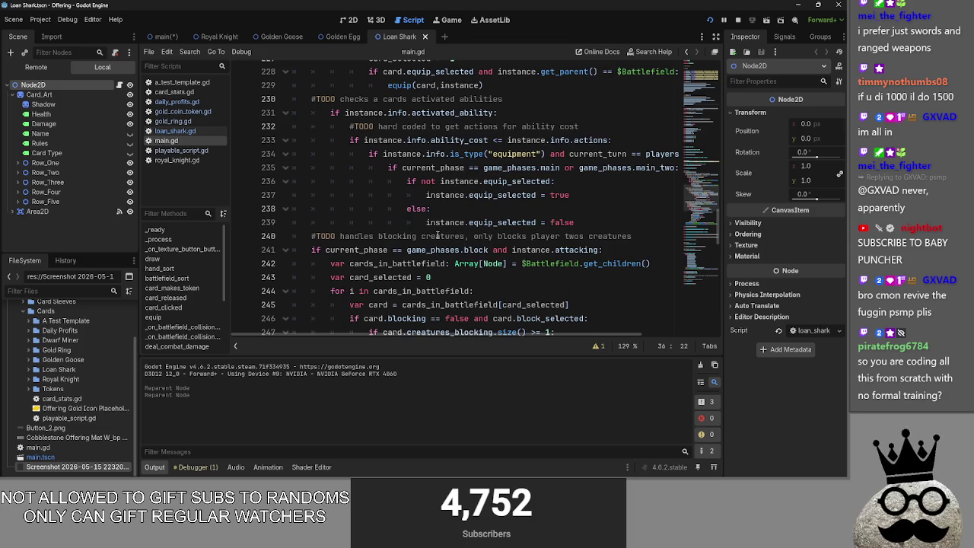
scroll(437, 236, "up", 4)
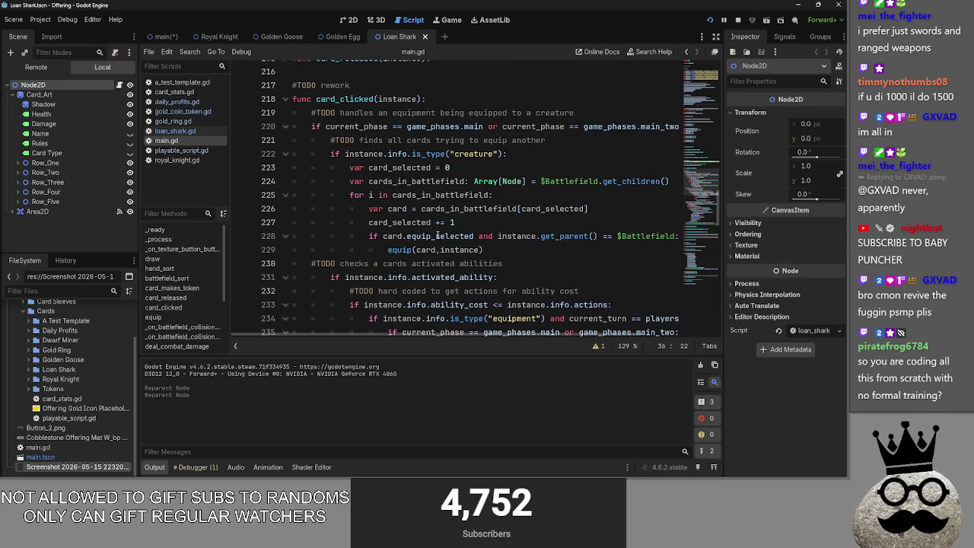
scroll(438, 236, "up", 20)
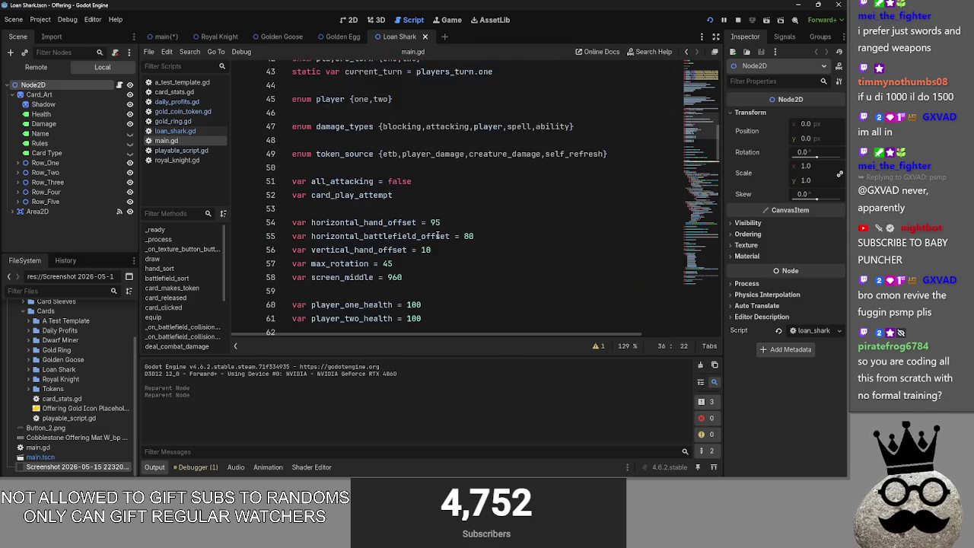
scroll(437, 236, "down", 20)
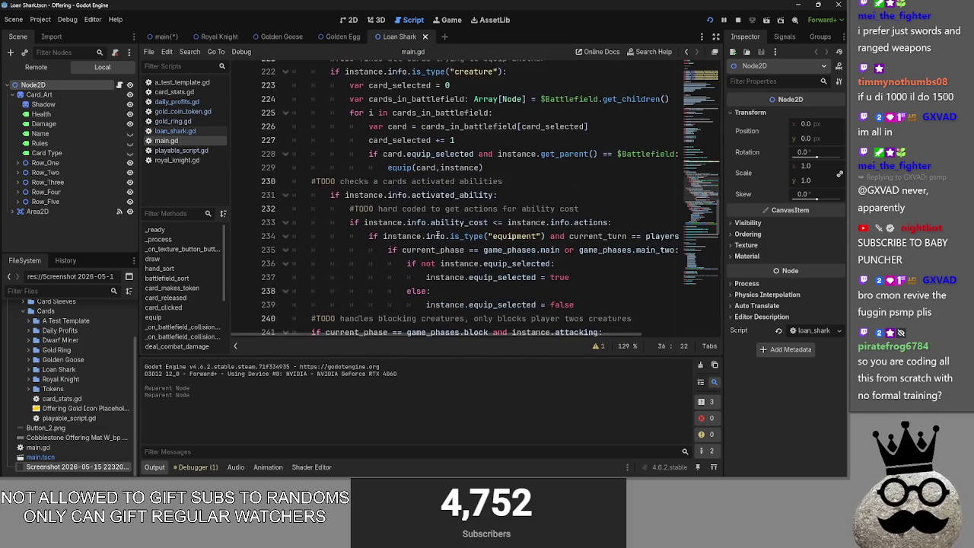
scroll(438, 236, "down", 20)
scroll(437, 236, "down", 4)
scroll(433, 238, "up", 20)
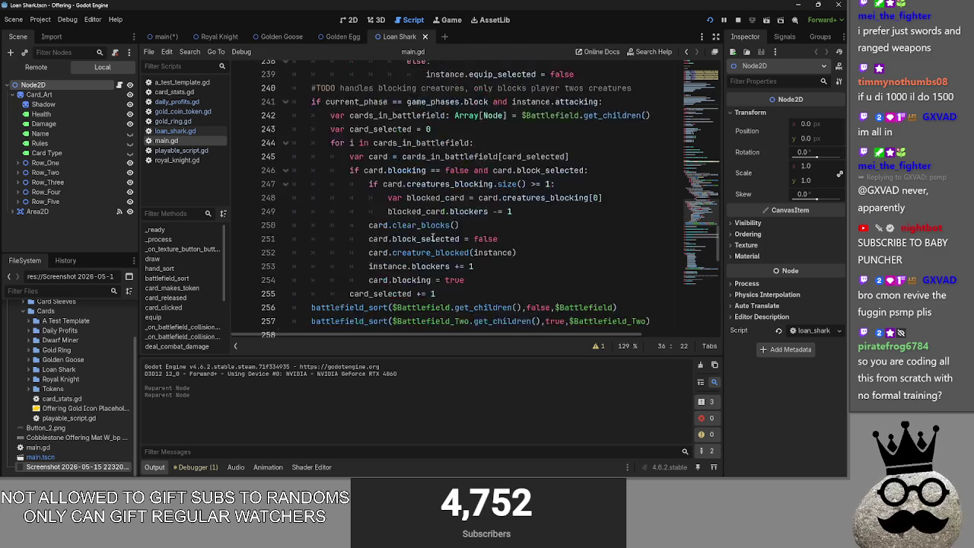
scroll(433, 239, "up", 3)
left_click(175, 131)
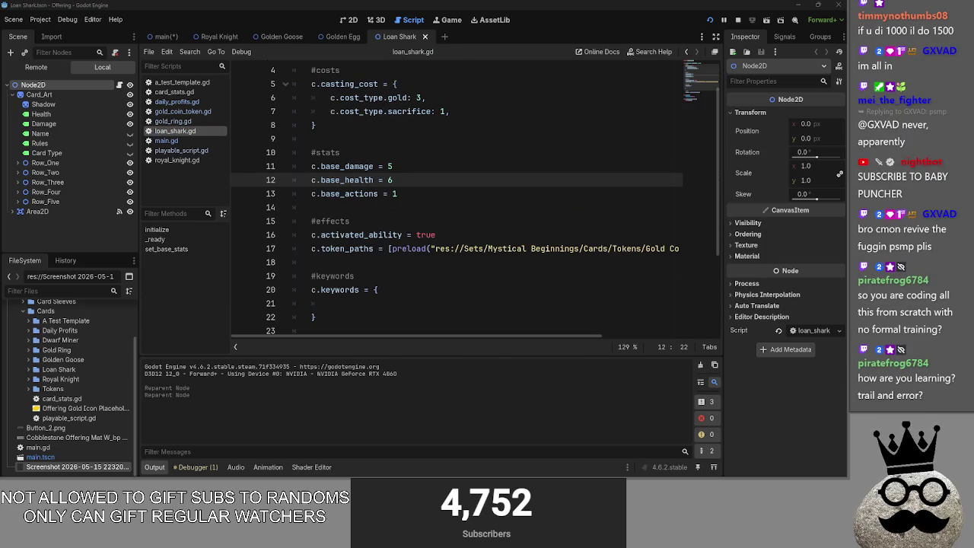
- Look over loan_shark.gd and run the Offering project to playtest the cards
left_click(368, 208)
left_click(404, 143)
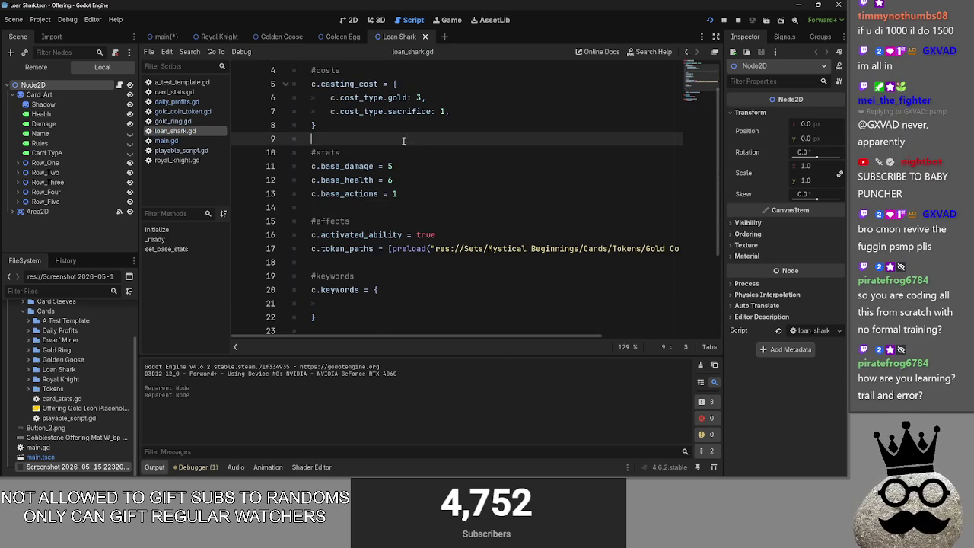
scroll(375, 217, "up", 1)
scroll(376, 230, "down", 4)
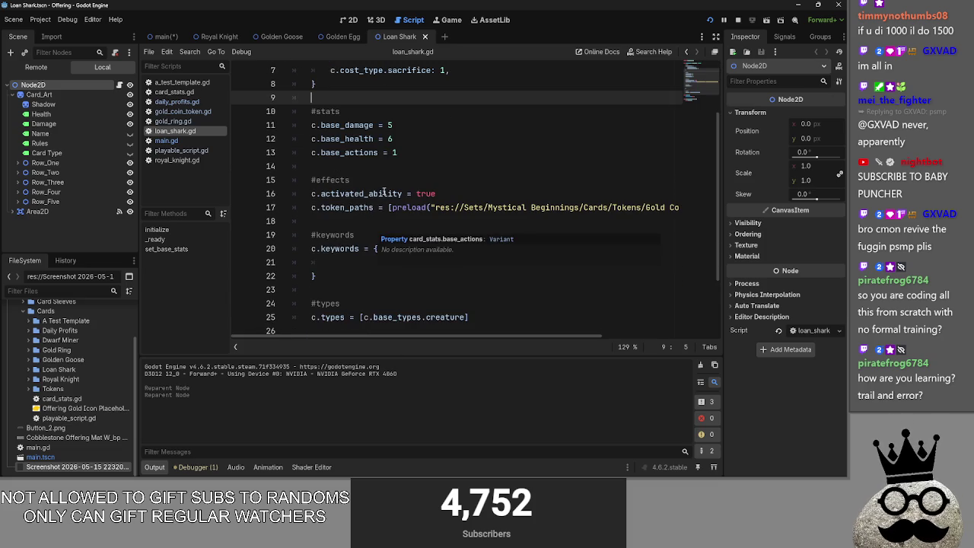
scroll(389, 228, "up", 4)
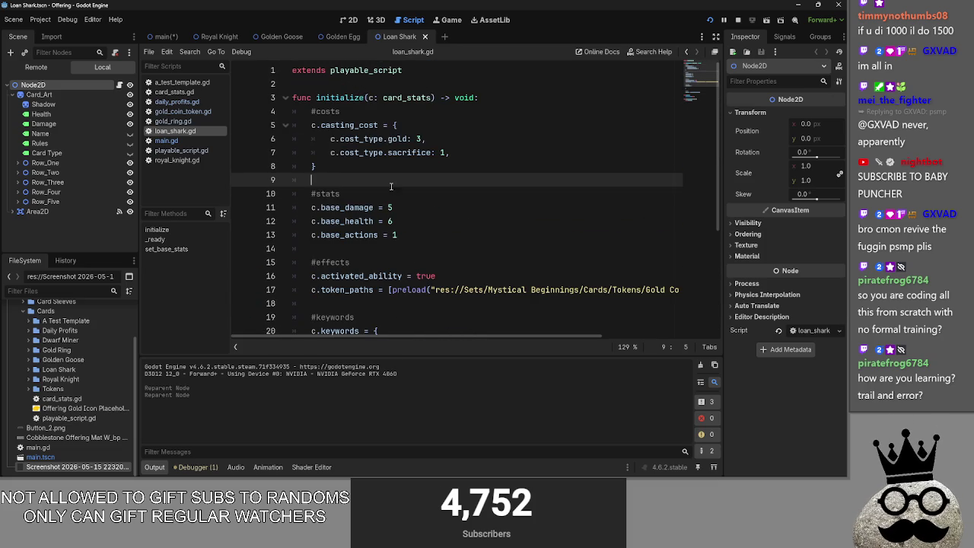
left_click(741, 20)
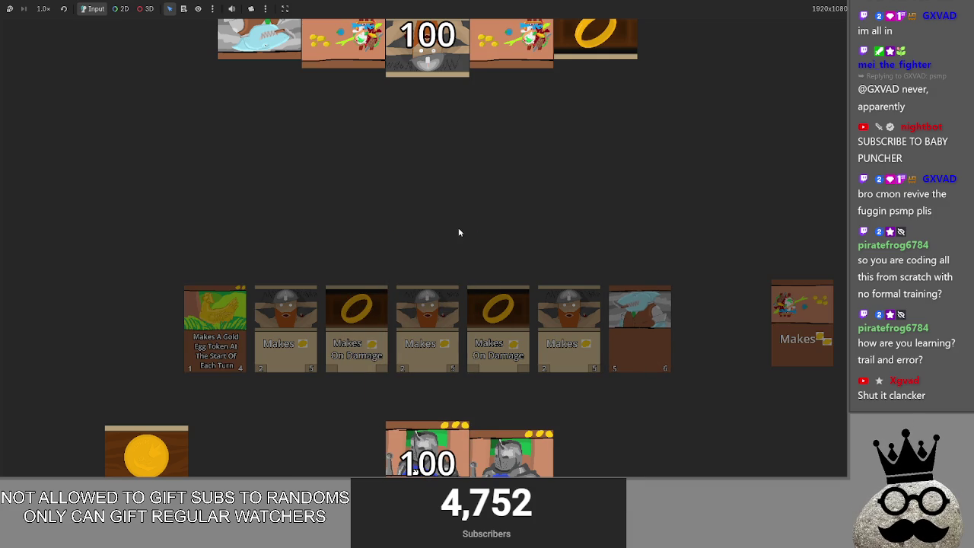
- Stop the game, open the main scene in 2D and rename the Screenshot sprite to Dark Sheet
key("F8")
left_click(353, 19)
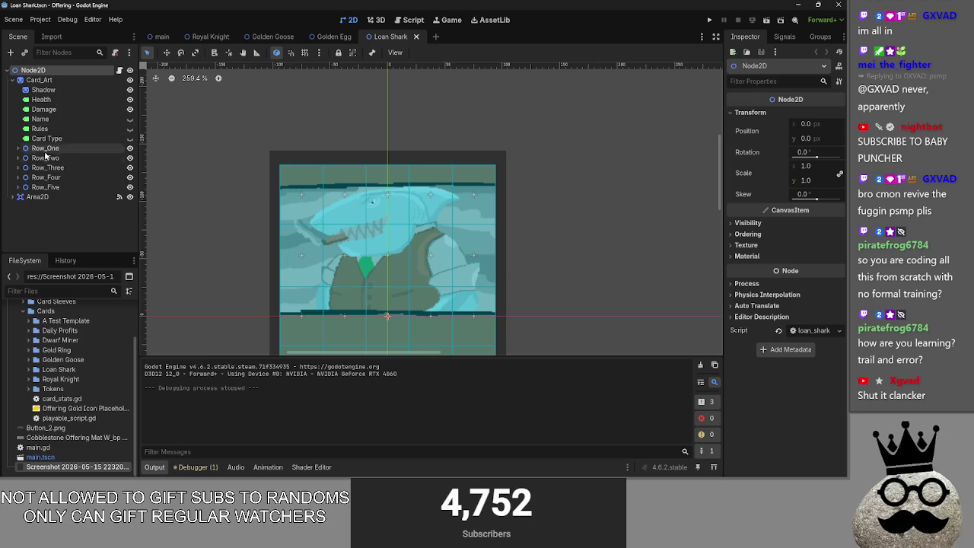
left_click(162, 37)
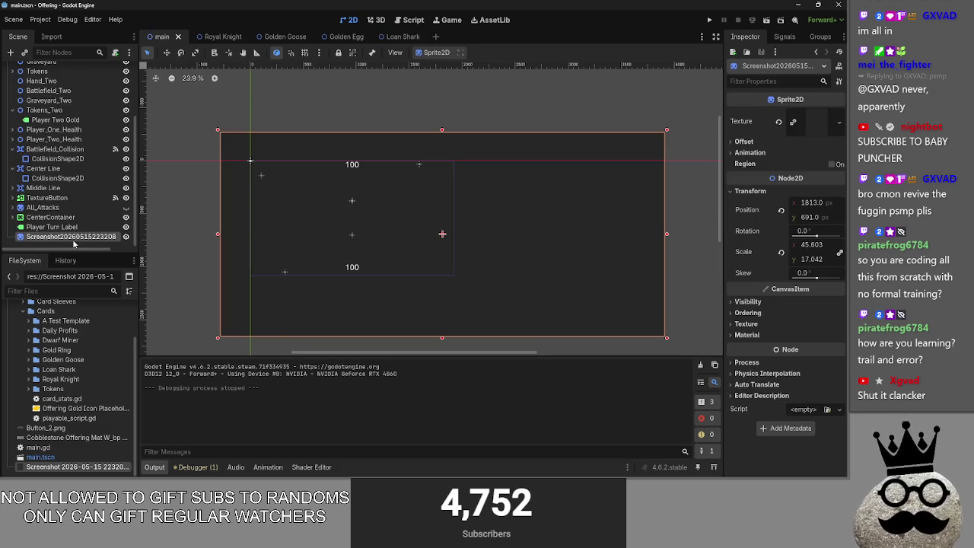
double_click(79, 237)
type("De")
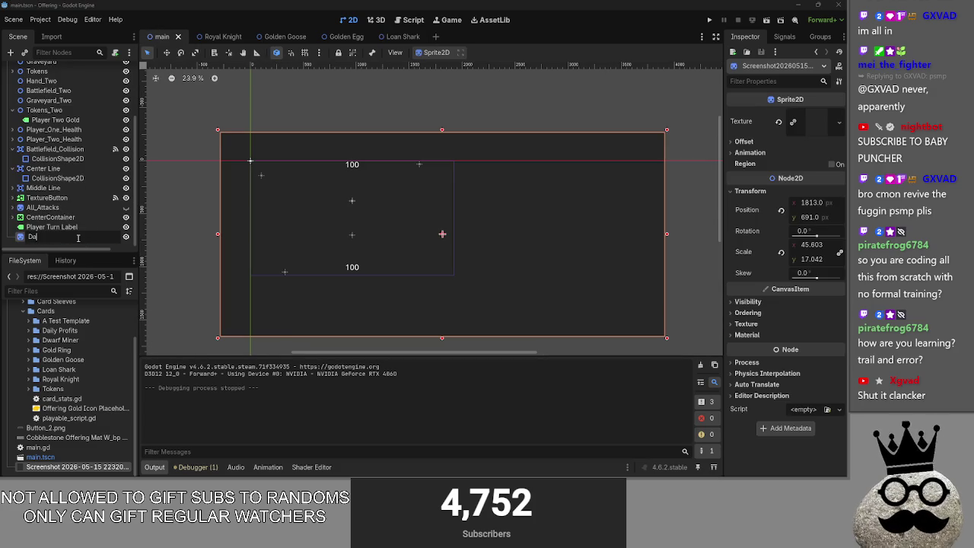
type("et")
key("Return")
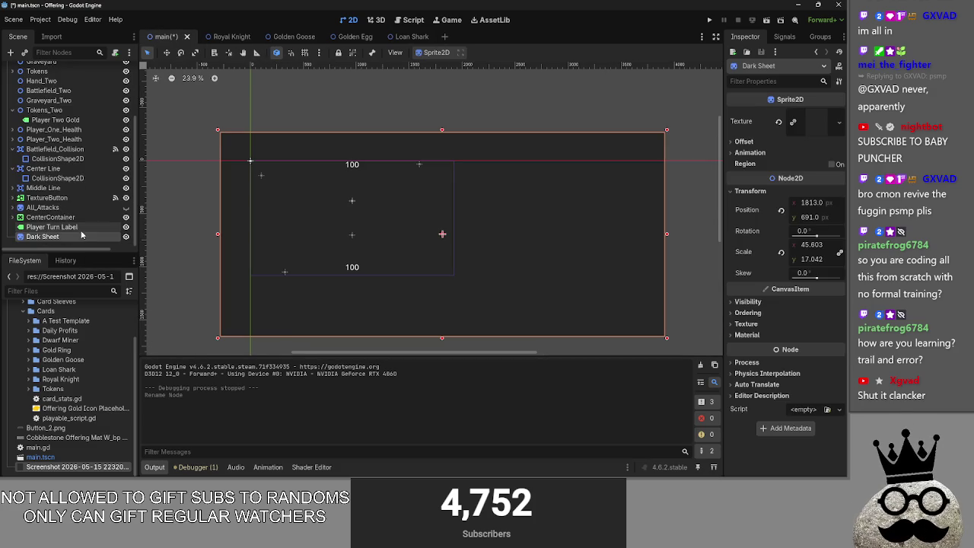
- Make Dark Sheet's Modulate fully transparent and run the game to check the board
left_click(789, 303)
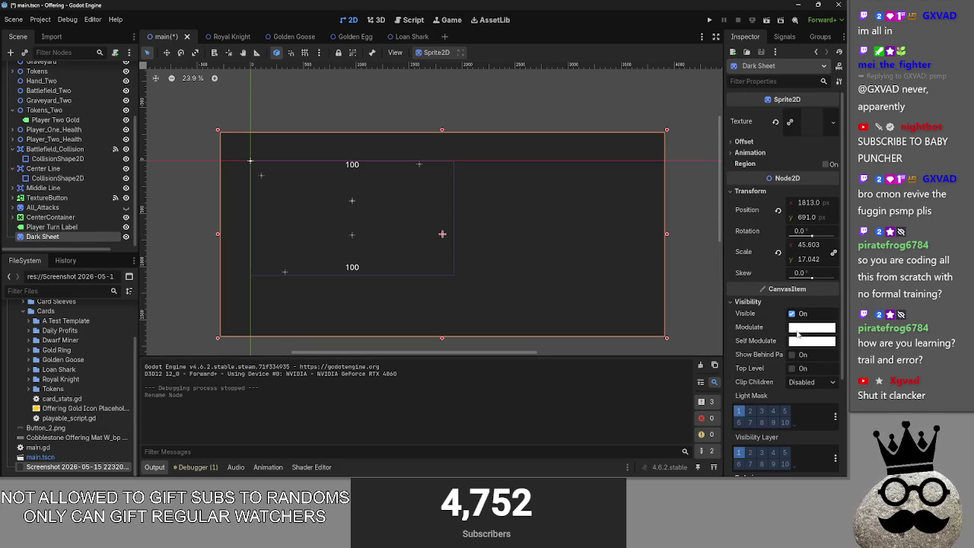
left_click(805, 330)
mouse_move(771, 267)
left_mouse_down()
mouse_move(713, 263)
mouse_move(768, 260)
mouse_move(735, 262)
mouse_move(744, 267)
left_mouse_up()
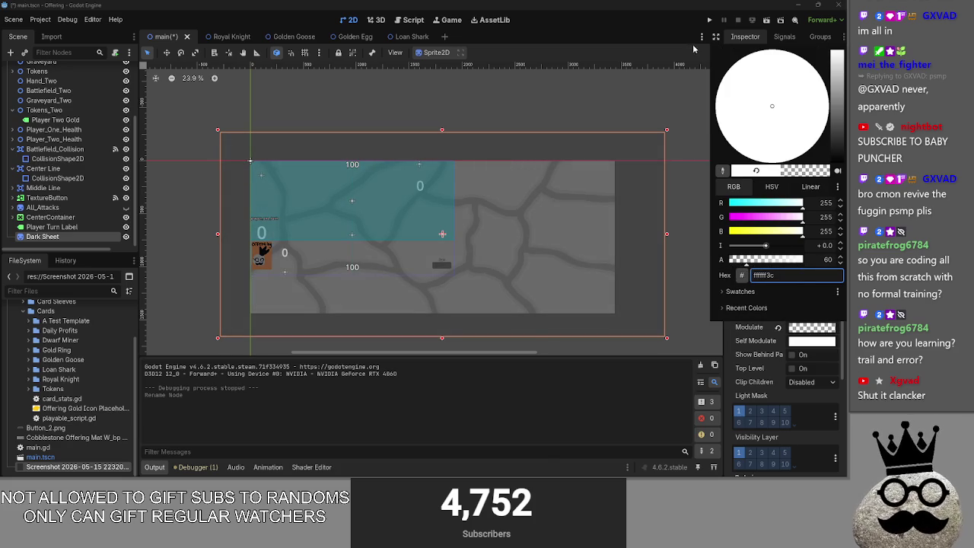
left_click(708, 20)
left_click(708, 20)
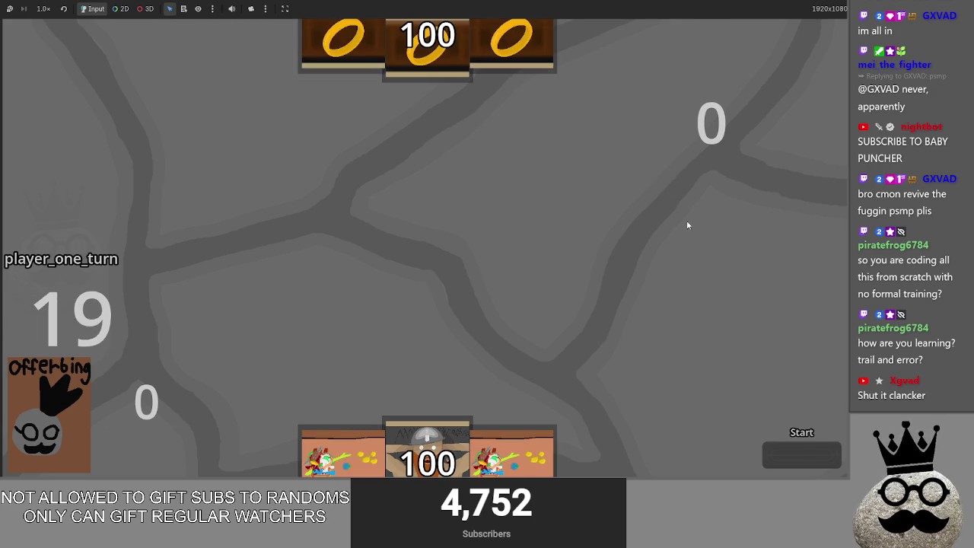
key("F8")
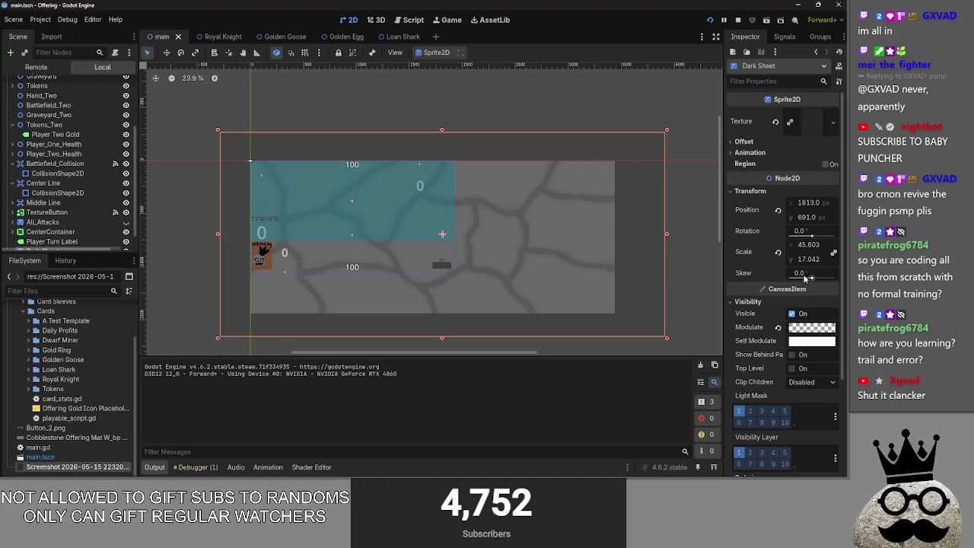
- Raise Dark Sheet's Modulate alpha to 200 for a semi-transparent overlay
left_click(796, 330)
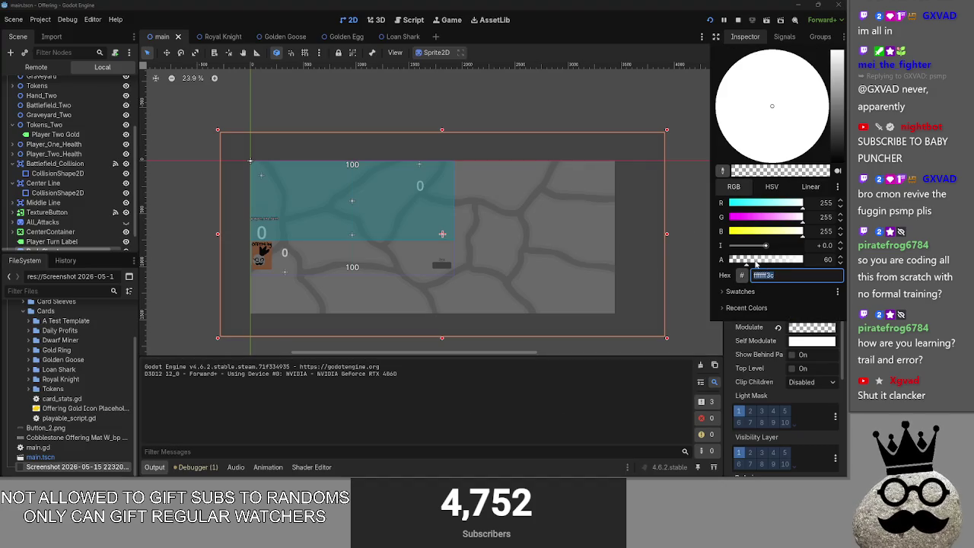
left_click(772, 260)
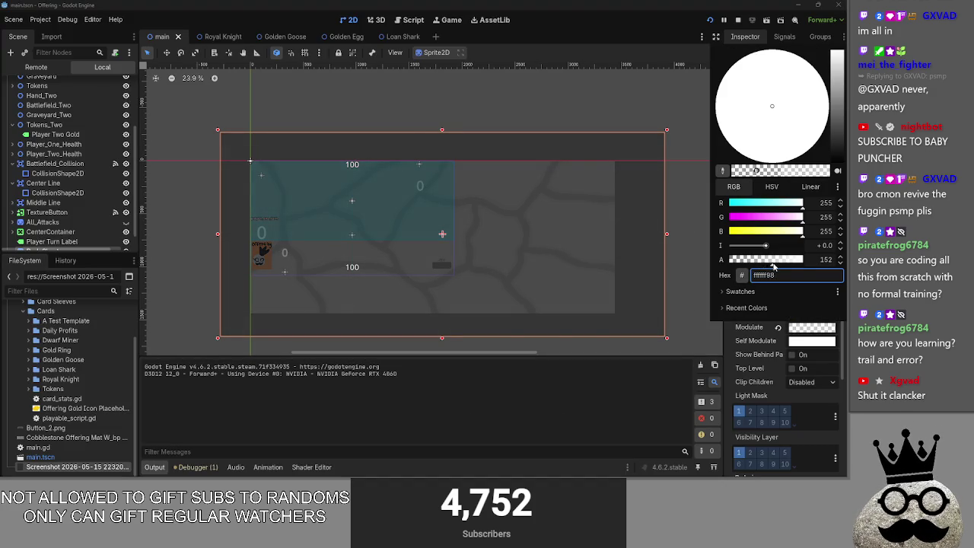
key("alt+Tab")
key("alt+Tab")
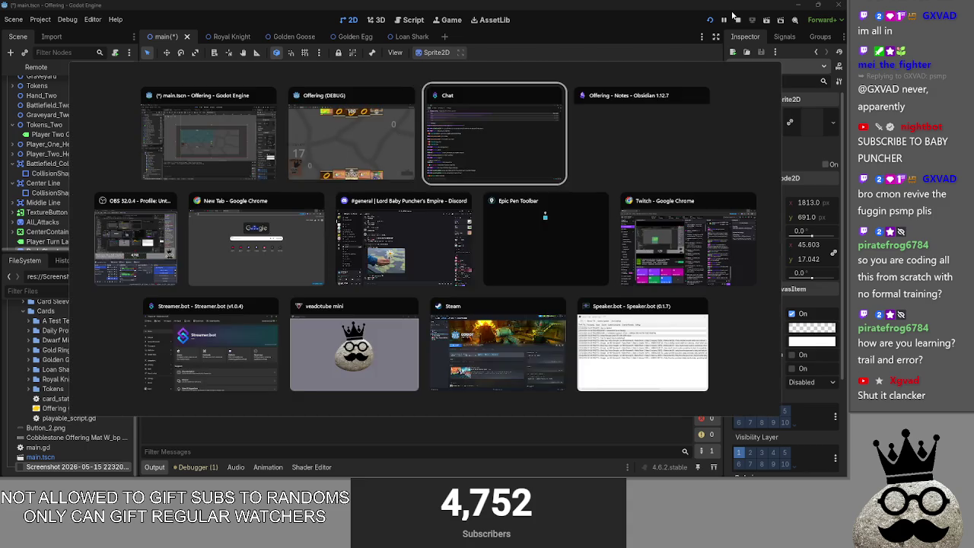
key("alt+Tab")
key("shift+Tab")
key("Tab")
key("Tab")
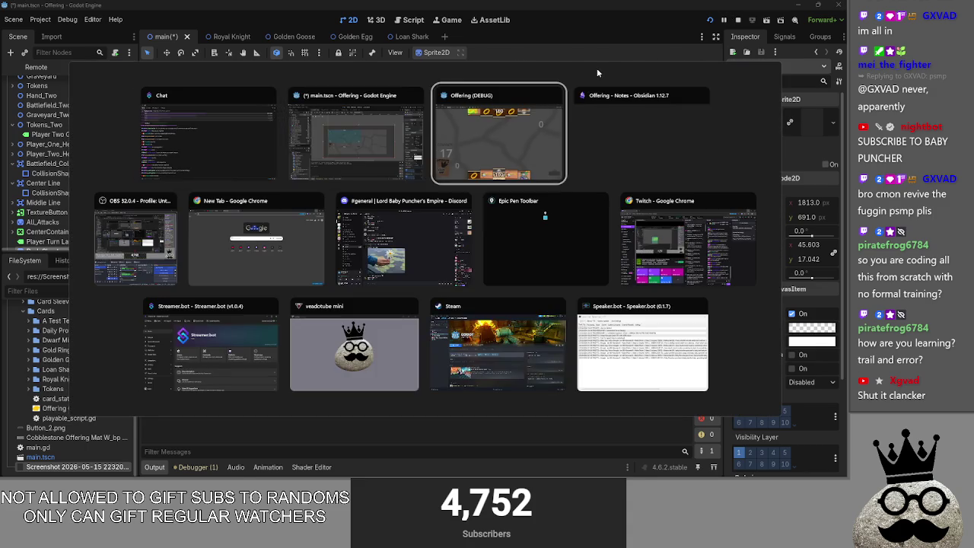
key("alt+Tab")
key("Tab")
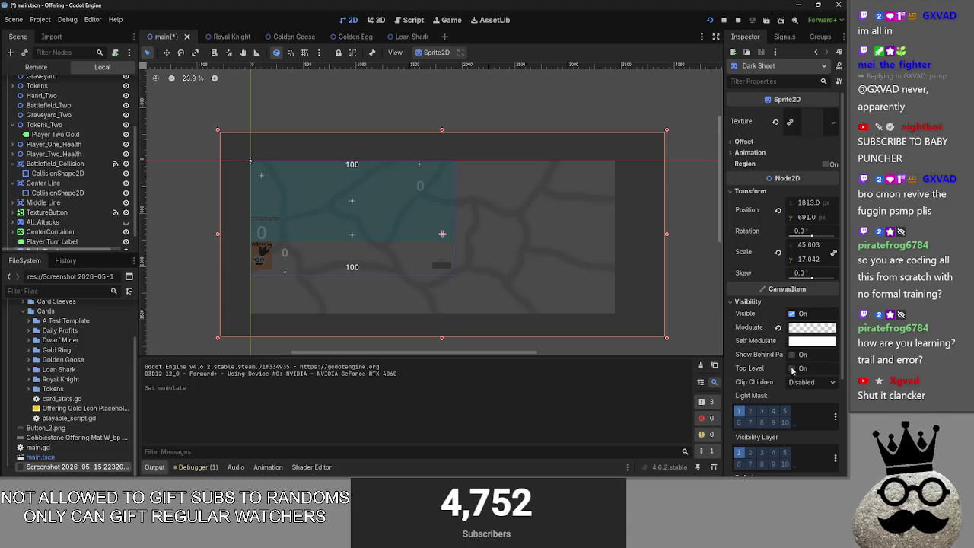
left_click(805, 334)
left_click_drag(776, 260, 788, 261)
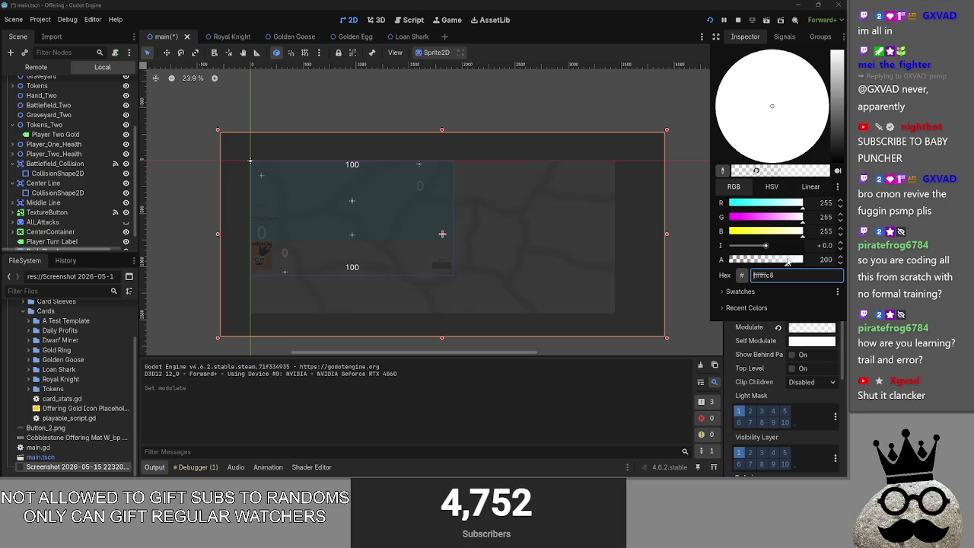
key("alt+Tab")
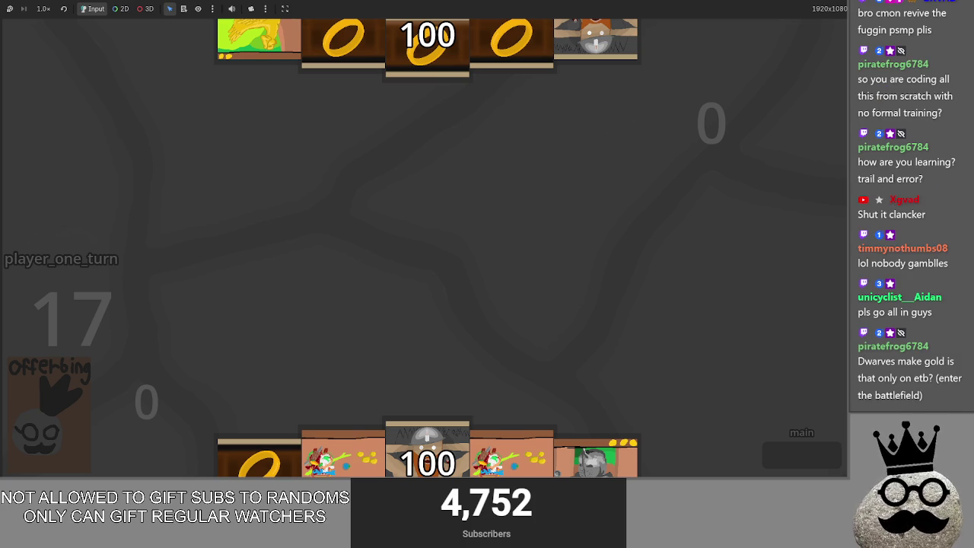
- Play the dwarf, knight and gold-ring cards from the hand onto the battlefield
left_click_drag(462, 458, 446, 278)
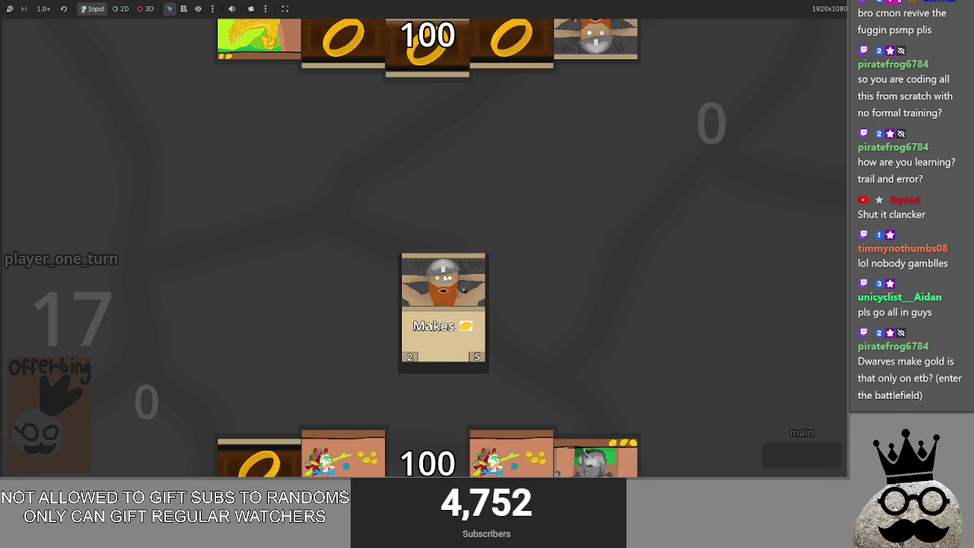
left_click_drag(439, 279, 442, 255)
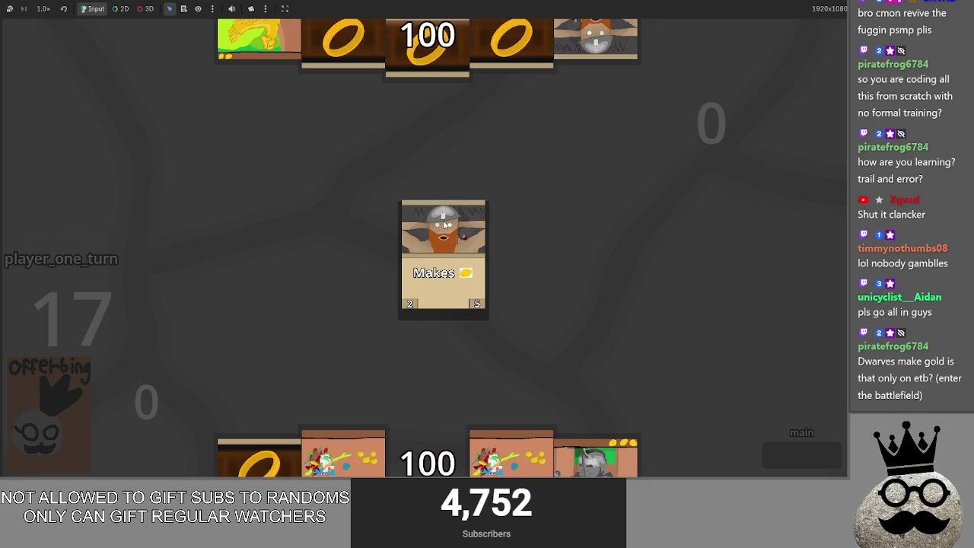
mouse_move(439, 420)
left_mouse_down()
mouse_move(464, 251)
mouse_move(460, 259)
left_mouse_up()
left_click_drag(342, 453, 454, 326)
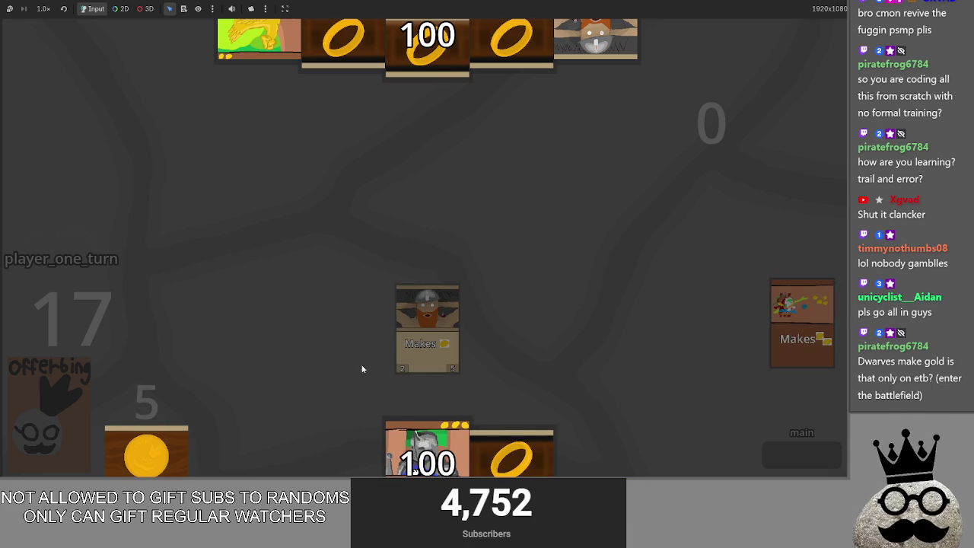
left_click_drag(511, 455, 446, 288)
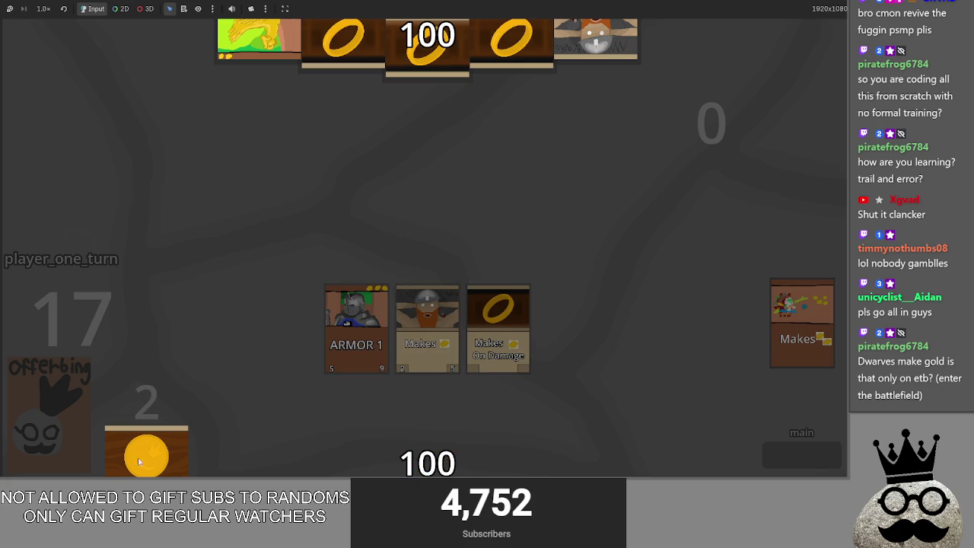
key("alt+Tab")
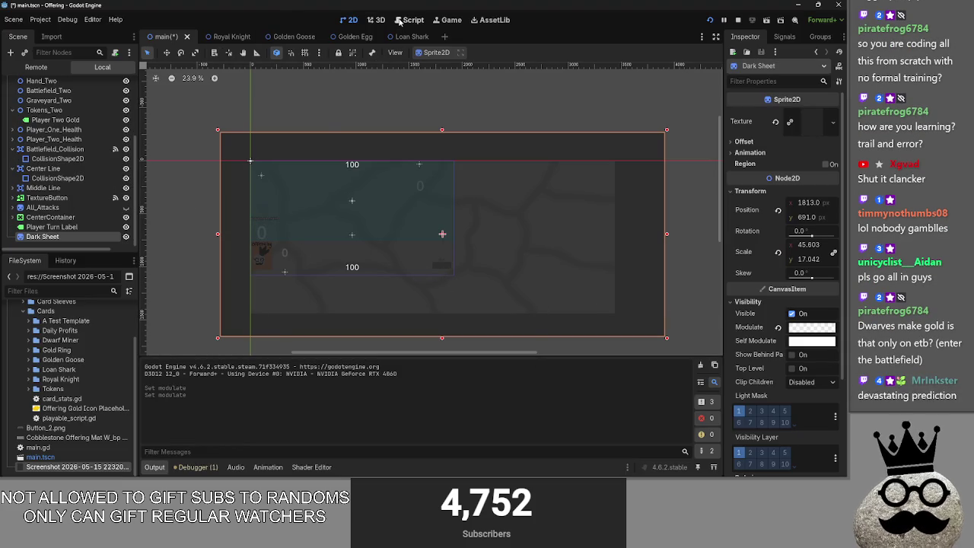
- Return to the script editor and scroll to the top of main.gd
key("ctrl+F3")
key("ctrl+F2")
key("ctrl+F3")
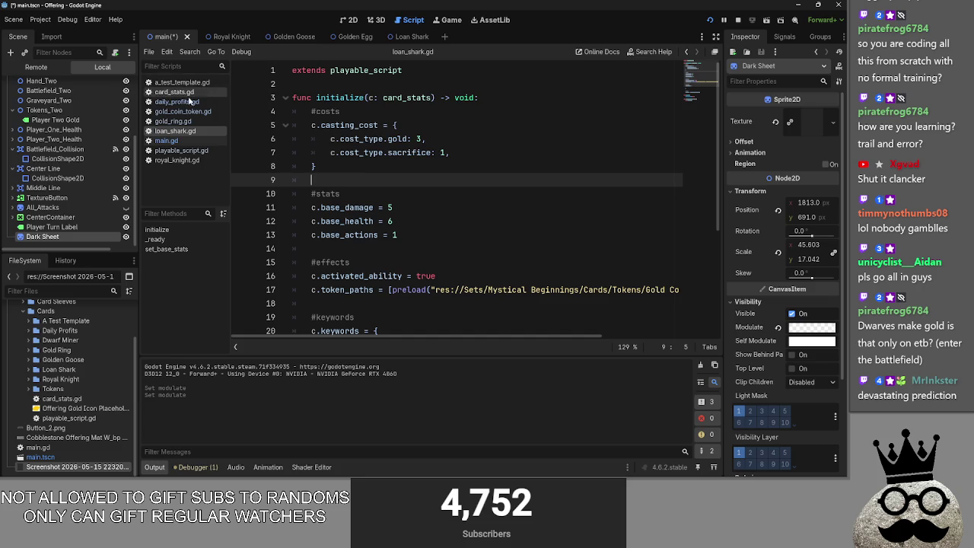
left_click(166, 140)
scroll(411, 230, "up", 6)
scroll(410, 230, "up", 9)
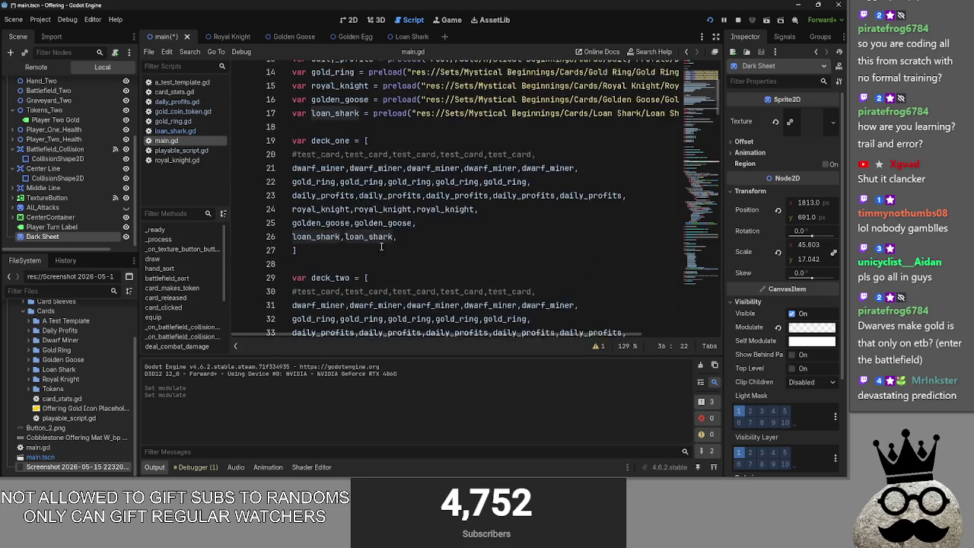
- Inspect the card preload lines, test_card uses and deck_two list without changing them
left_click_drag(294, 152, 414, 223)
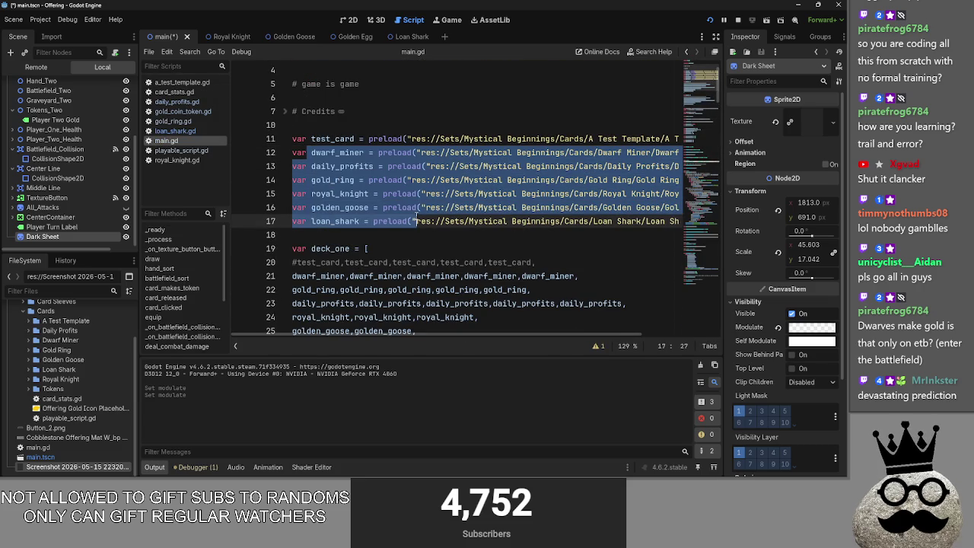
left_click(335, 152)
key("Down")
key("Down")
key("Down")
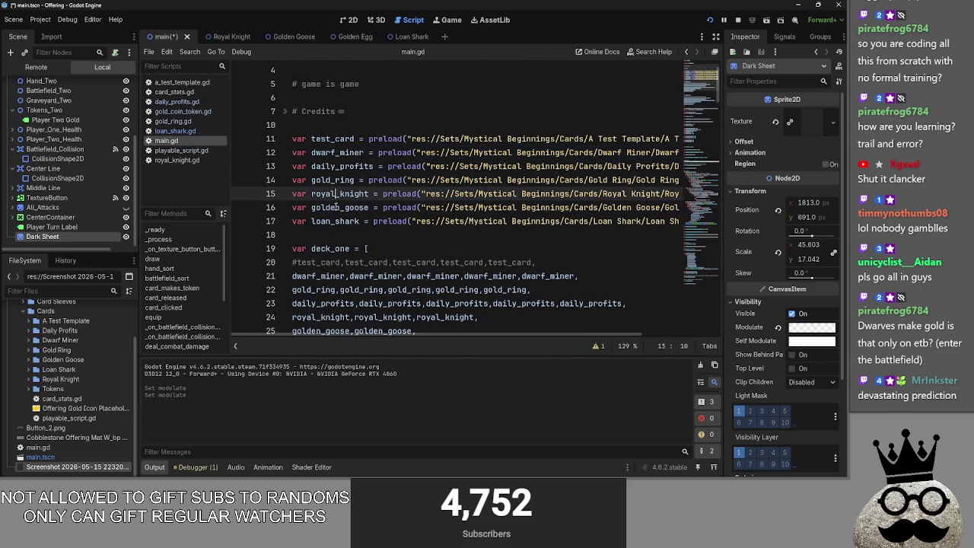
key("Up")
key("Up")
key("Up")
key("Down")
key("Down")
key("Down")
key("Down")
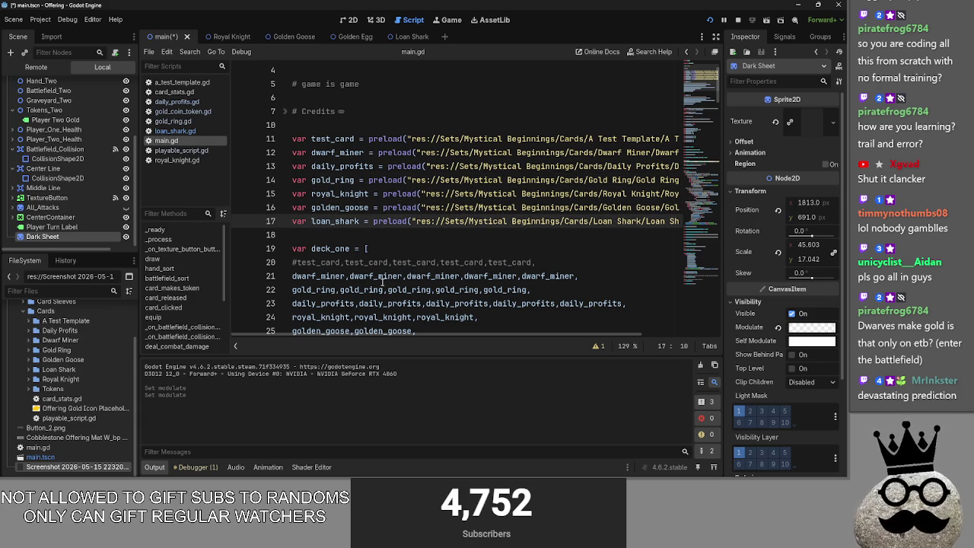
left_click(379, 234)
left_click(332, 138)
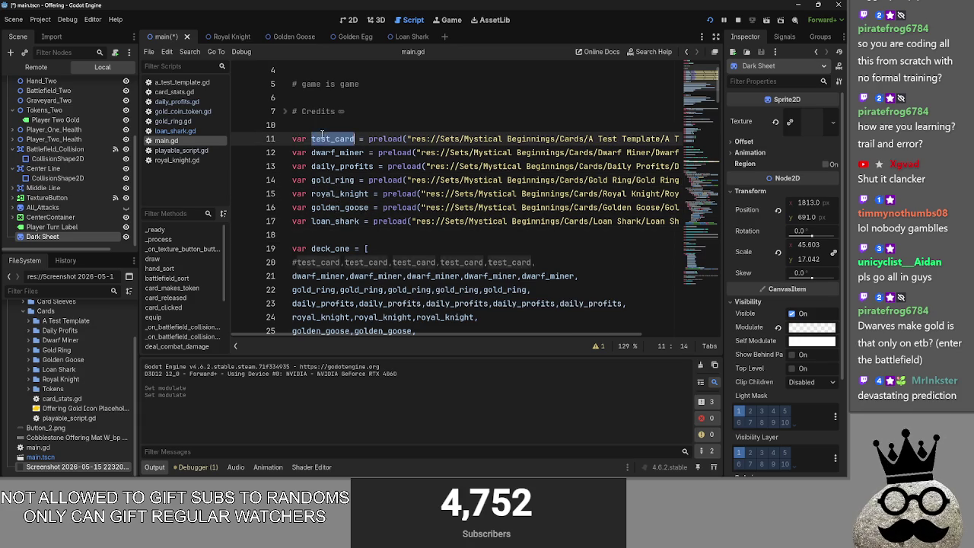
scroll(389, 228, "down", 5)
left_click(389, 257)
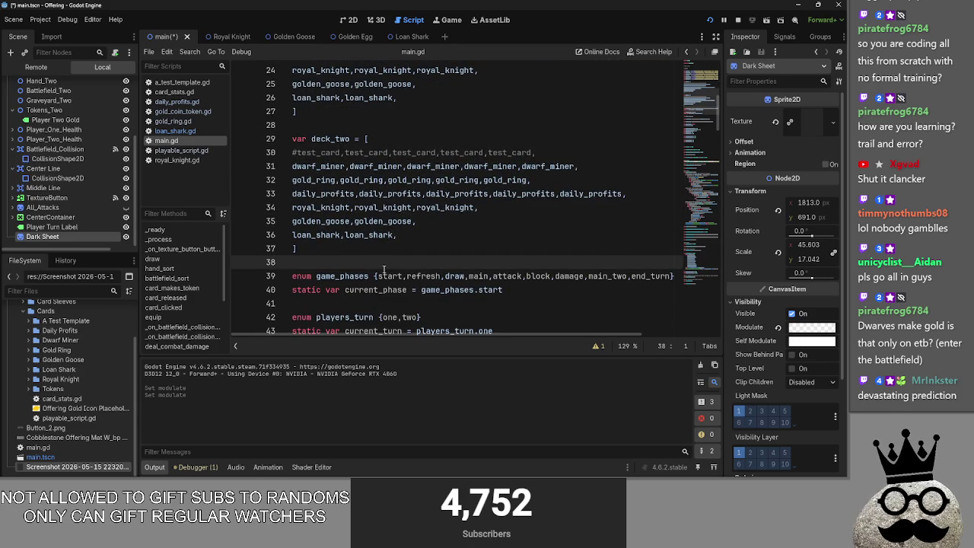
- Cycle through the open windows with the Alt+Tab list
key("alt+Tab")
key("alt+Tab")
key("alt+Tab")
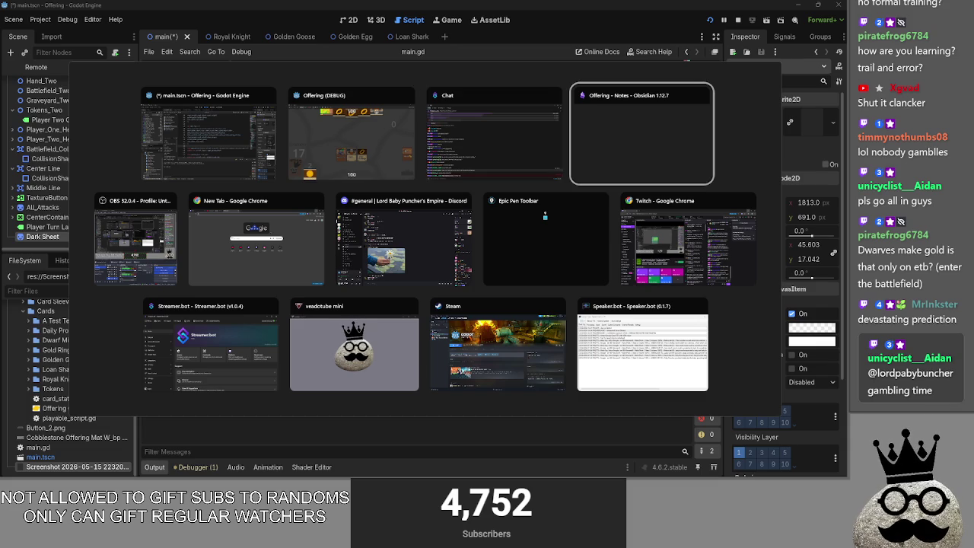
key("Escape")
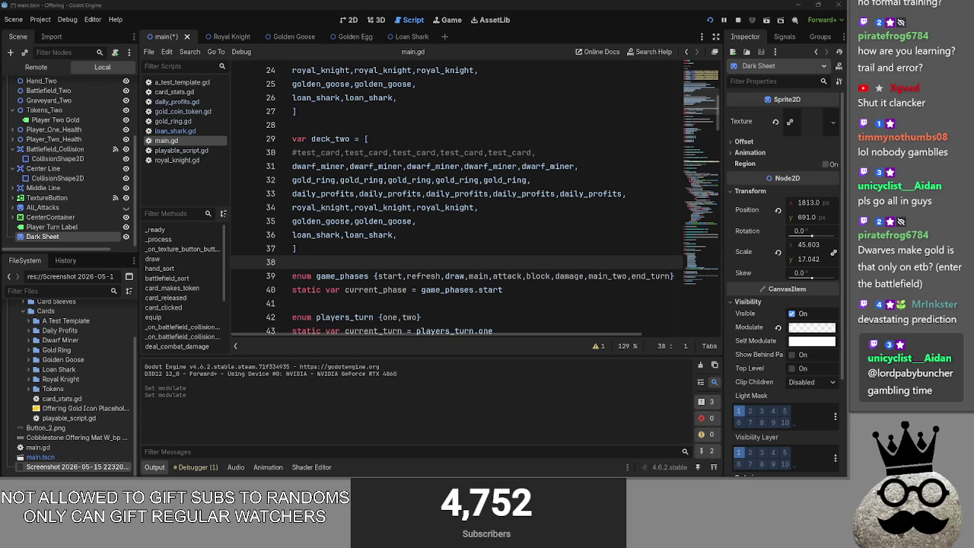
key("alt+Tab")
key("Tab")
key("Tab")
left_click(283, 239)
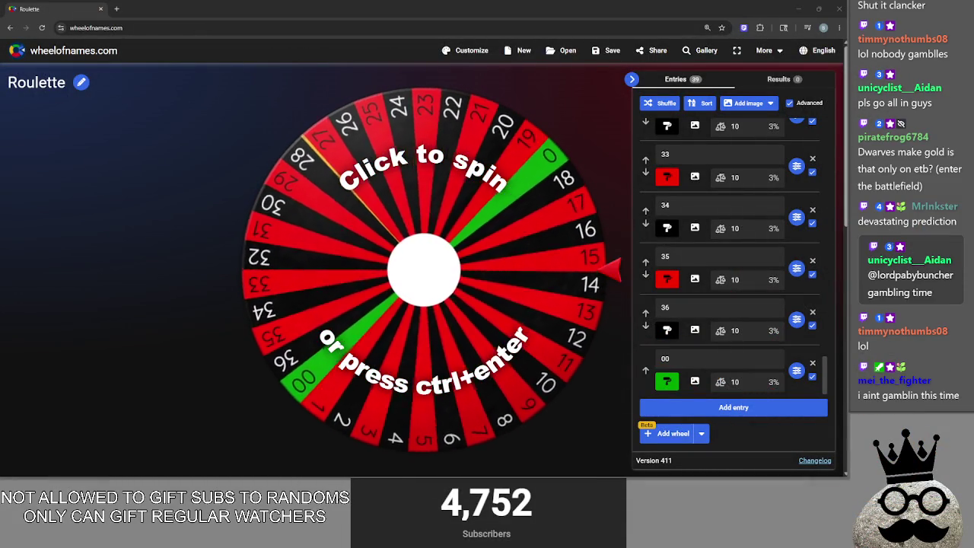
- In the browser, open the prediction's outcome chooser and spin the roulette wheel
key("alt+Tab")
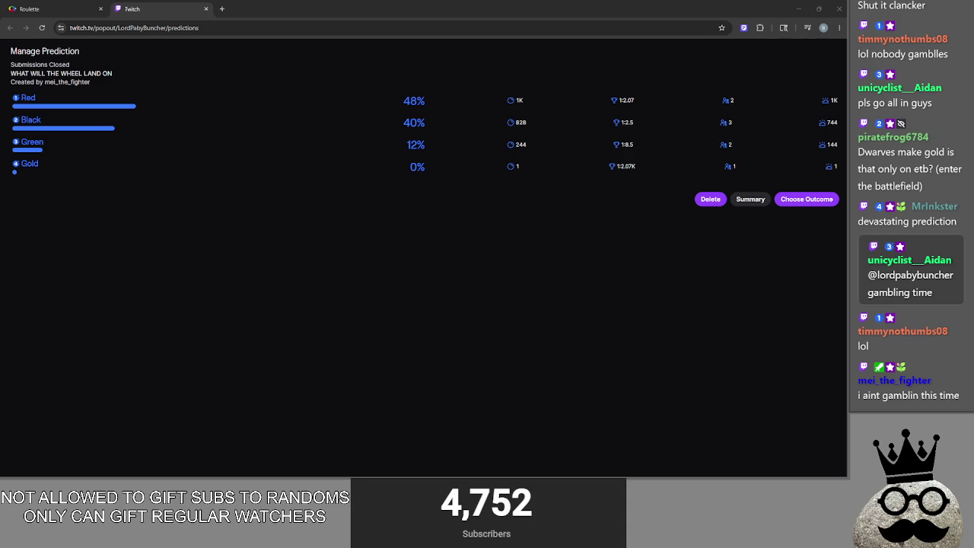
double_click(519, 100)
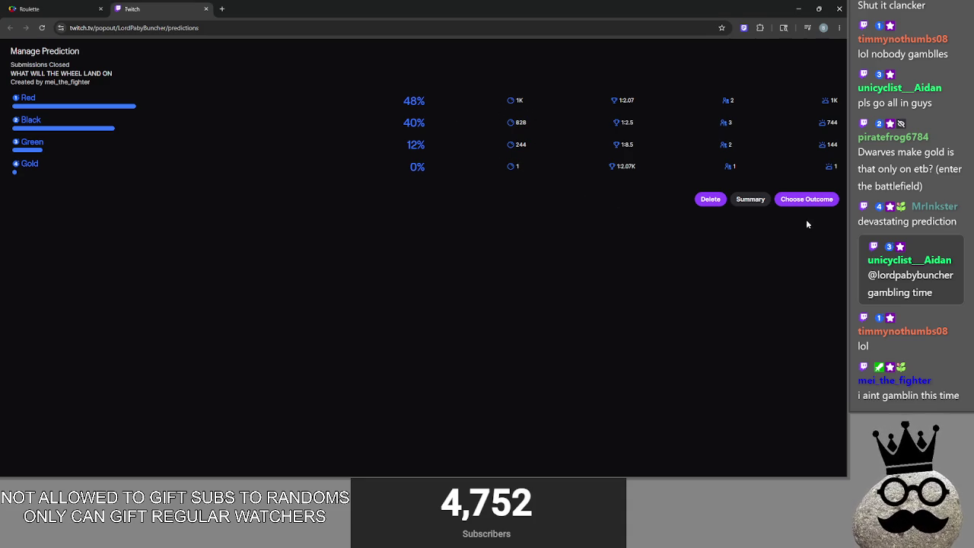
left_click(806, 199)
left_click(83, 9)
left_click(168, 6)
left_click(61, 8)
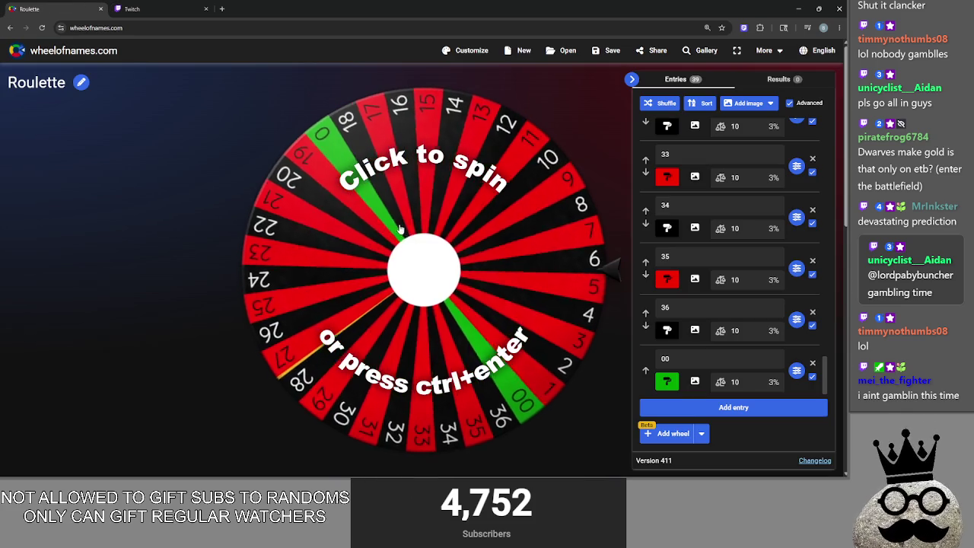
left_click(402, 230)
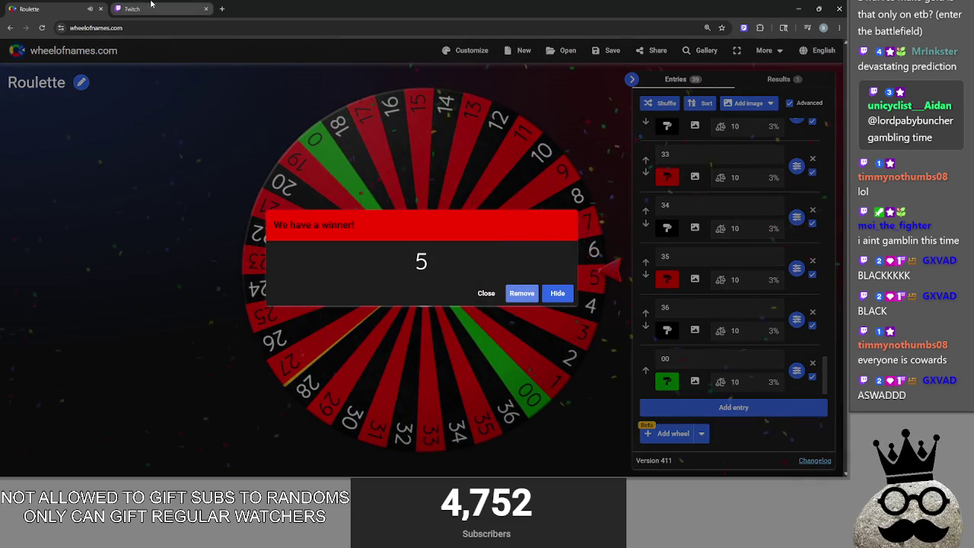
- Choose Red as the winning outcome, confirm the prediction, and close the browser
left_click(151, 6)
left_click(126, 92)
key("ctrl+Tab")
left_click(166, 6)
key("ctrl+Tab")
left_click(159, 8)
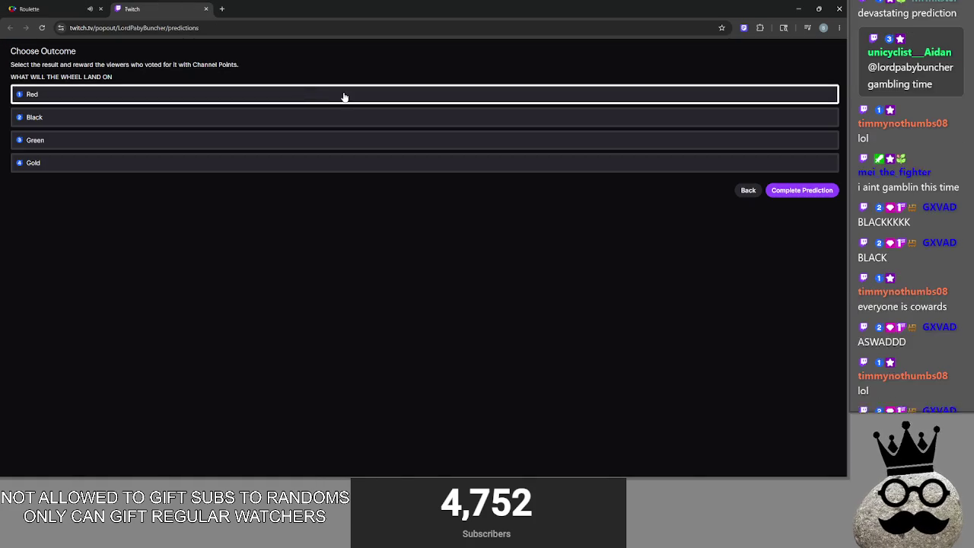
key("ctrl+Tab")
key("ctrl+Tab")
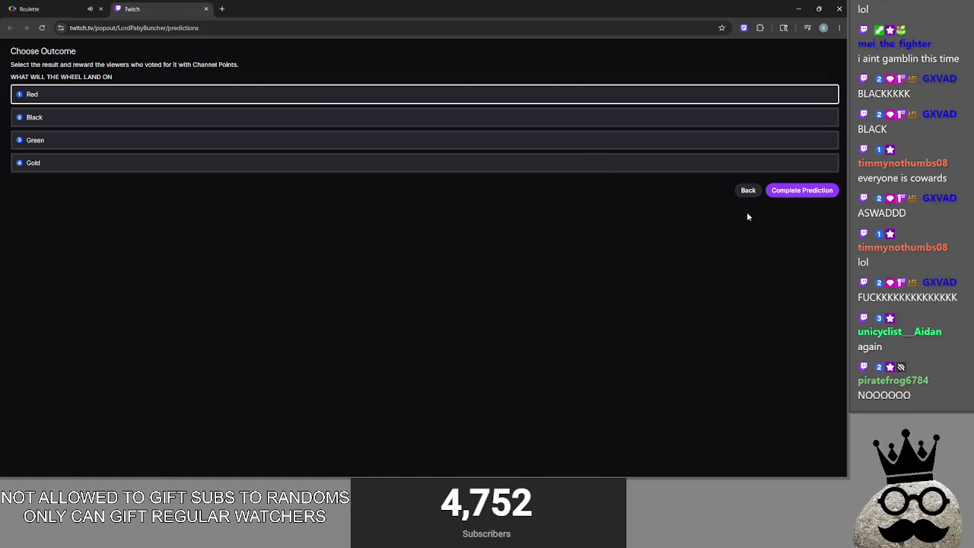
left_click(793, 191)
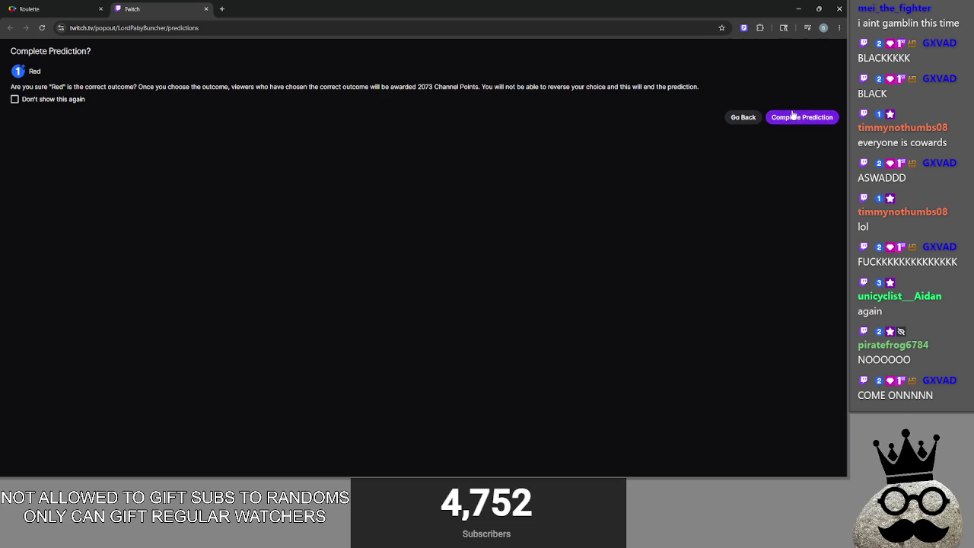
left_click(792, 116)
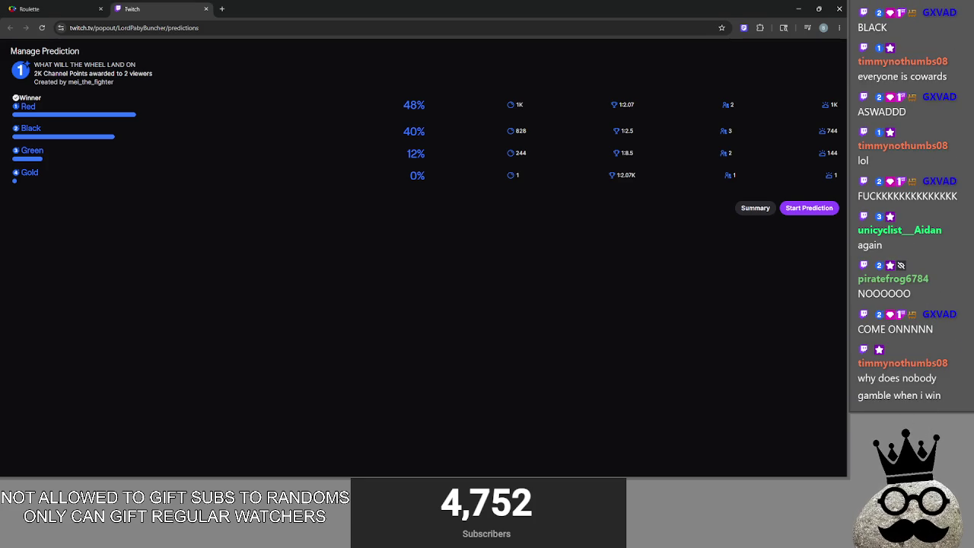
left_click(205, 8)
left_click(839, 8)
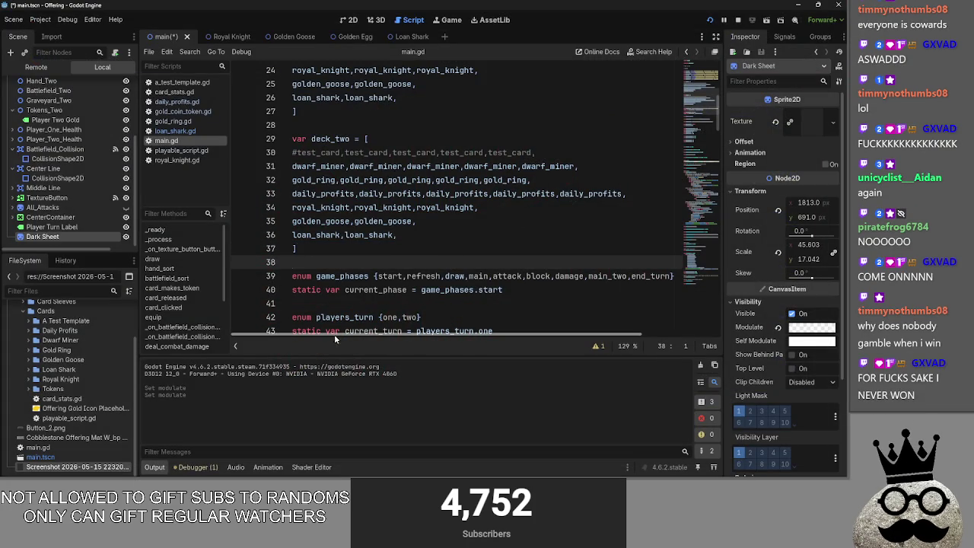
- Scroll main.gd briefly, then switch to the streaming software and back through open windows
scroll(350, 320, "down", 5)
scroll(386, 279, "up", 5)
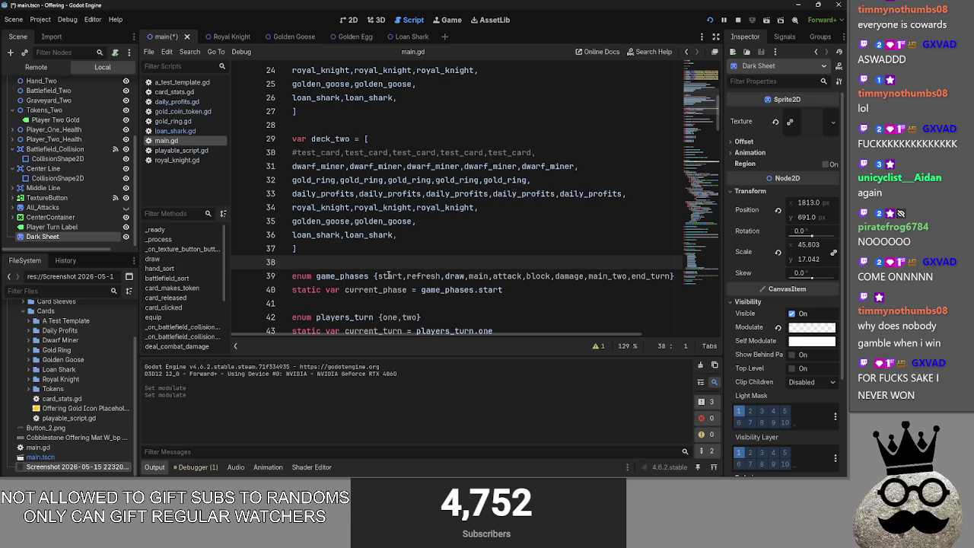
key("alt+Tab")
key("Tab")
key("Tab")
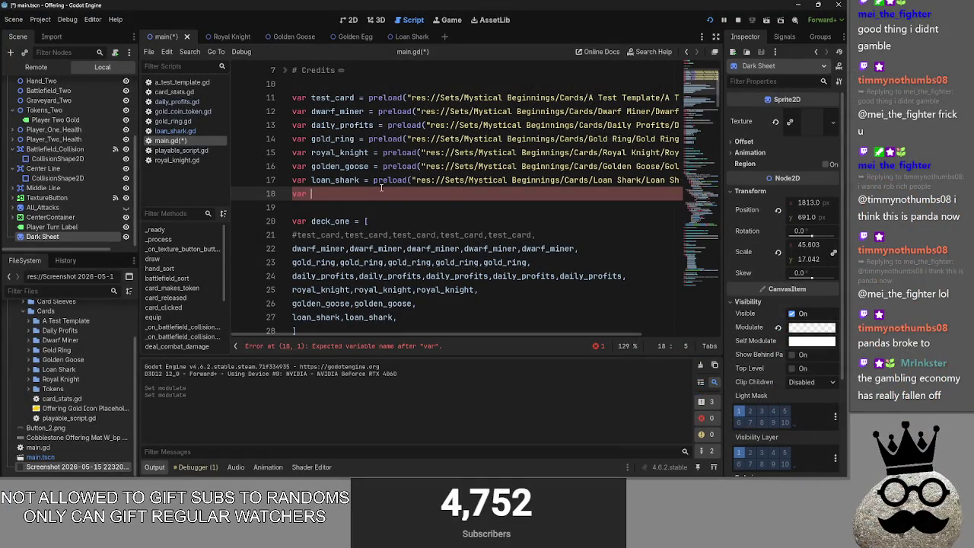
key("alt+Tab")
key("Tab")
key("Tab")
key("Tab")
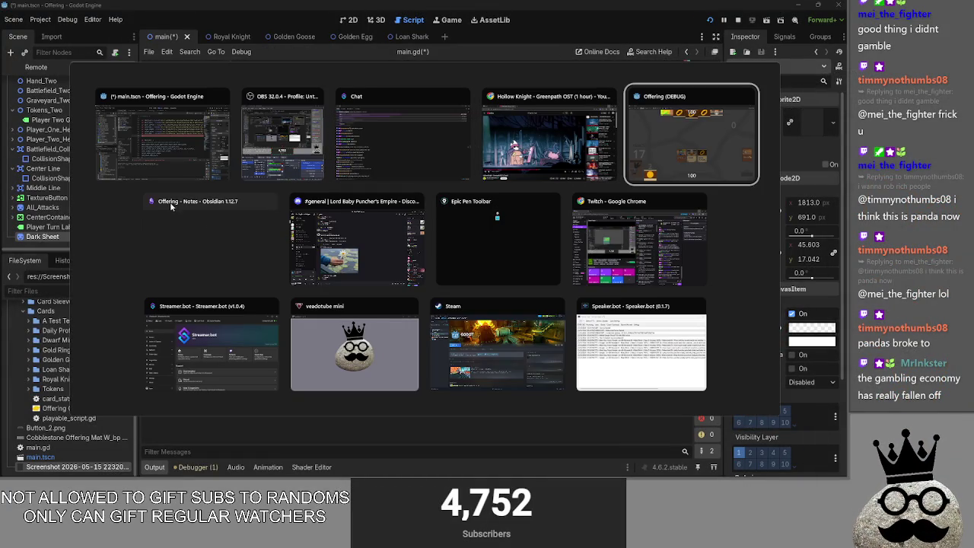
left_click(194, 240)
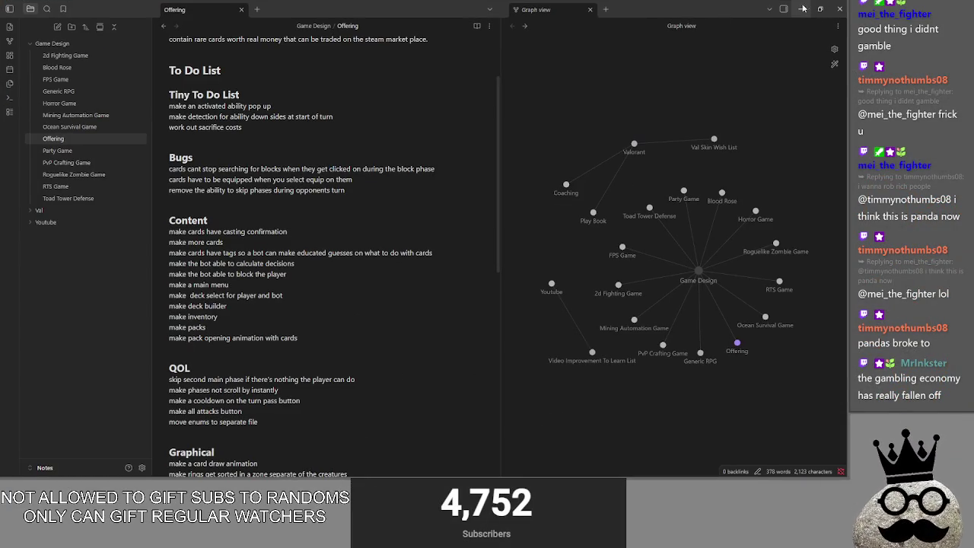
left_click(803, 8)
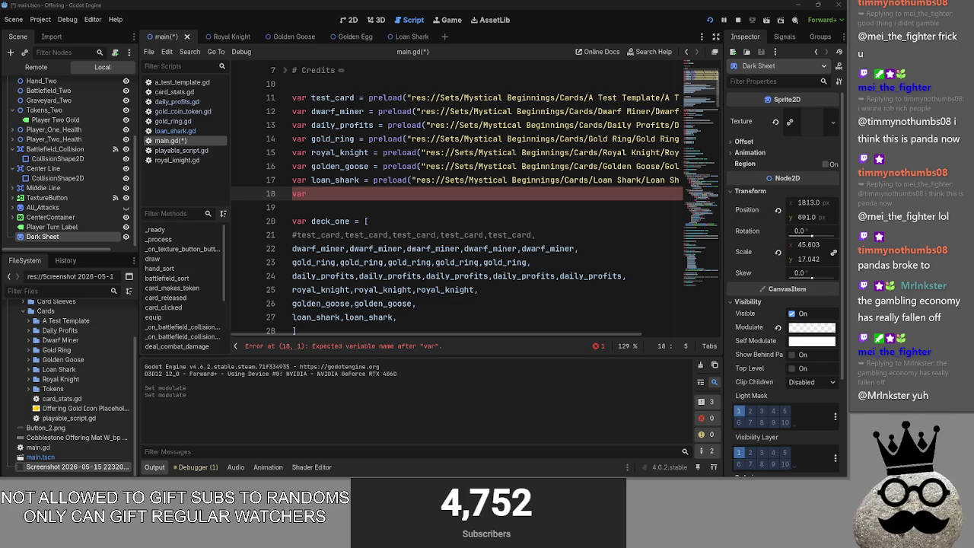
key("alt+Tab")
key("alt+Tab")
key("alt+Tab")
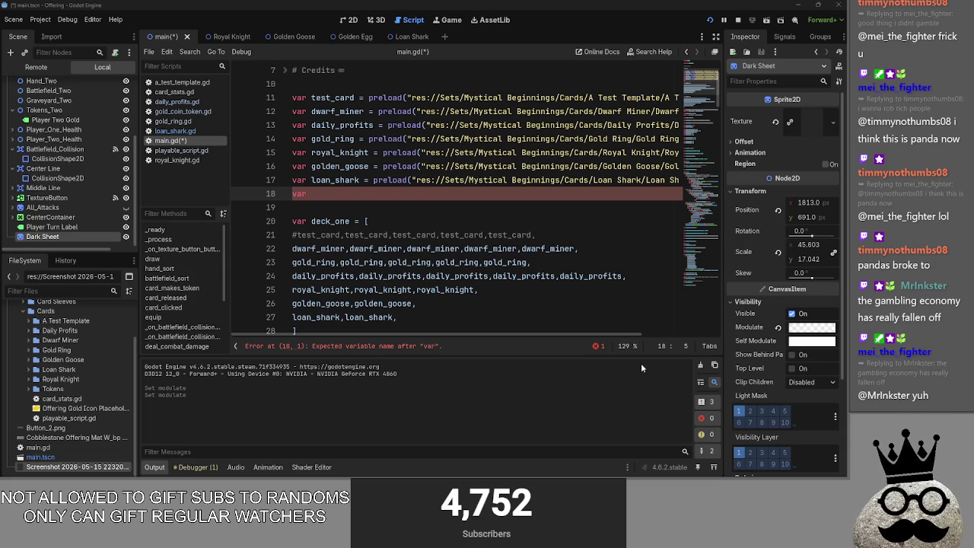
key("alt+Tab")
key("Tab")
key("Tab")
key("Tab")
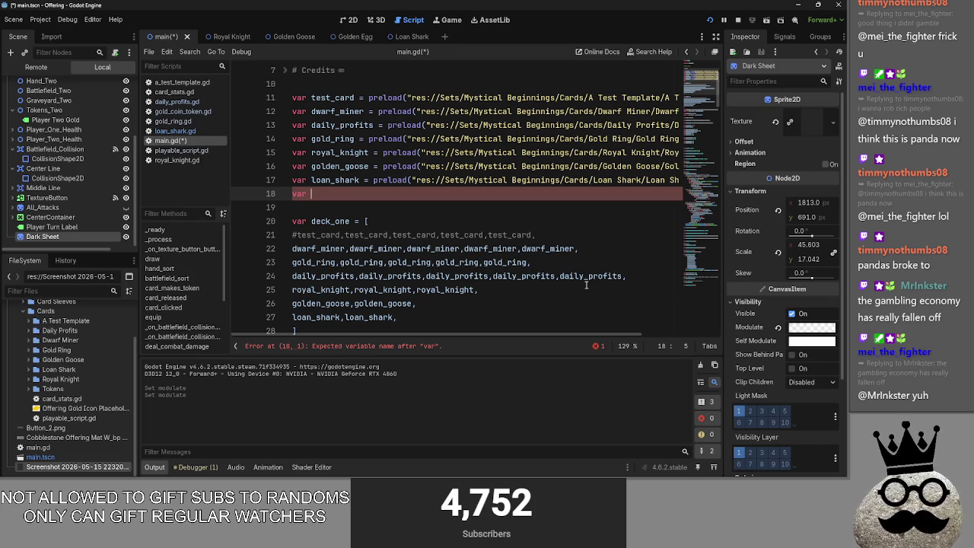
scroll(486, 287, "down", 2)
scroll(397, 268, "up", 3)
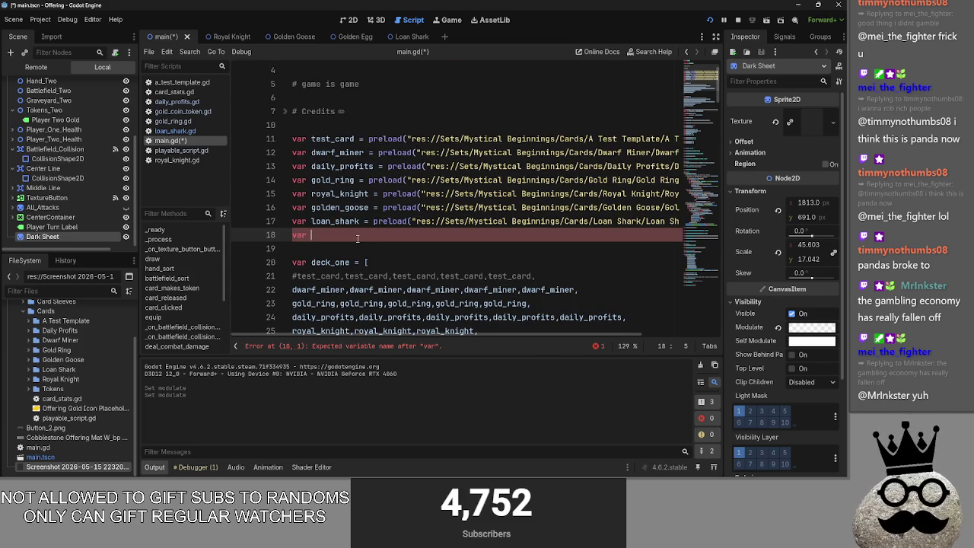
double_click(320, 154)
left_click(358, 237)
left_click(342, 153)
left_click(364, 238)
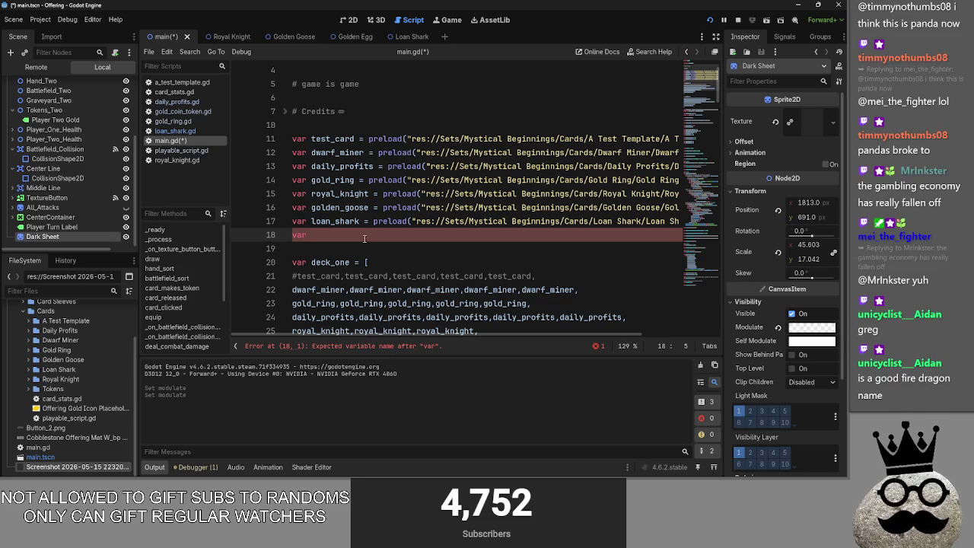
left_click(338, 159)
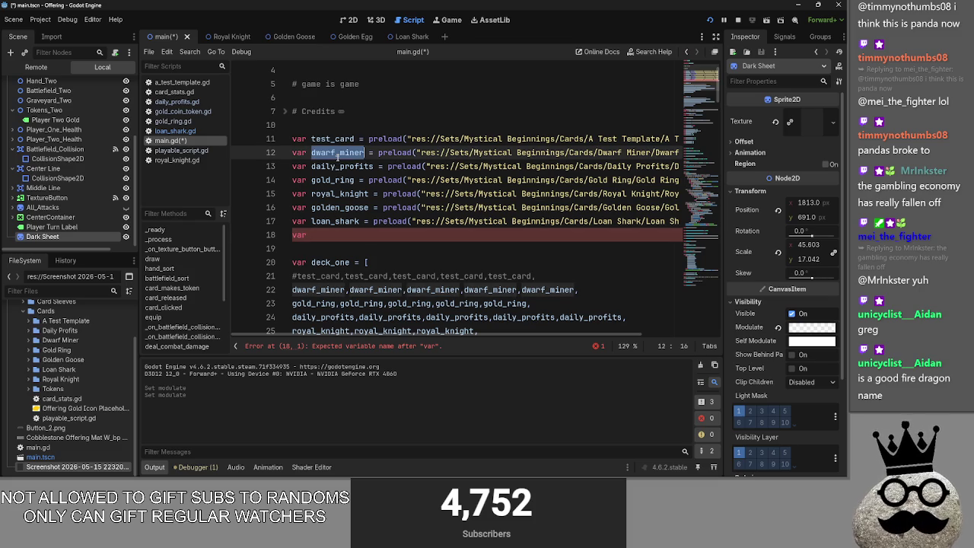
double_click(339, 165)
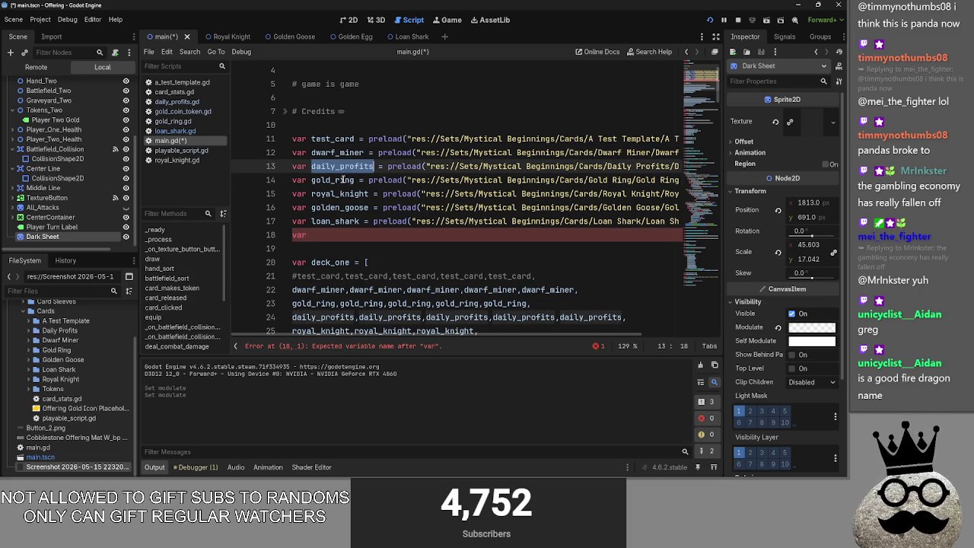
left_click(346, 180)
double_click(339, 193)
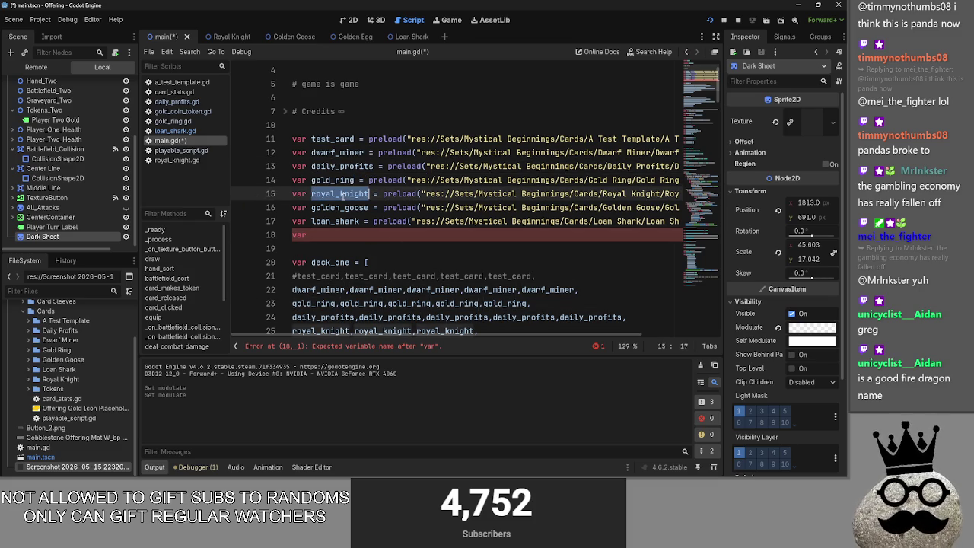
left_click(347, 234)
left_click(364, 221)
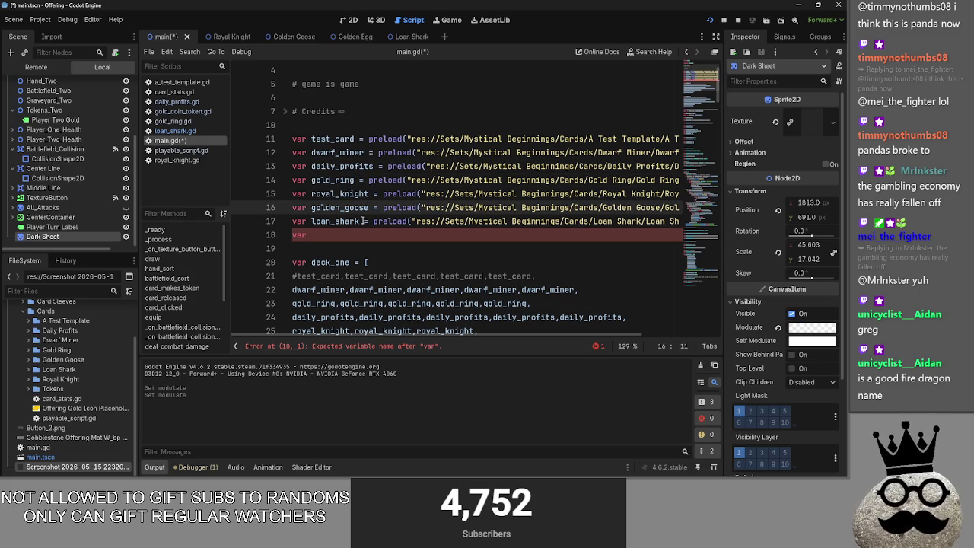
left_click_drag(360, 221, 293, 138)
mouse_move(364, 221)
left_mouse_down()
mouse_move(292, 153)
mouse_move(455, 193)
left_mouse_up()
left_click(324, 183)
key("shift+Down")
key("shift+Down")
key("shift+End")
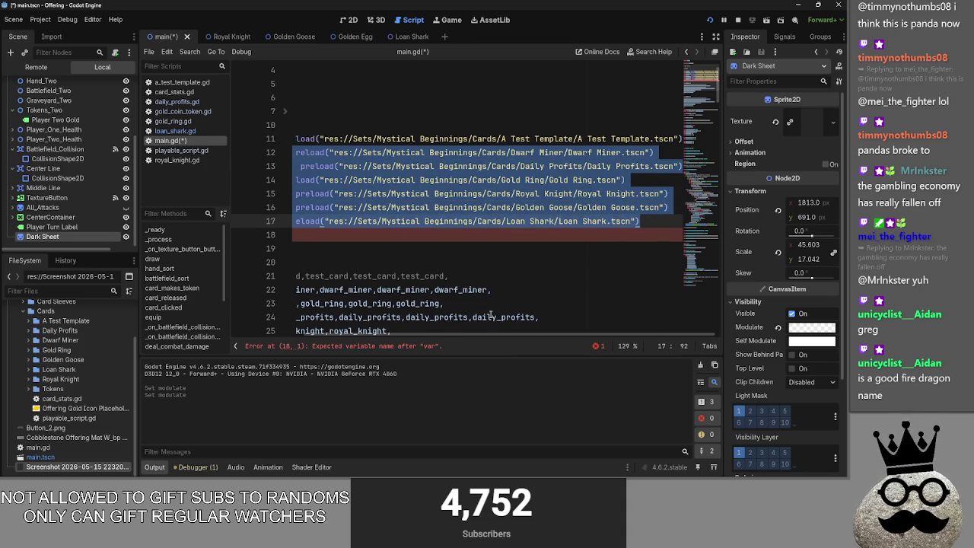
scroll(487, 228, "left", 5)
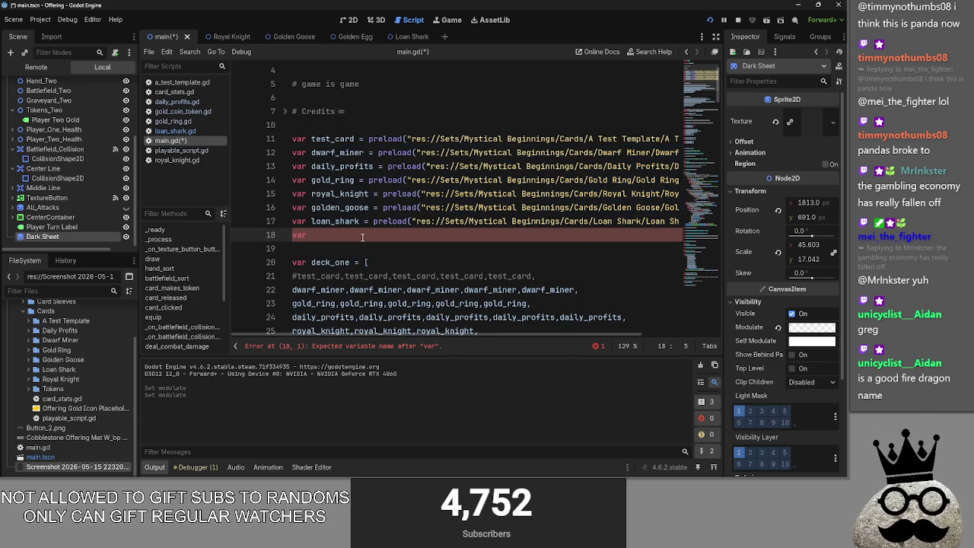
key("alt+Tab")
key("alt+Tab")
key("Escape")
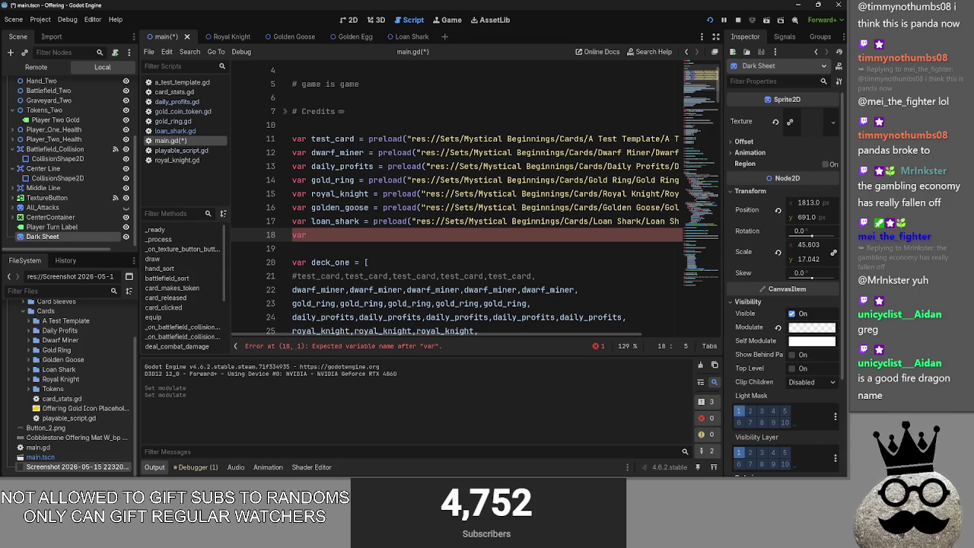
key("alt+Tab")
key("alt+Tab")
key("alt+Tab")
key("Escape")
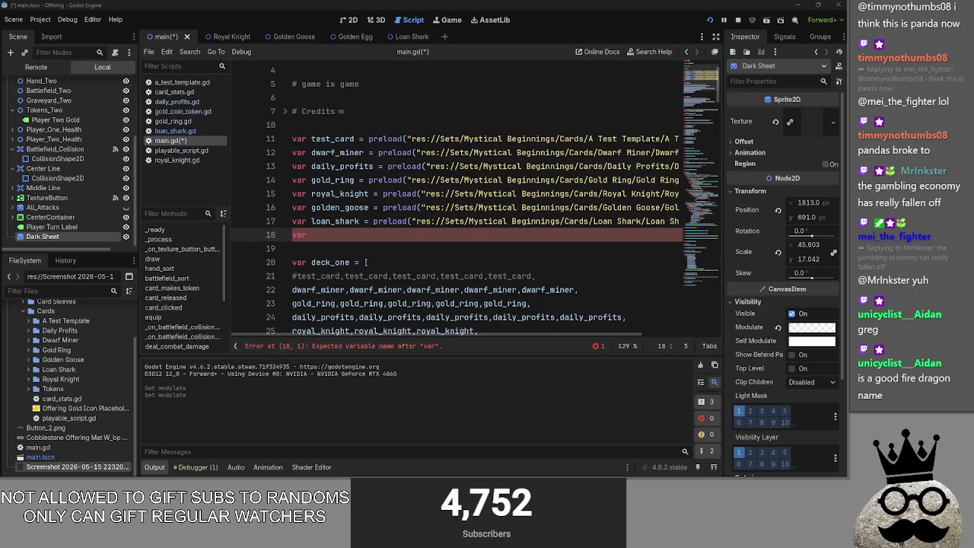
- Declare var gregorus and var vhyren on separate lines below the card preloads
type("greg")
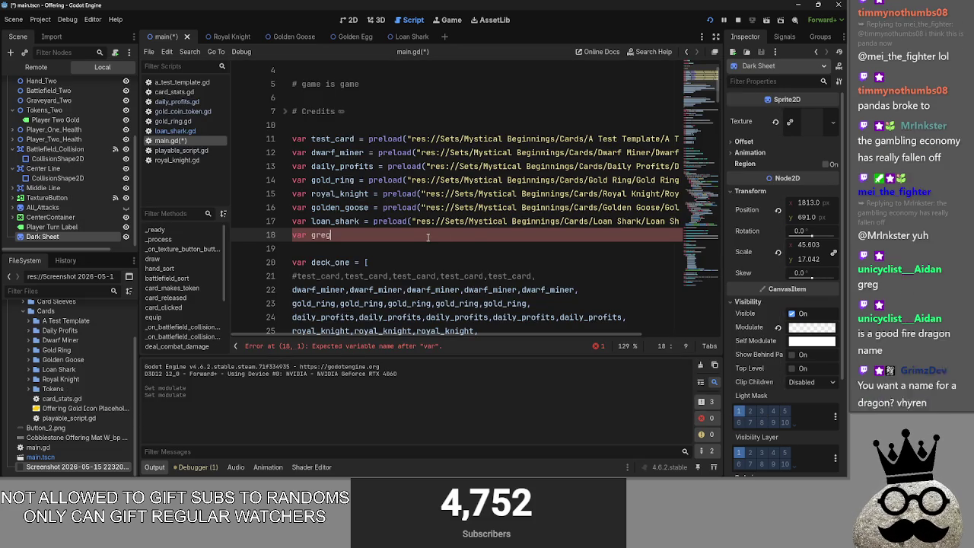
type("orus")
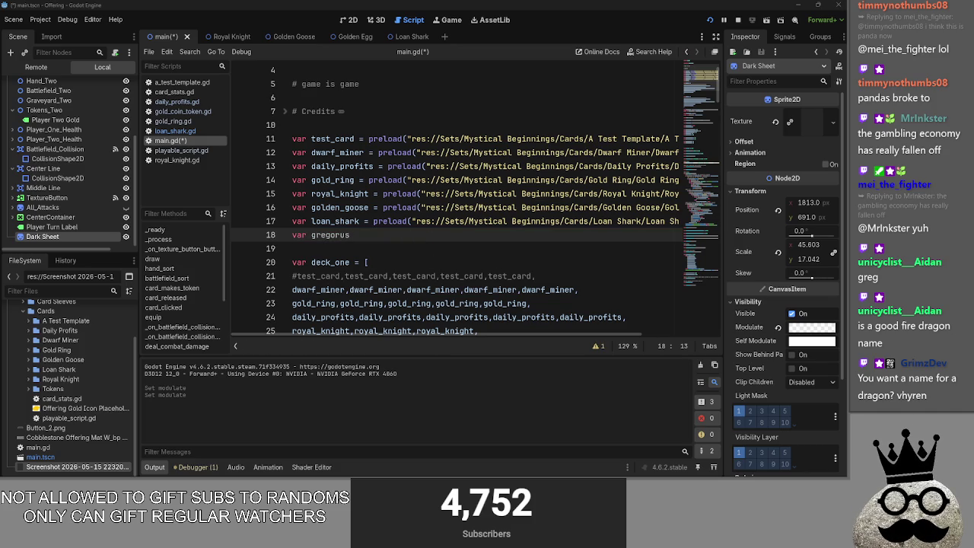
type("vhyren")
left_click_drag(379, 235, 354, 235)
key("BackSpace")
key("Return")
type("var vhyren")
left_click_drag(381, 248, 308, 235)
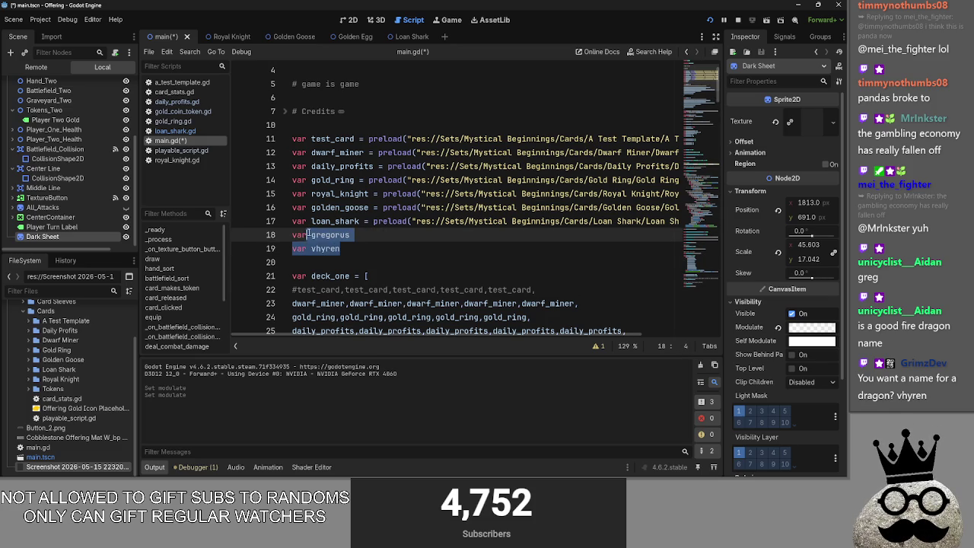
left_click(356, 248)
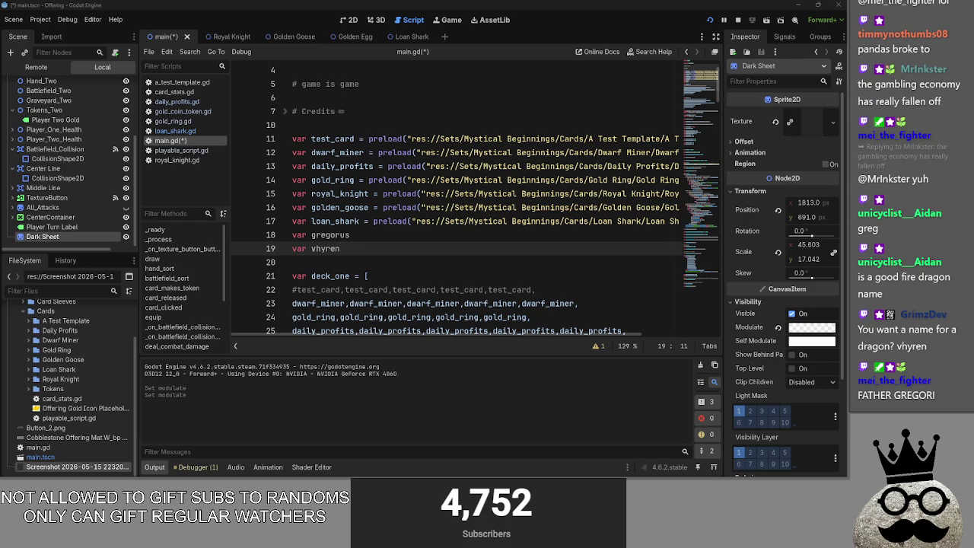
- Add var dwiryx_the_pestilence on a new line below var vhyren
key("alt+Tab")
key("alt+Tab")
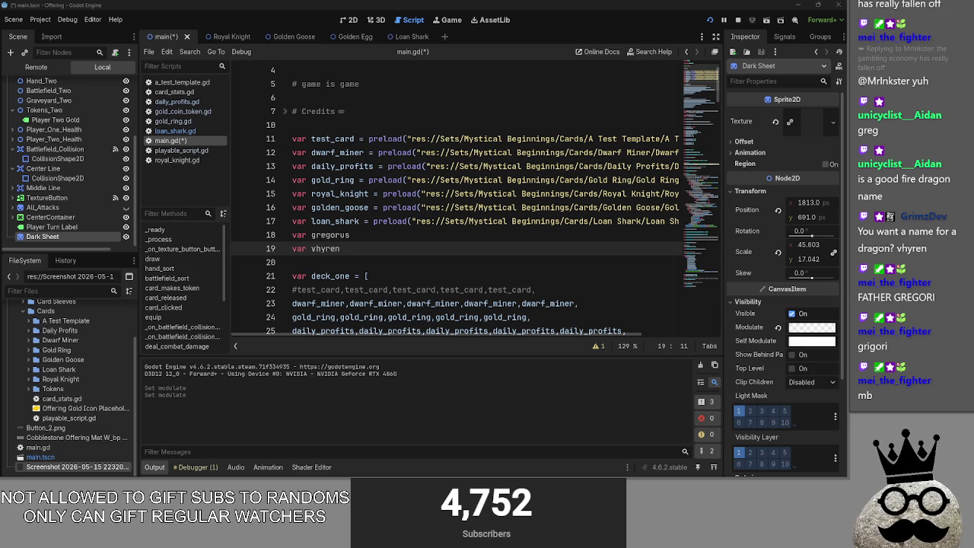
left_click_drag(340, 249, 309, 249)
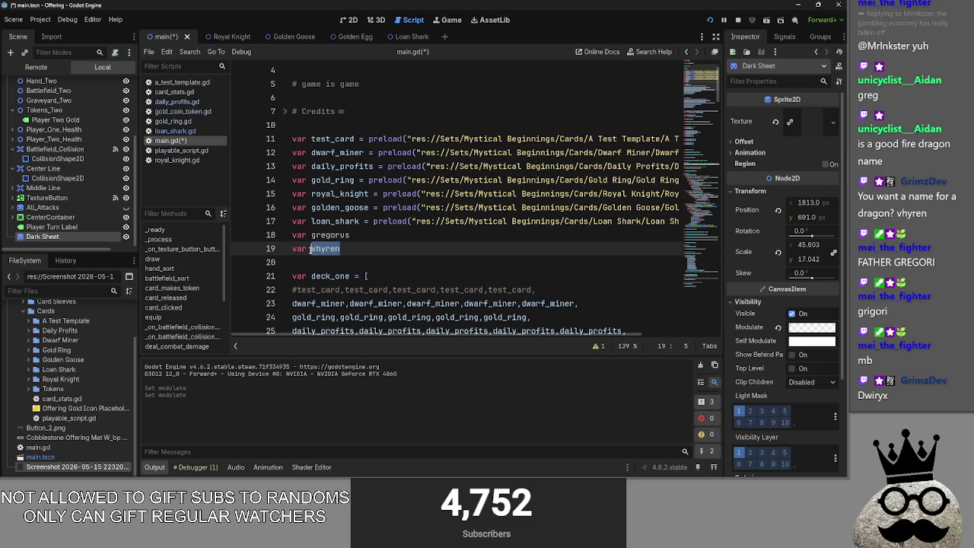
left_click(351, 250)
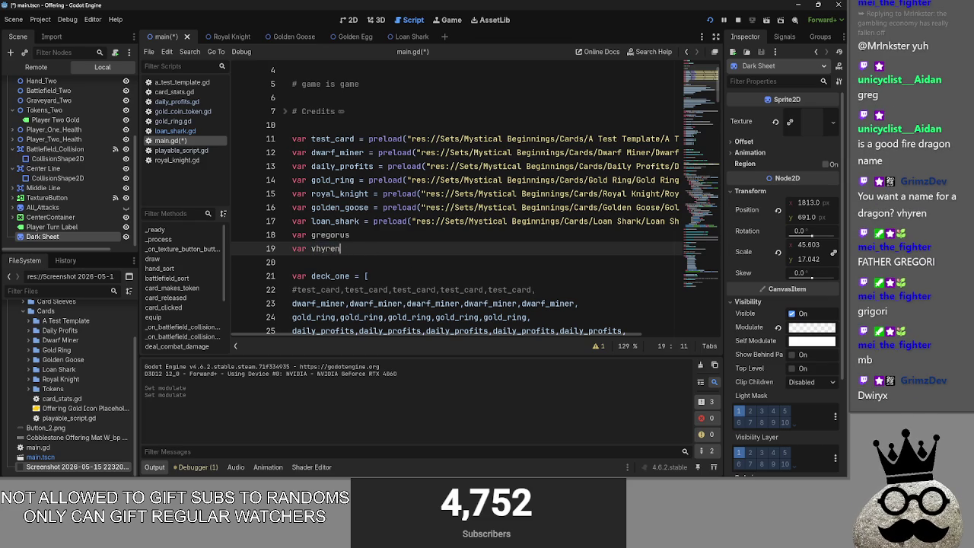
left_click(373, 247)
key("Return")
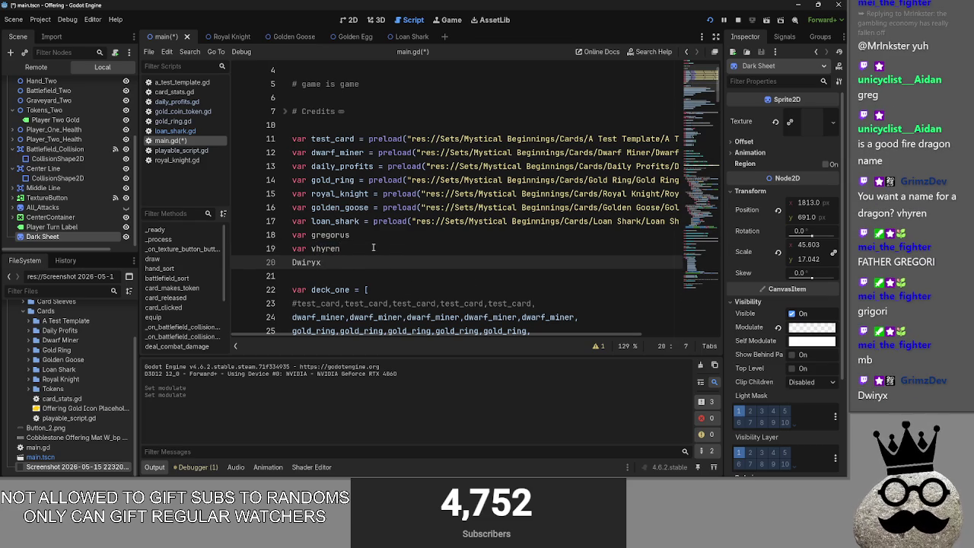
type("var Dwiryx")
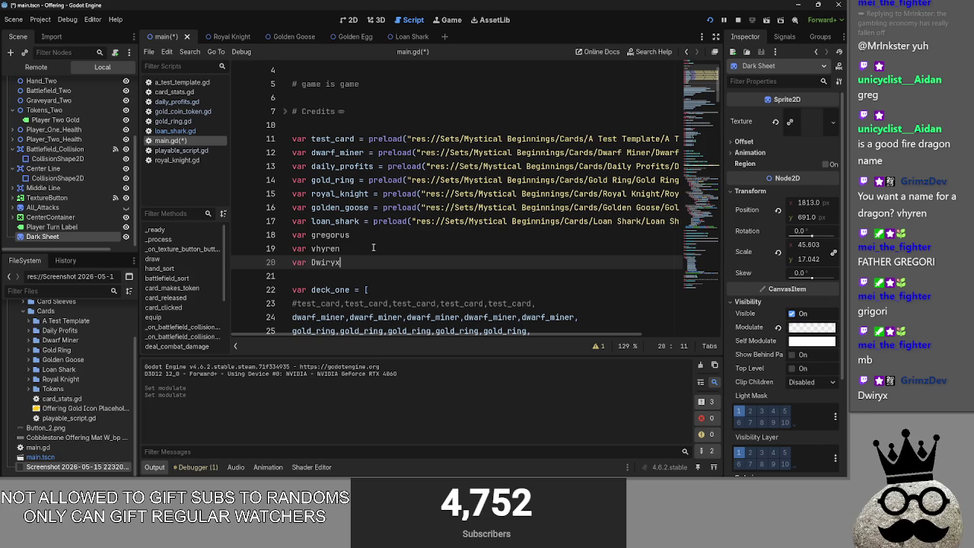
left_click(318, 261)
key("BackSpace")
type("dwiryx")
type("_the")
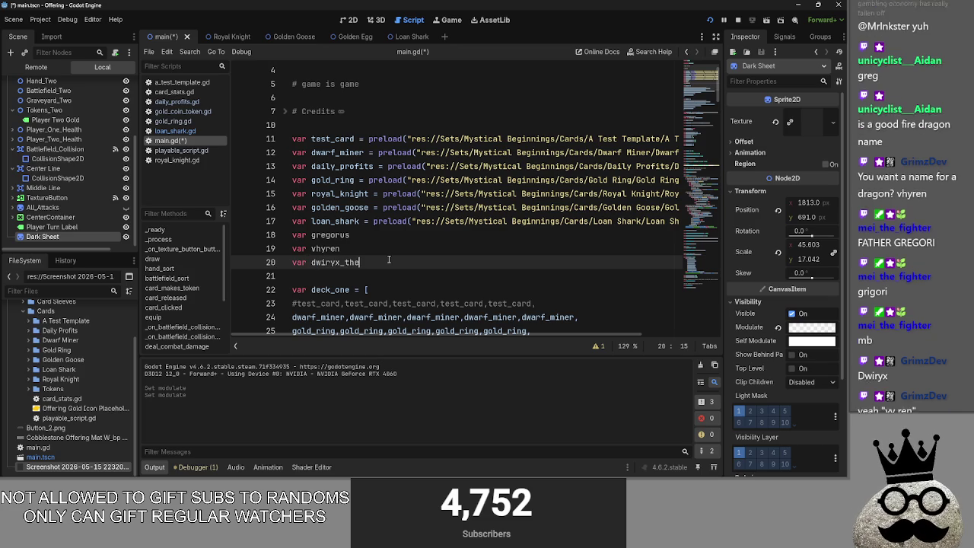
type("_pestilence")
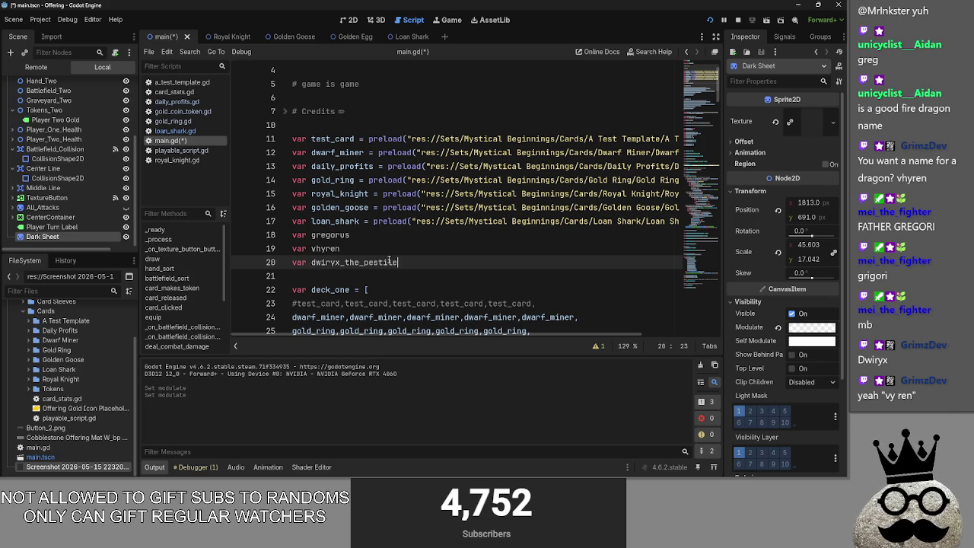
double_click(389, 261)
- Rename the gregorus variable to gregorus_the_judgement
key("alt+Tab")
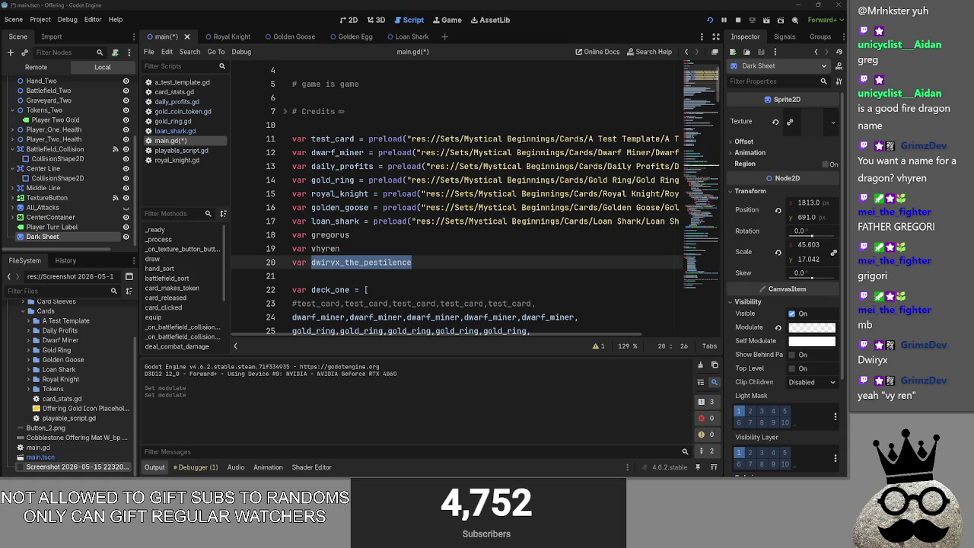
left_click(370, 247)
type("_the_greed")
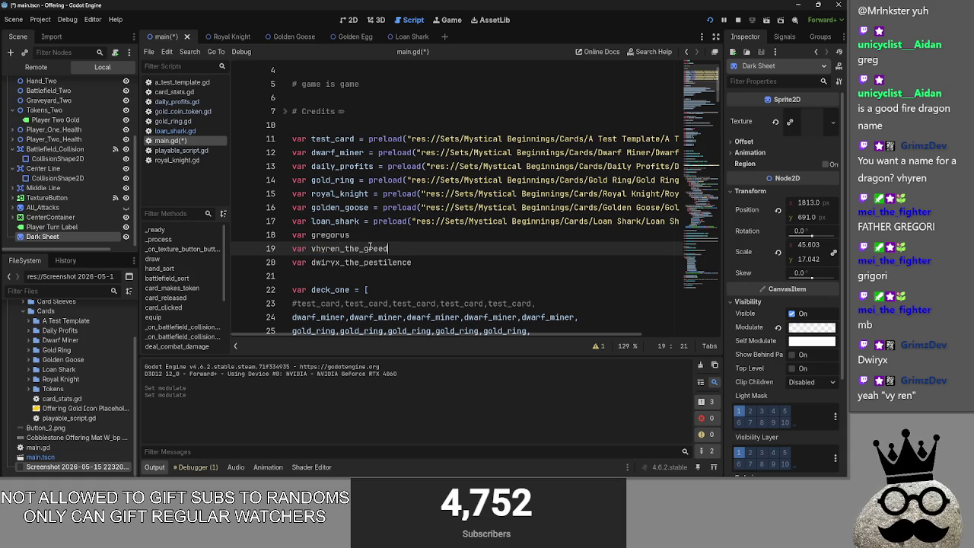
left_click(386, 222)
left_click(380, 234)
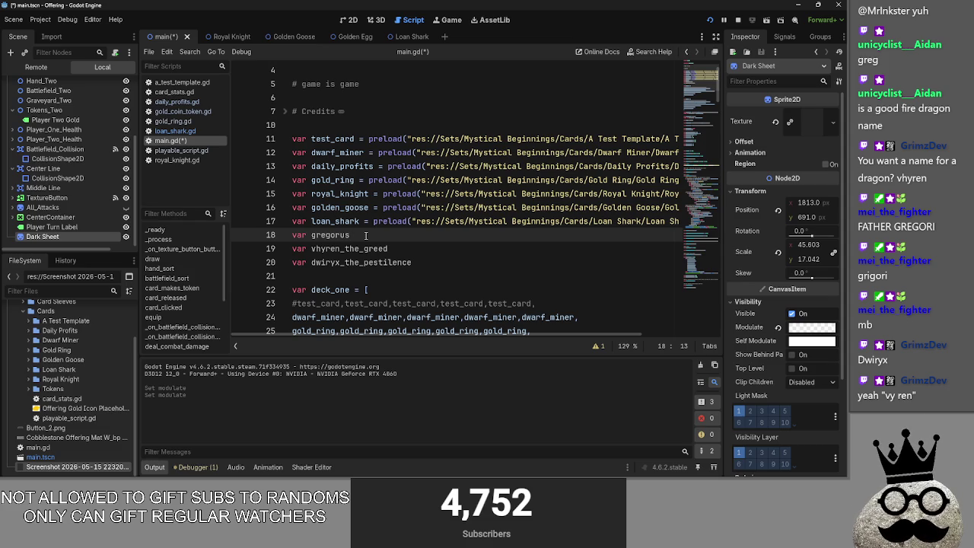
type("_the_ju")
type("dgement")
- Insert a blank line and move the vhyren_the_greed line up to line 18
key("shift+Home")
key("Down")
key("End")
key("shift+Home")
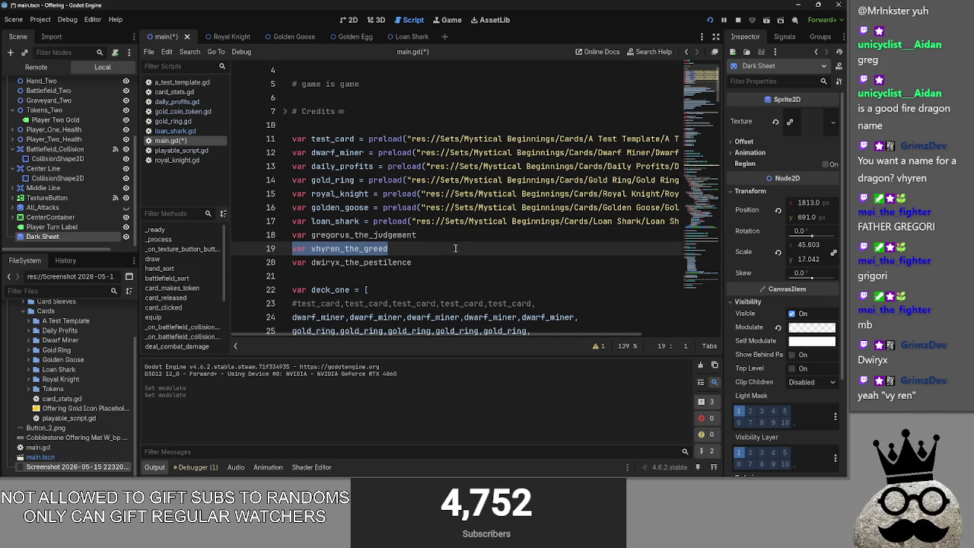
key("Up")
key("Up")
key("End")
key("Return")
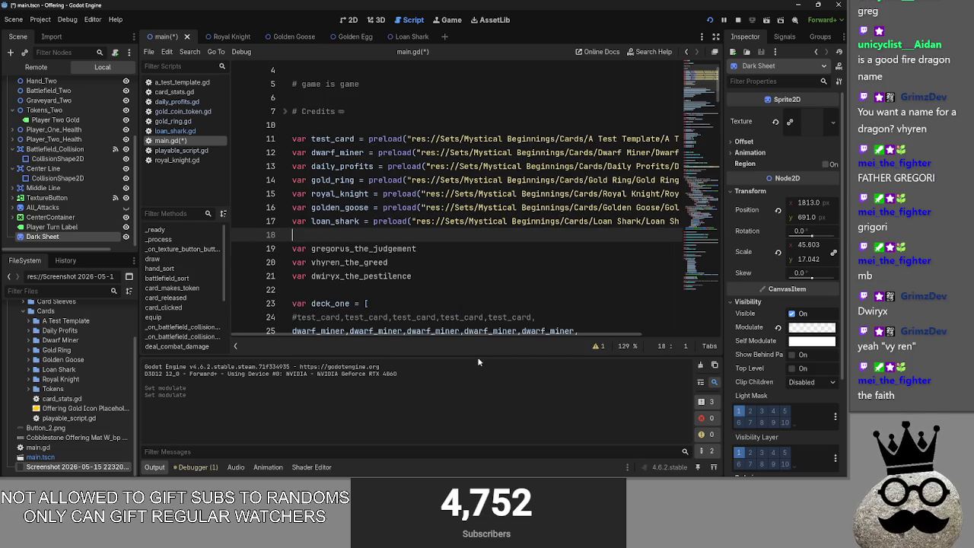
key("Down")
key("Down")
key("End")
key("shift+Home")
left_click_drag(343, 261, 294, 236)
- Move the dwiryx_the_pestilence line directly under vhyren_the_greed
key("Return")
key("Down")
key("Down")
key("Down")
key("End")
key("shift+Home")
left_click_drag(342, 289, 301, 250)
key("End")
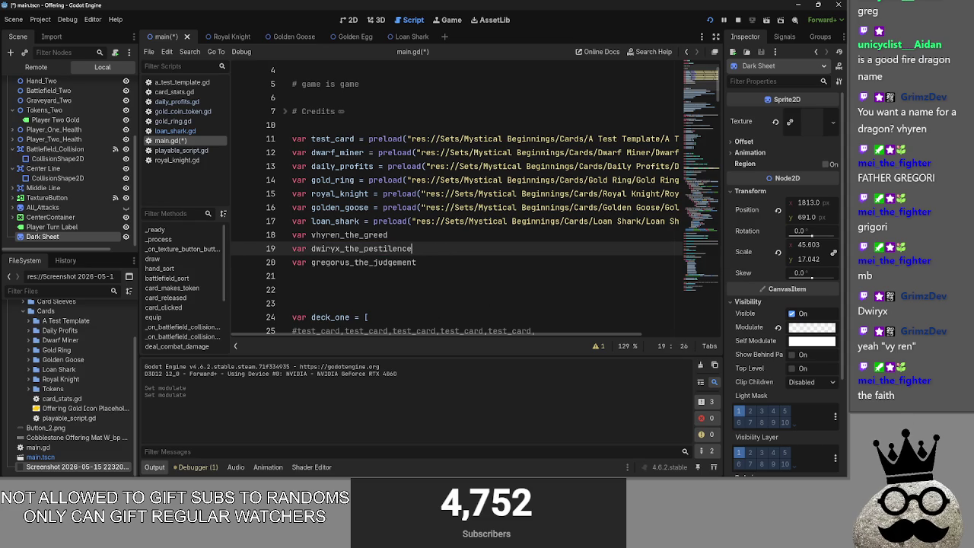
key("Down")
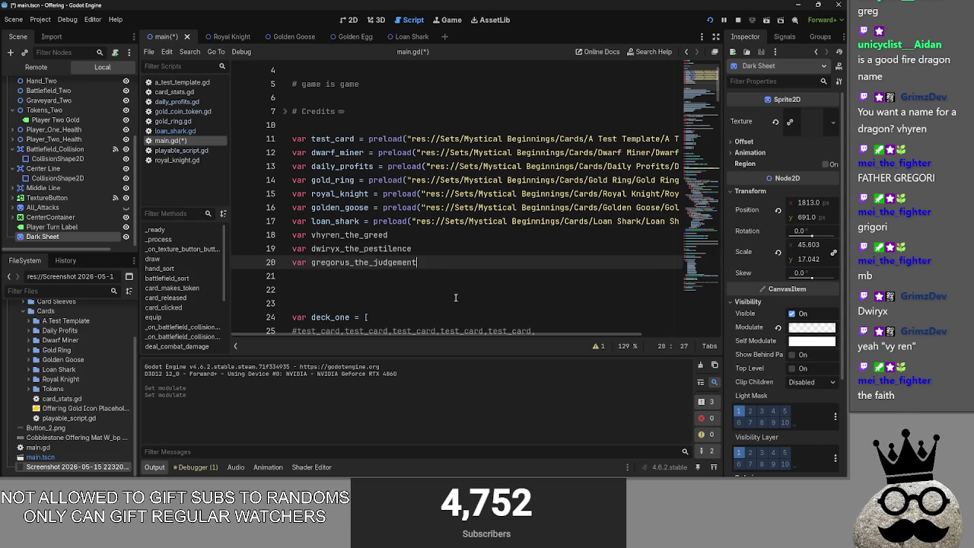
key("Down")
- Select over the three dragon lines to confirm the vhyren, dwiryx, gregorus order
key("shift+Up")
key("shift+Up")
key("shift+Up")
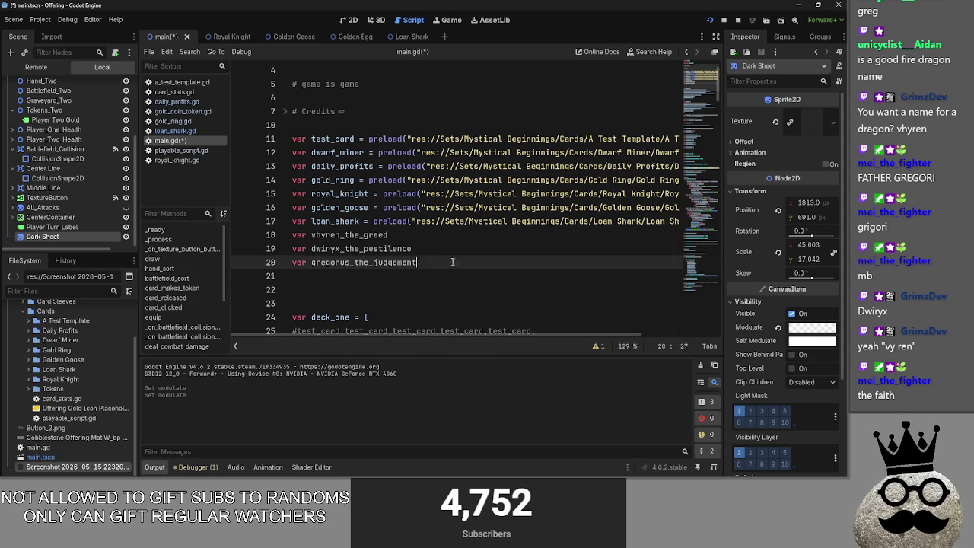
key("shift+Up")
key("shift+Down")
key("shift+Down")
key("shift+Down")
key("shift+Up")
key("shift+Up")
key("shift+Down")
key("shift+Right")
key("shift+Right")
key("shift+Right")
left_click(454, 266)
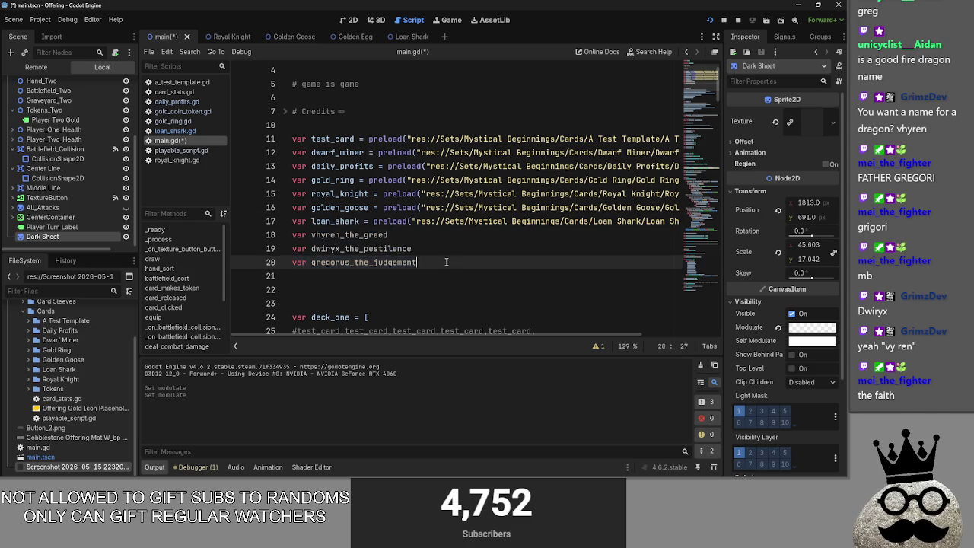